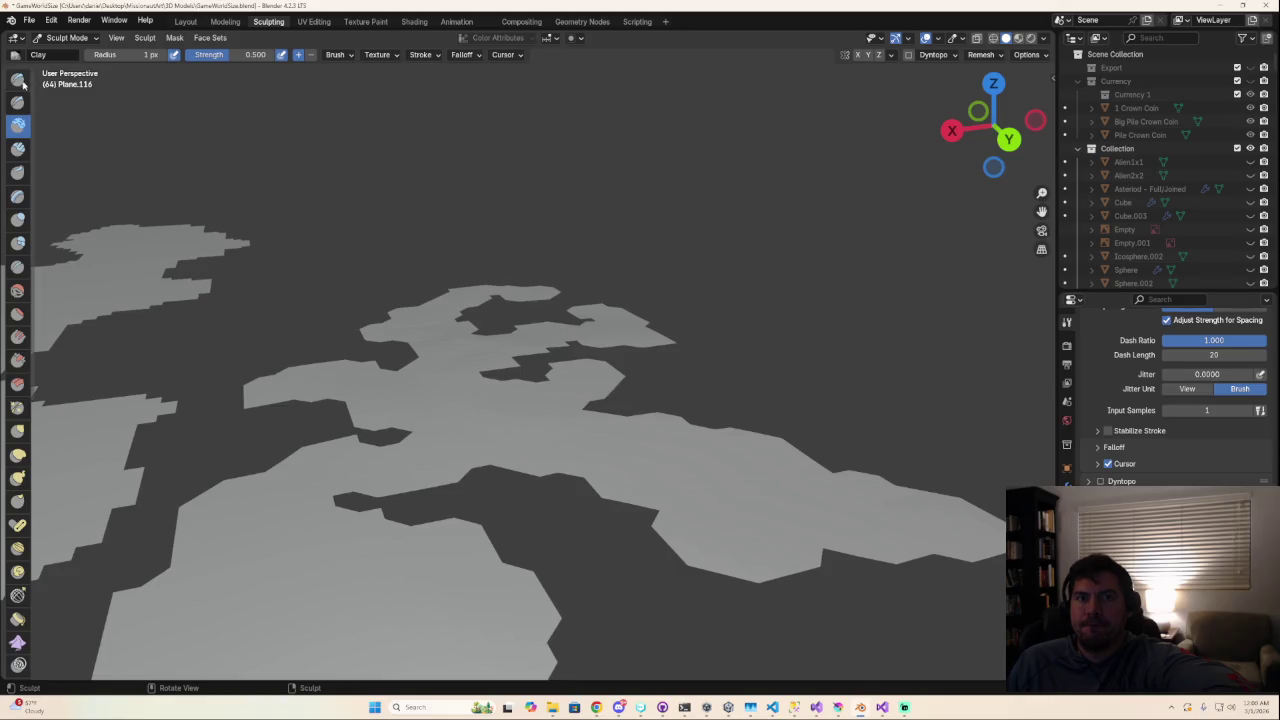
Step: Sculpt Draw strokes along the island's lower edge and mesh border
scroll(466, 500, up, 2)
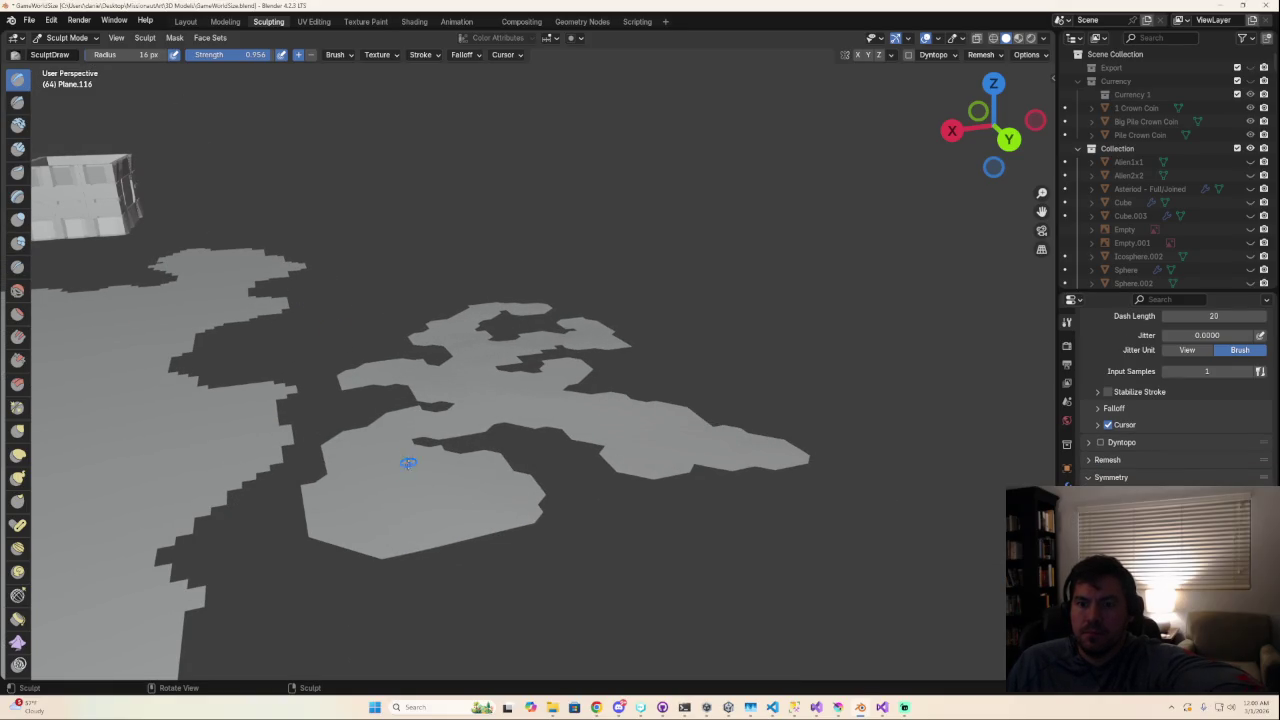
mouse_move(487, 530)
mouse_down()
mouse_move(536, 511)
mouse_move(543, 490)
mouse_up()
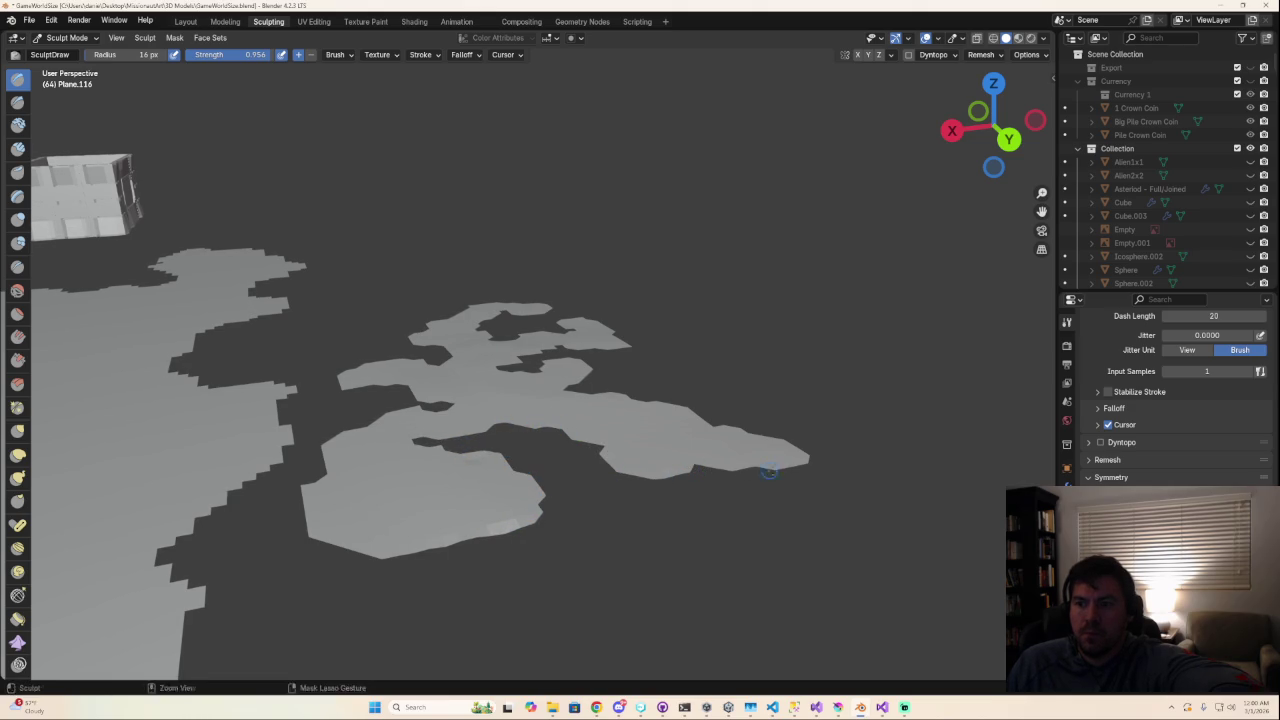
drag(804, 466, 806, 517)
middle_drag(806, 517, 499, 458)
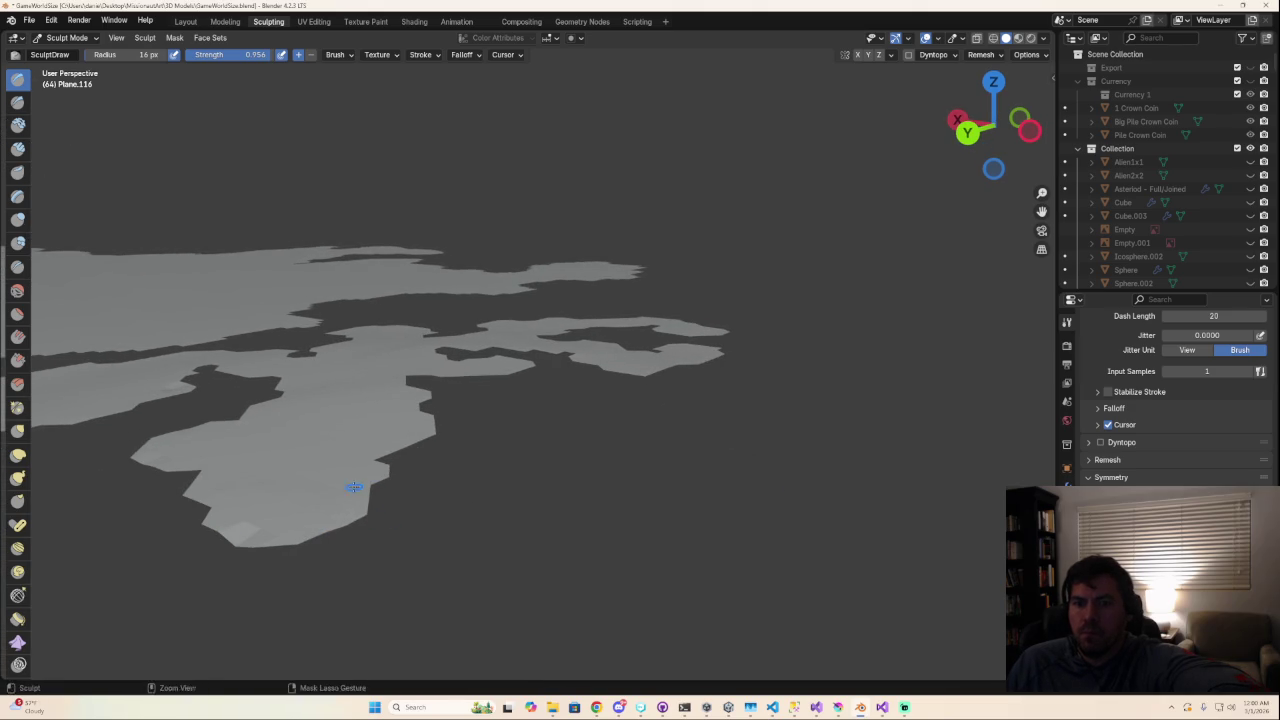
mouse_move(416, 427)
middle_down()
mouse_move(423, 443)
mouse_move(266, 357)
middle_up()
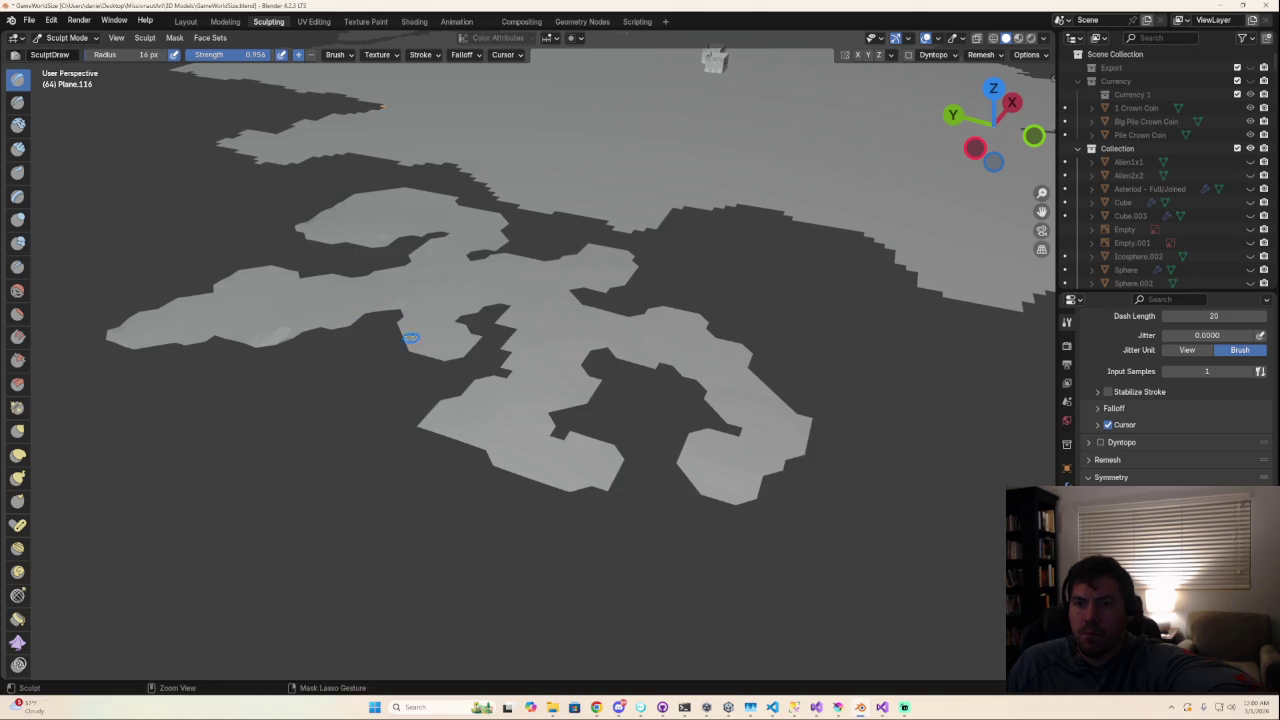
scroll(466, 350, up, 2)
scroll(450, 358, up, 3)
scroll(420, 370, up, 3)
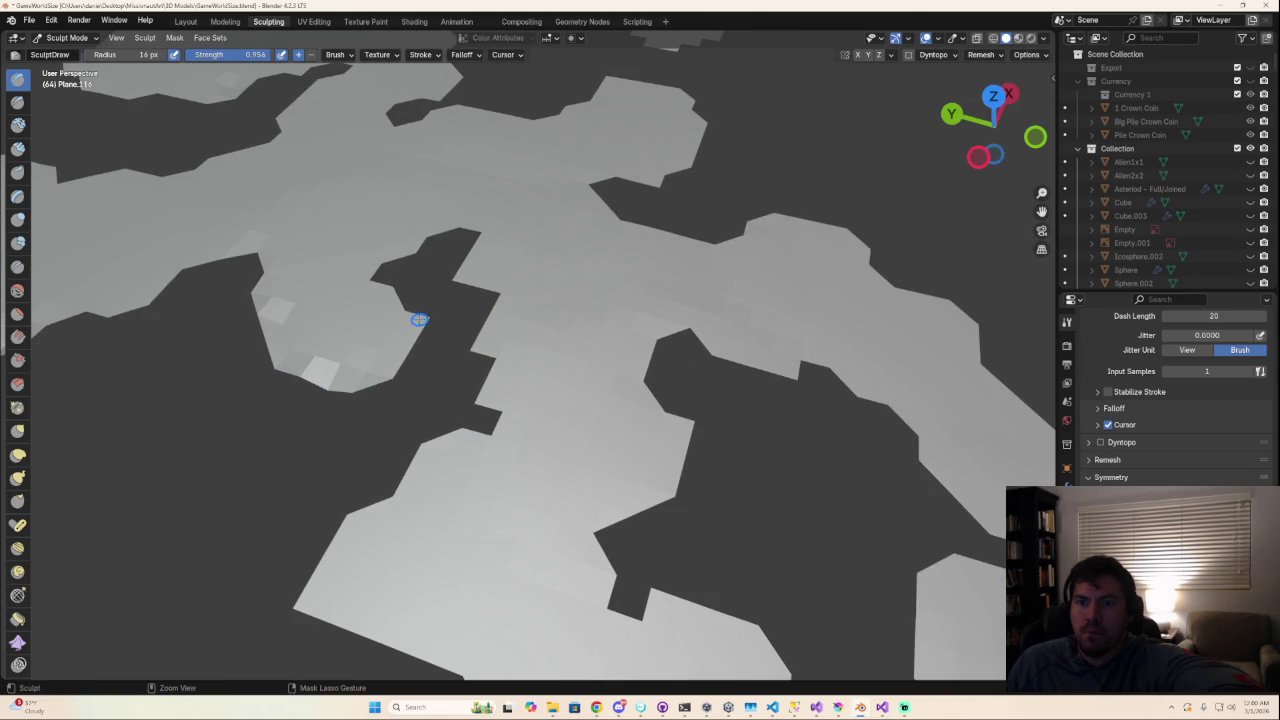
Step: Sculpt the notch edges and lower lobe, then lower brush strength to 0.780
mouse_move(476, 296)
middle_down()
mouse_move(443, 266)
mouse_move(677, 320)
middle_up()
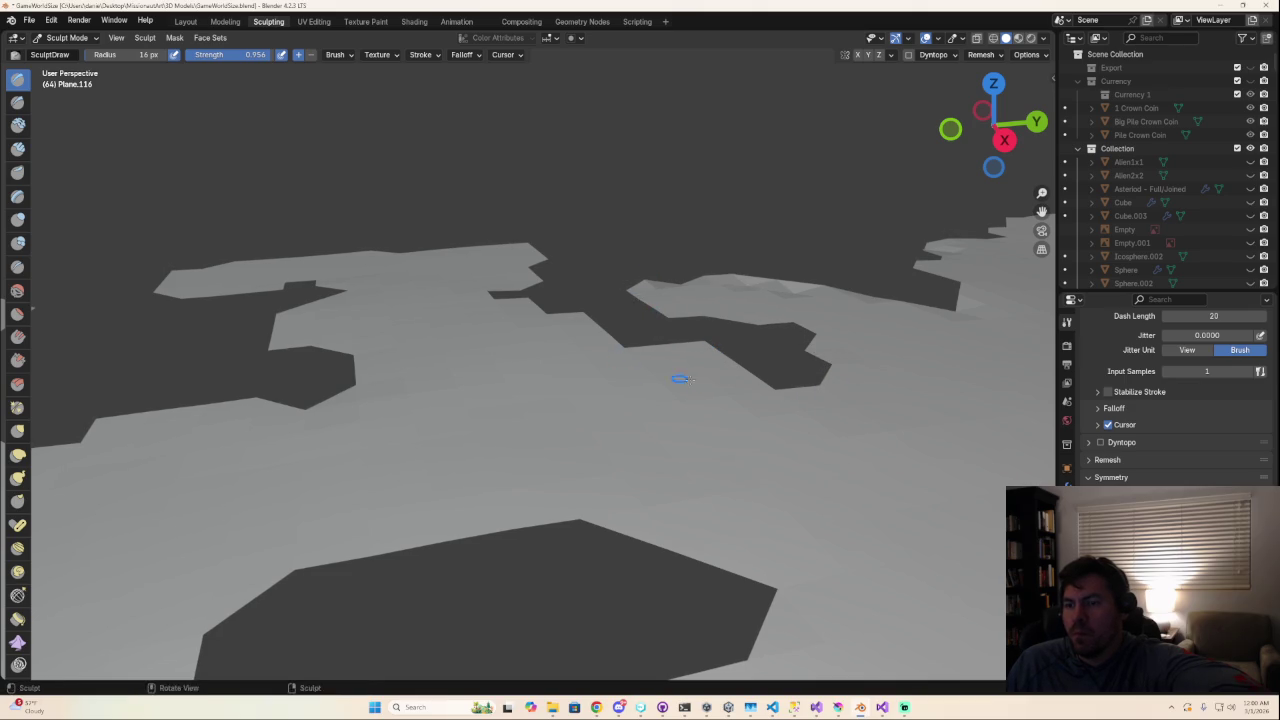
middle_drag(648, 373, 818, 430)
middle_drag(746, 308, 620, 272)
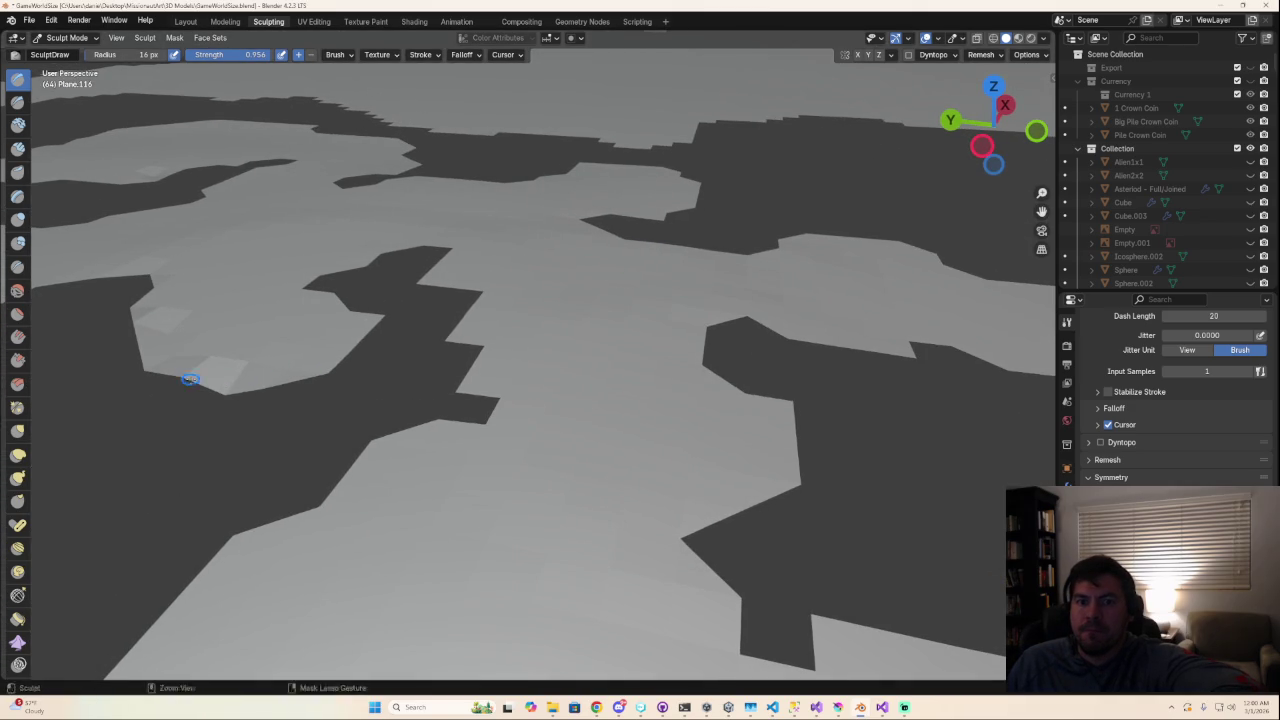
mouse_move(180, 376)
mouse_down()
mouse_move(206, 381)
mouse_move(160, 360)
mouse_up()
drag(231, 335, 263, 323)
scroll(263, 323, down, 5)
mouse_move(480, 437)
mouse_down()
mouse_move(460, 422)
mouse_move(473, 452)
mouse_up()
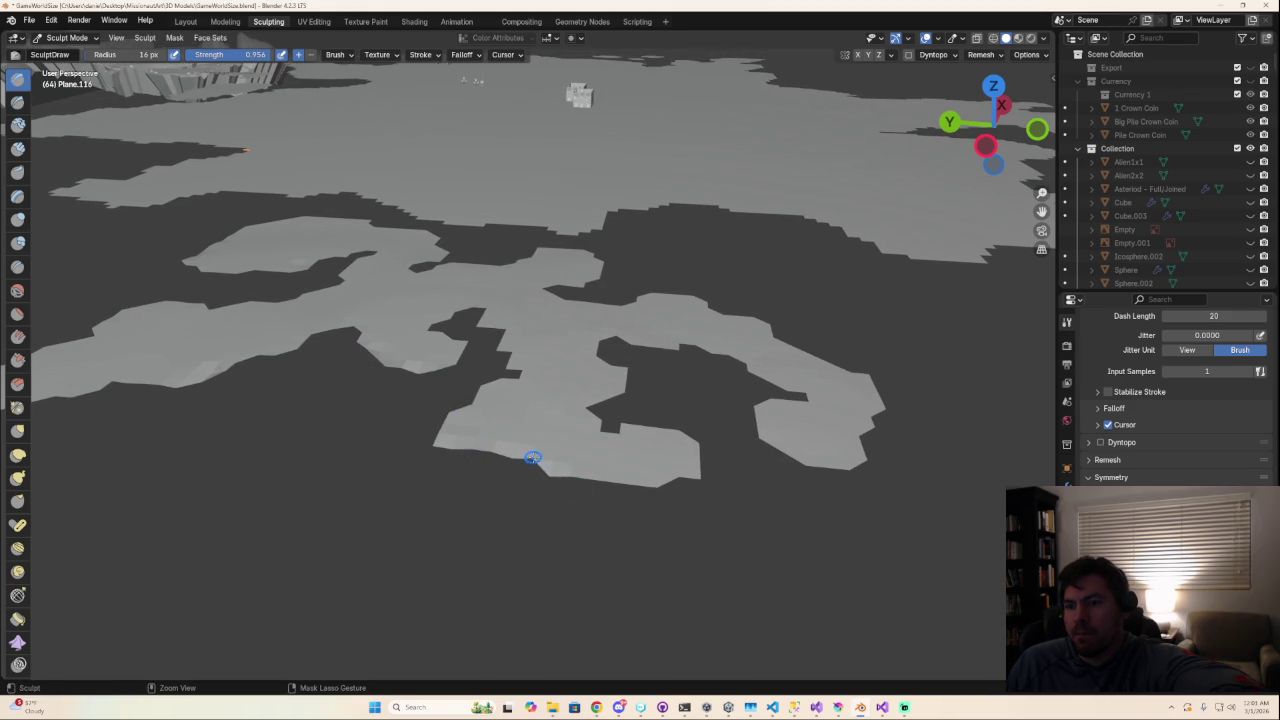
drag(617, 484, 694, 486)
middle_drag(694, 486, 353, 447)
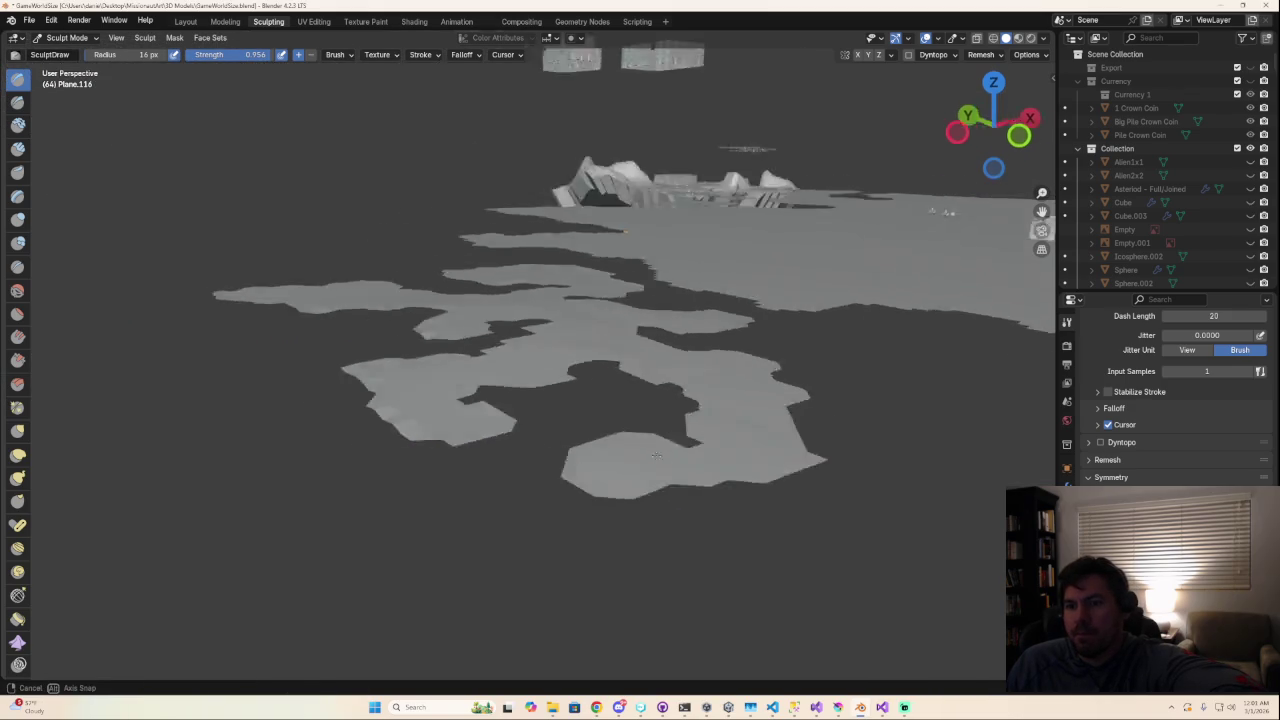
click(245, 58)
key(Escape)
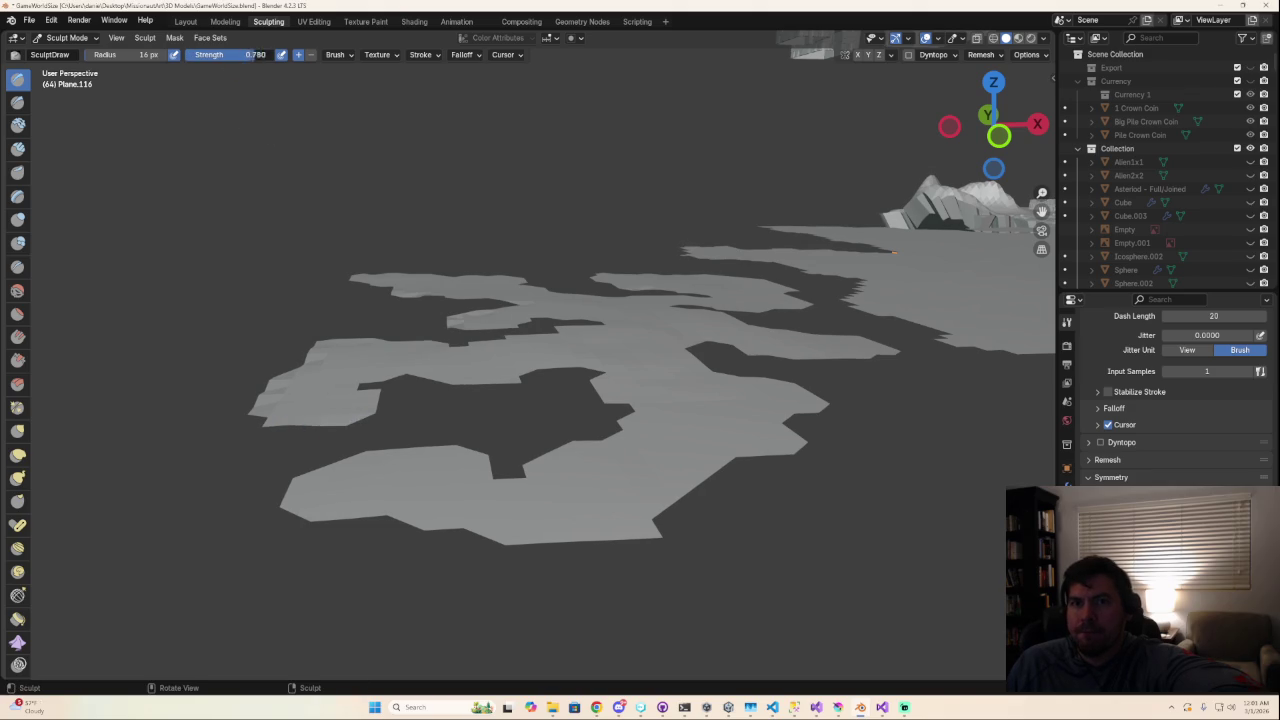
Step: Sculpt light Draw strokes along the island edges at 99 px radius and 0.637 strength
drag(309, 434, 366, 418)
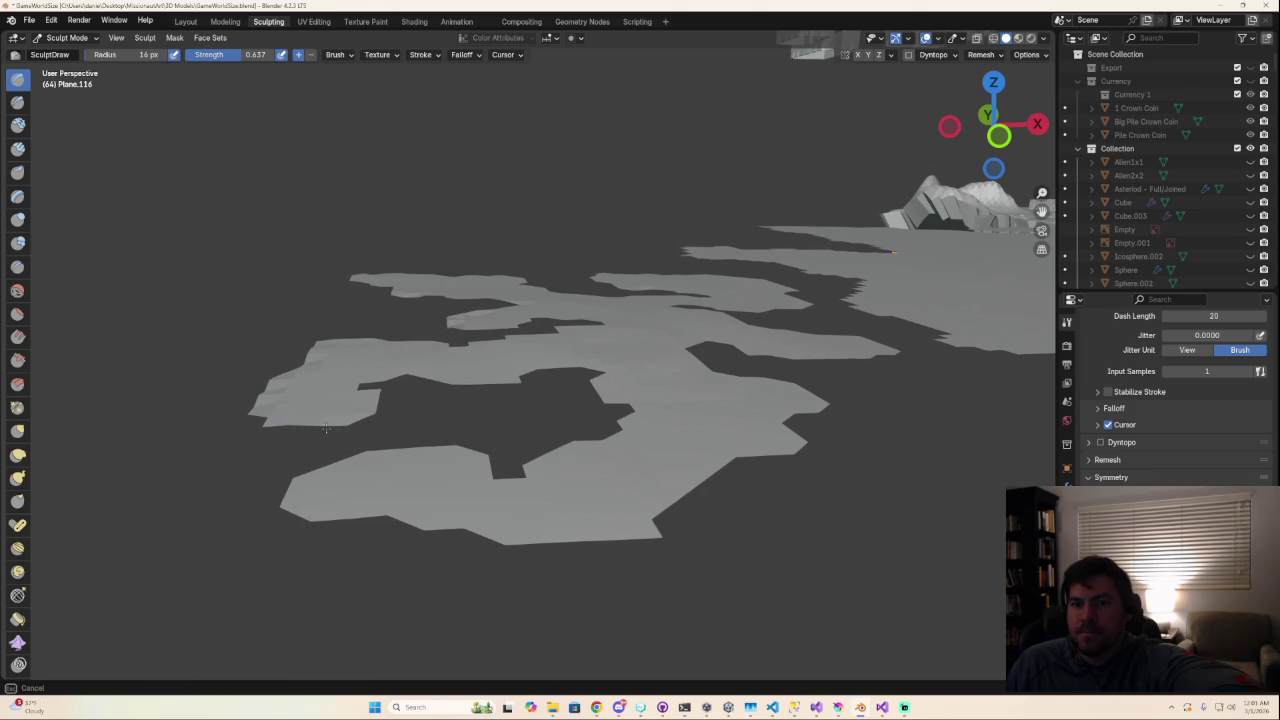
middle_drag(376, 396, 350, 331)
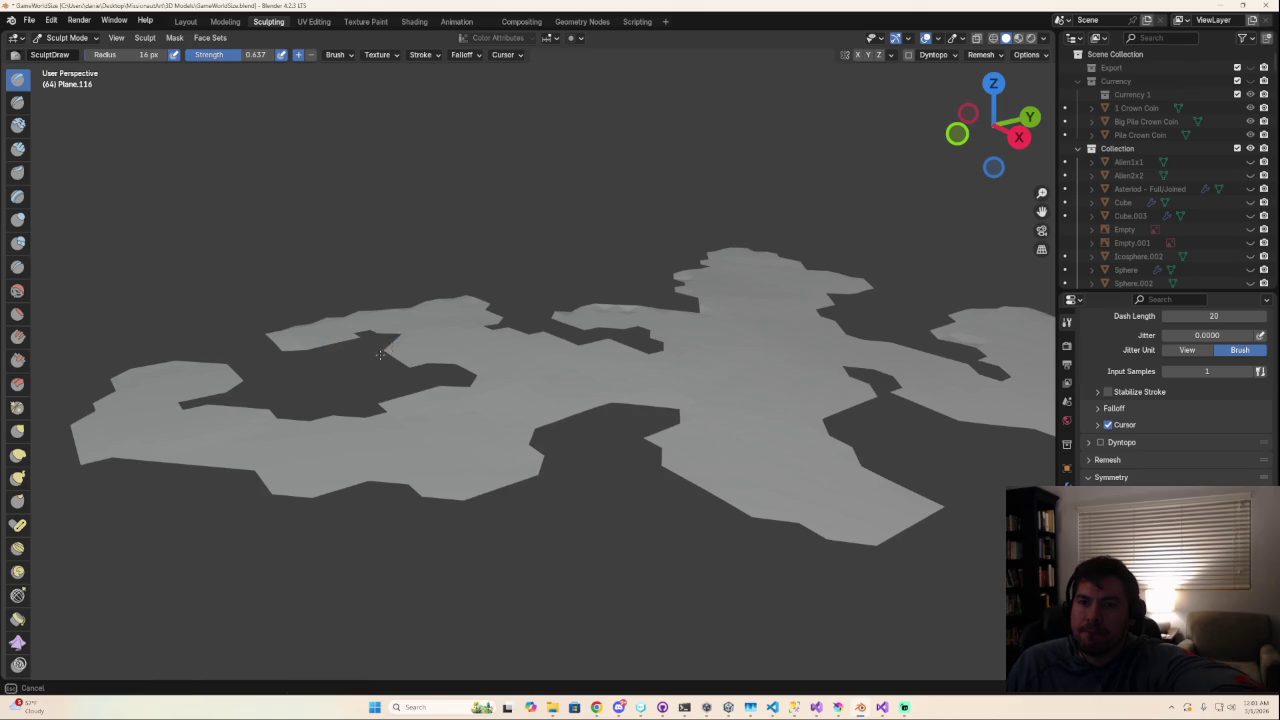
drag(422, 369, 430, 389)
drag(96, 404, 120, 464)
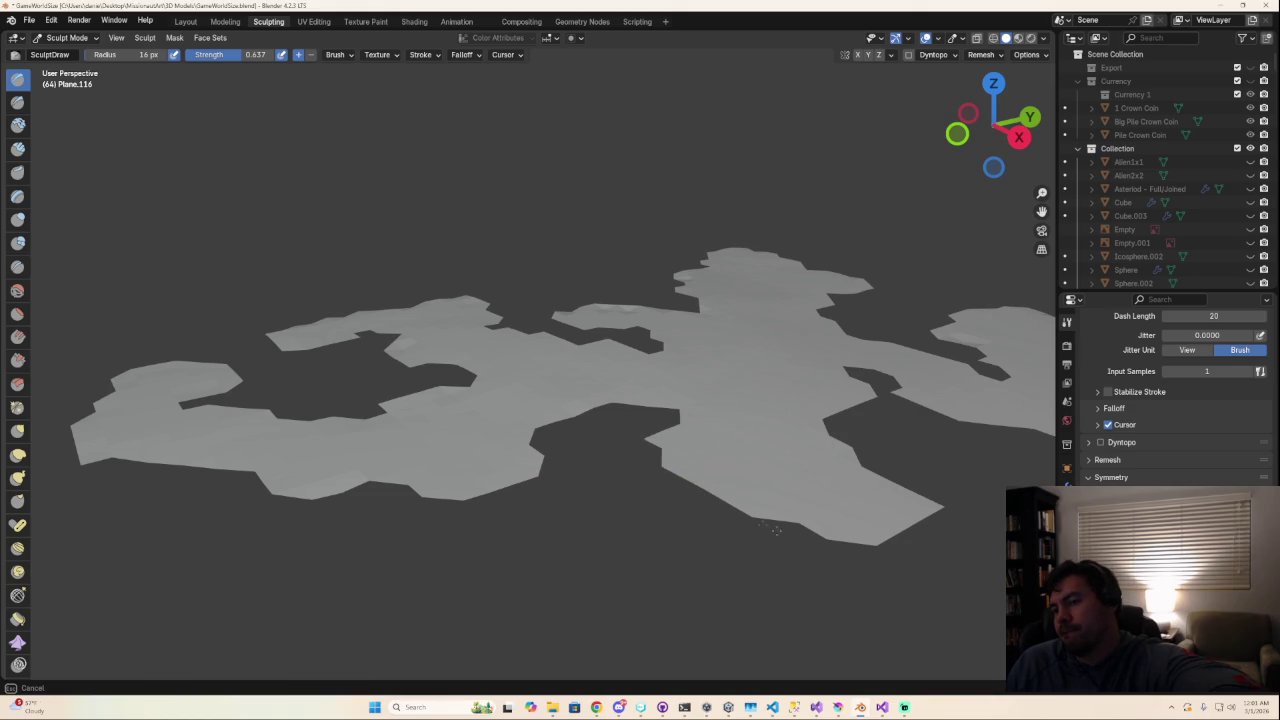
mouse_move(929, 551)
middle_down()
mouse_move(901, 528)
mouse_move(580, 478)
middle_up()
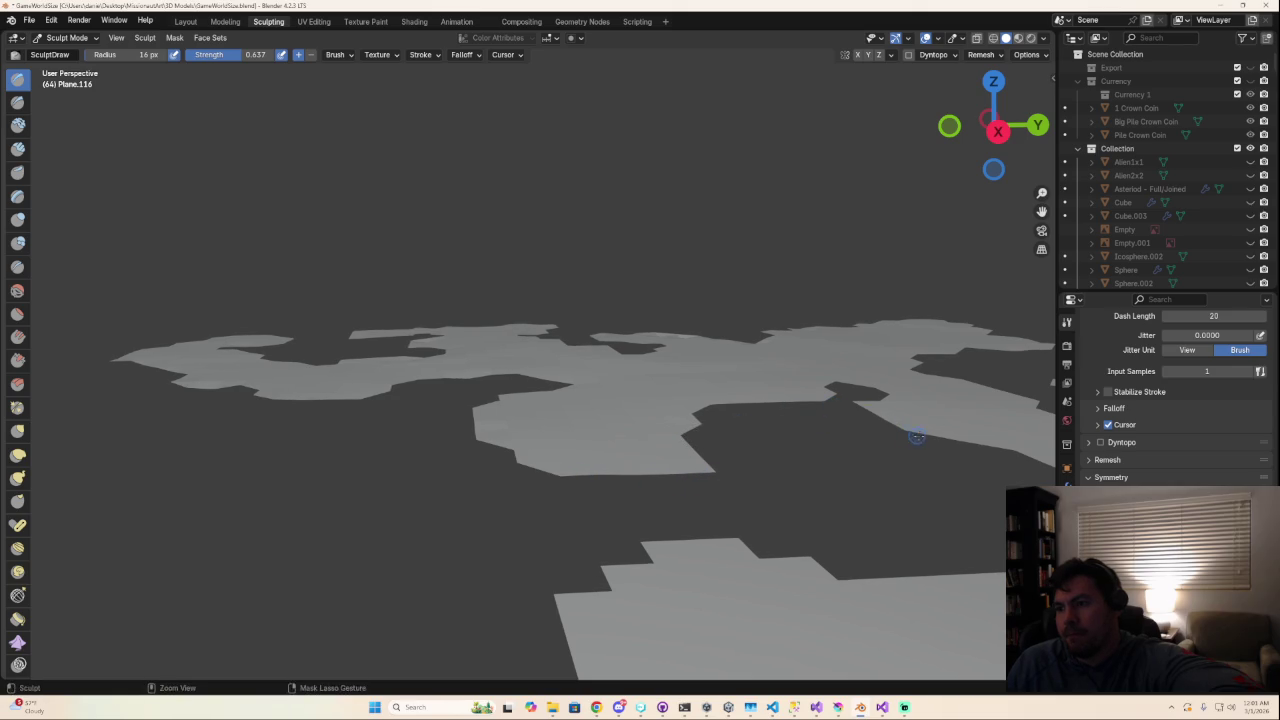
middle_drag(940, 555, 870, 560)
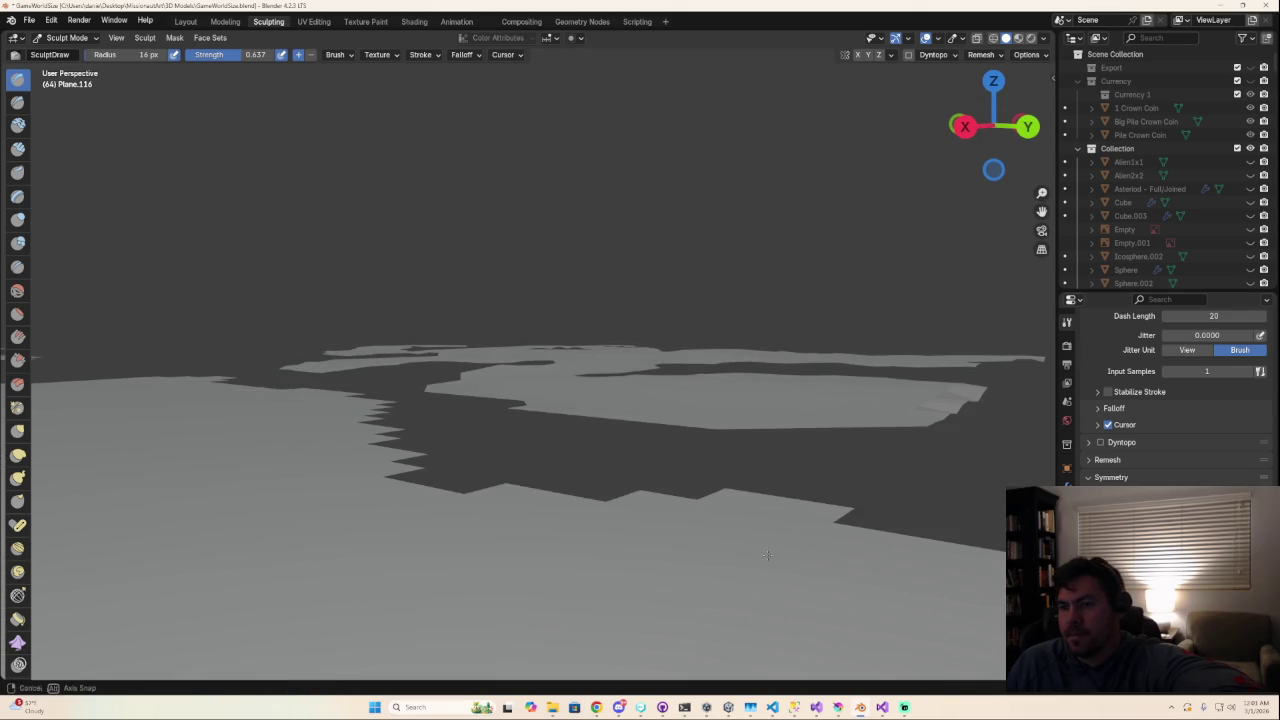
middle_drag(767, 555, 808, 565)
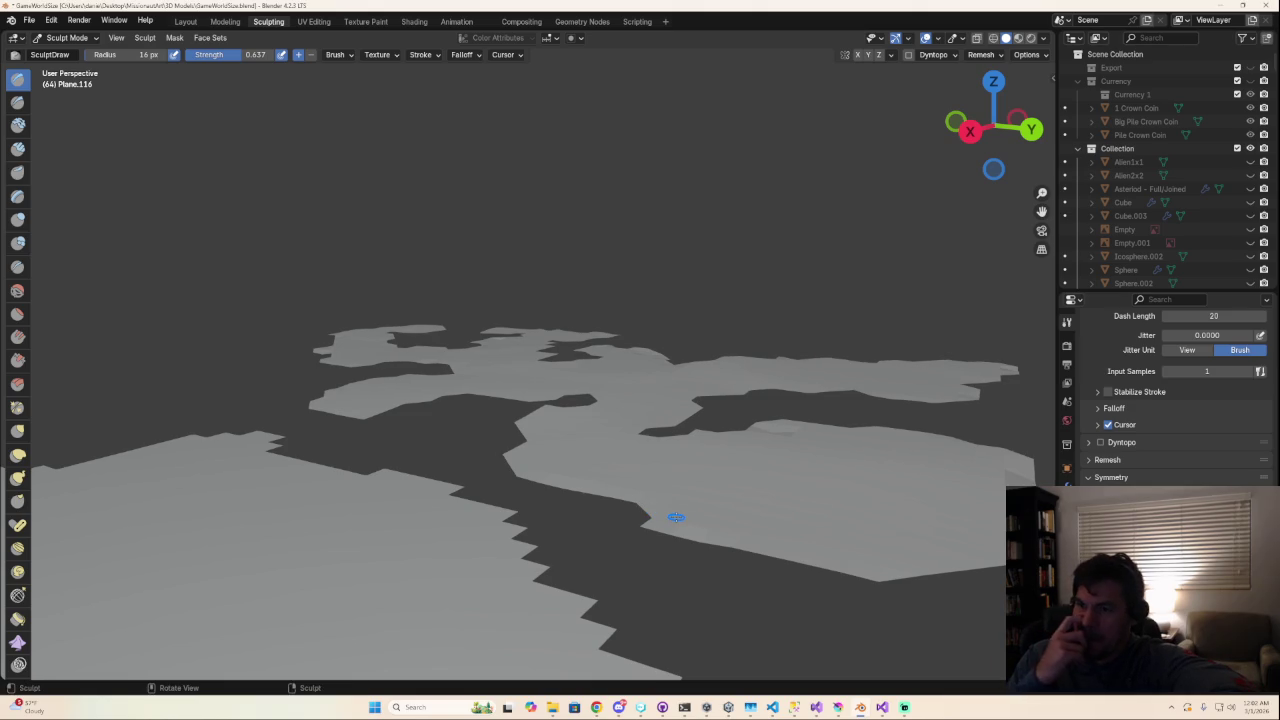
mouse_move(676, 517)
middle_down()
mouse_move(546, 532)
mouse_move(514, 509)
mouse_move(509, 545)
middle_up()
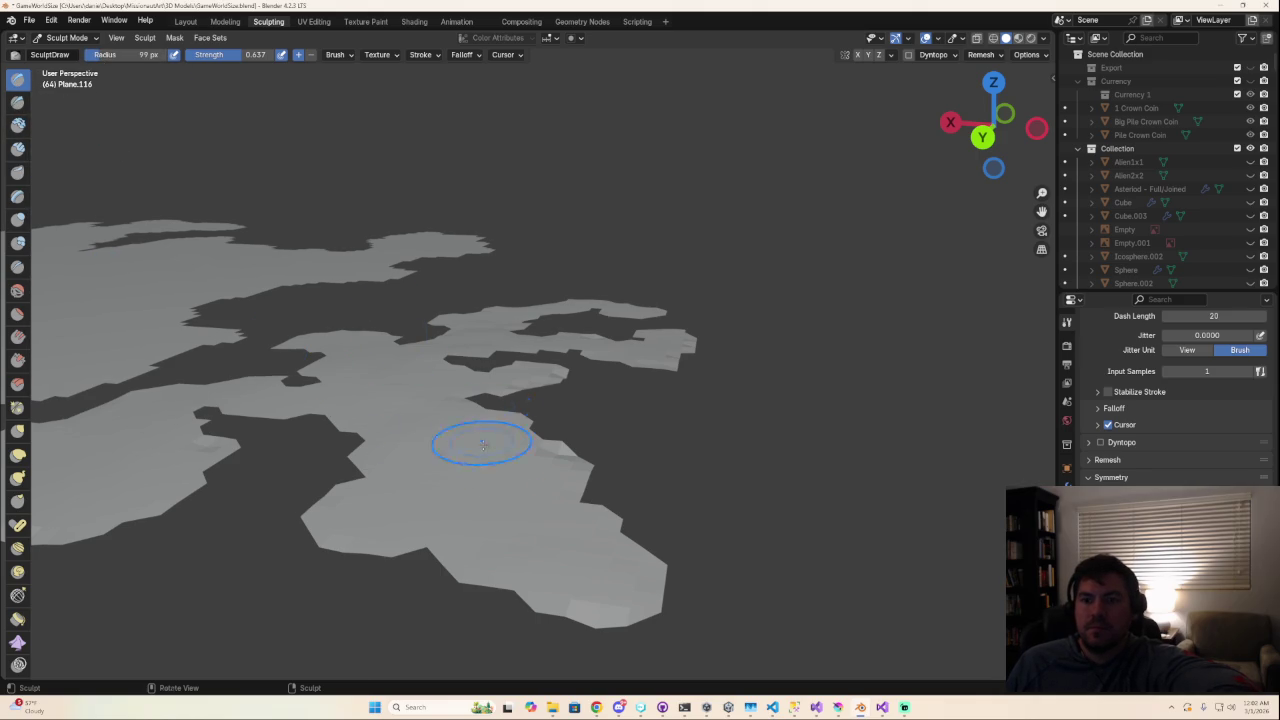
Step: Undo the test bump, then raise the lobes gently at 0.280 strength
drag(400, 408, 447, 418)
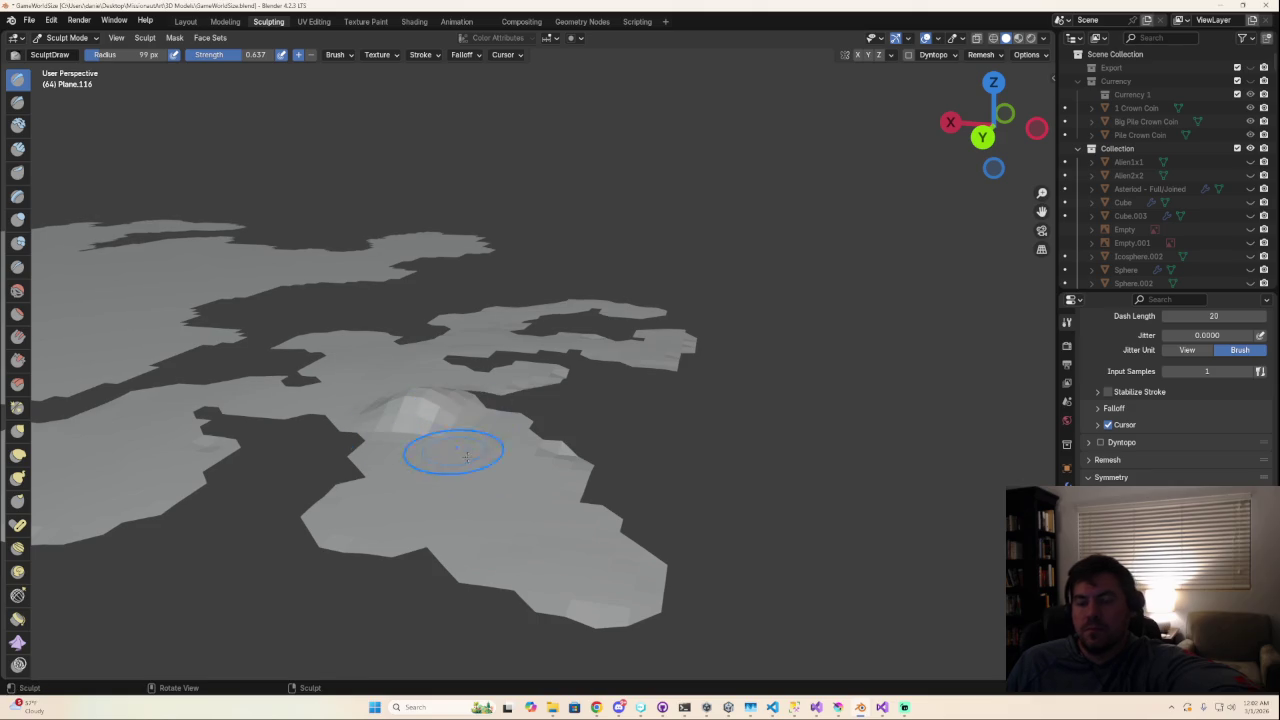
key(ctrl+z)
drag(250, 54, 222, 54)
mouse_move(406, 437)
mouse_down()
mouse_move(350, 440)
mouse_move(503, 429)
mouse_up()
mouse_move(400, 466)
mouse_down()
mouse_move(500, 490)
mouse_move(329, 509)
mouse_move(466, 528)
mouse_up()
mouse_move(547, 573)
mouse_down()
mouse_move(571, 614)
mouse_move(655, 578)
mouse_move(623, 543)
mouse_up()
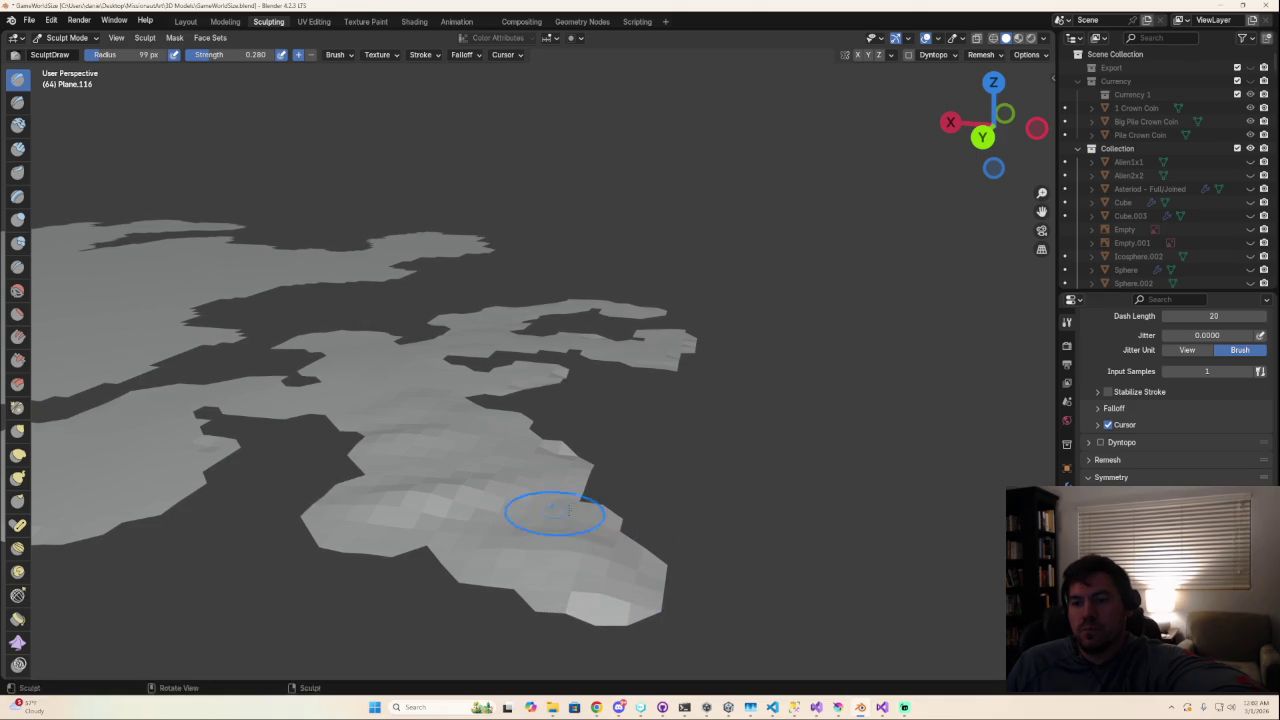
Step: Build up the surface around the central neck and ridge, then select Flatten/Contrast
mouse_move(482, 530)
middle_down()
mouse_move(549, 527)
mouse_move(251, 486)
middle_up()
scroll(367, 465, down, 1)
scroll(340, 440, up, 1)
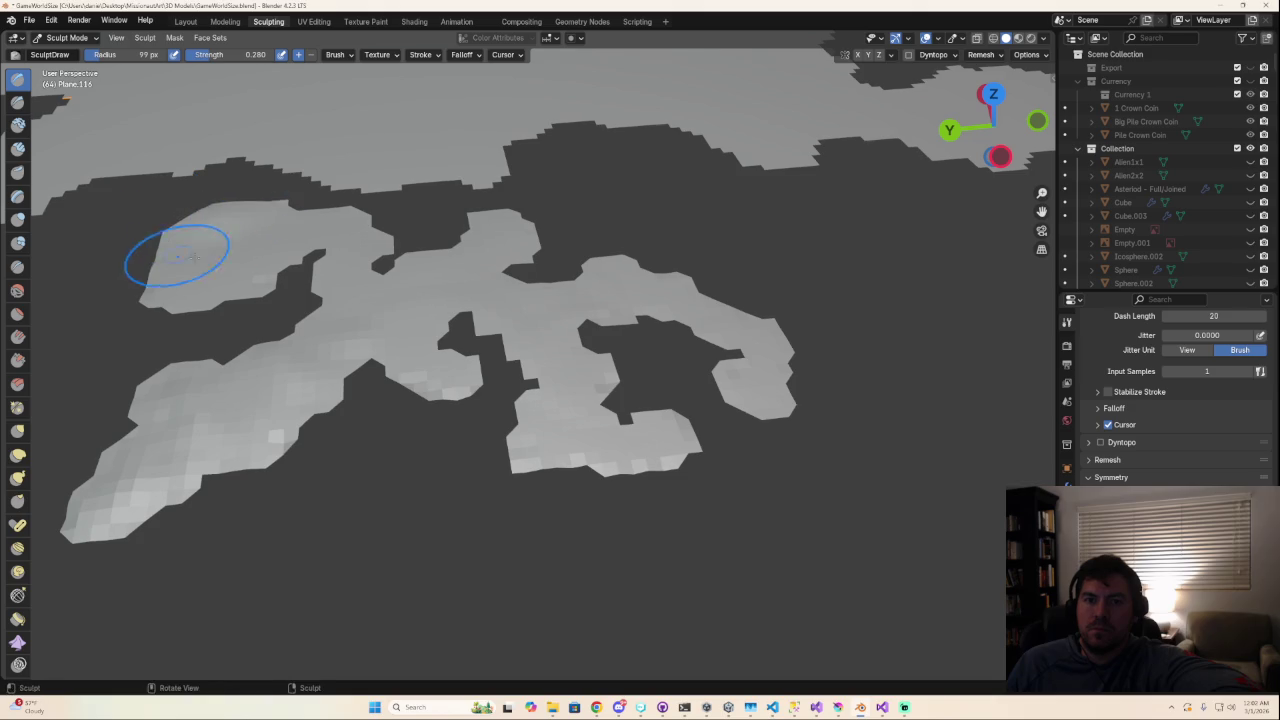
mouse_move(260, 265)
mouse_down()
mouse_move(383, 306)
mouse_move(427, 369)
mouse_up()
mouse_move(343, 370)
mouse_down()
mouse_move(338, 312)
mouse_move(283, 343)
mouse_move(290, 372)
mouse_move(157, 403)
mouse_move(214, 434)
mouse_move(170, 465)
mouse_move(125, 455)
mouse_move(138, 458)
mouse_up()
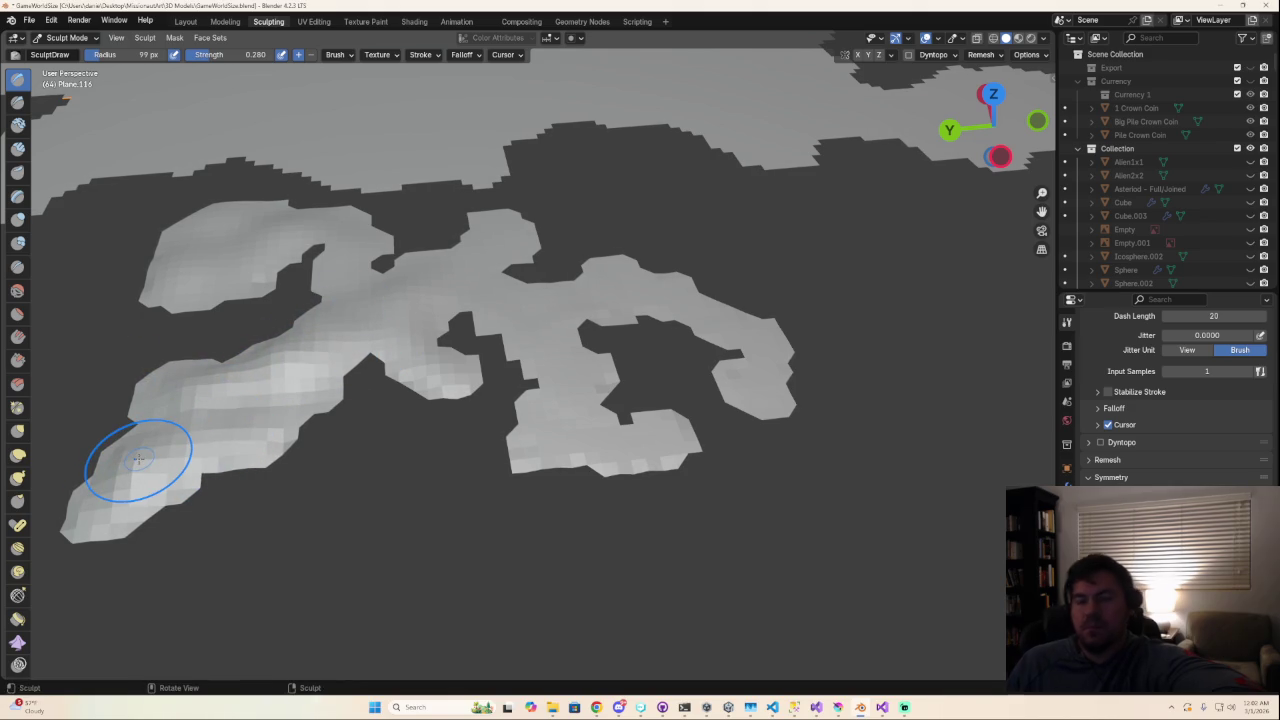
middle_drag(138, 458, 443, 414)
mouse_move(345, 390)
mouse_down()
mouse_move(371, 391)
mouse_move(290, 415)
mouse_up()
middle_drag(290, 415, 310, 468)
mouse_move(310, 468)
mouse_down()
mouse_move(277, 518)
mouse_move(337, 543)
mouse_up()
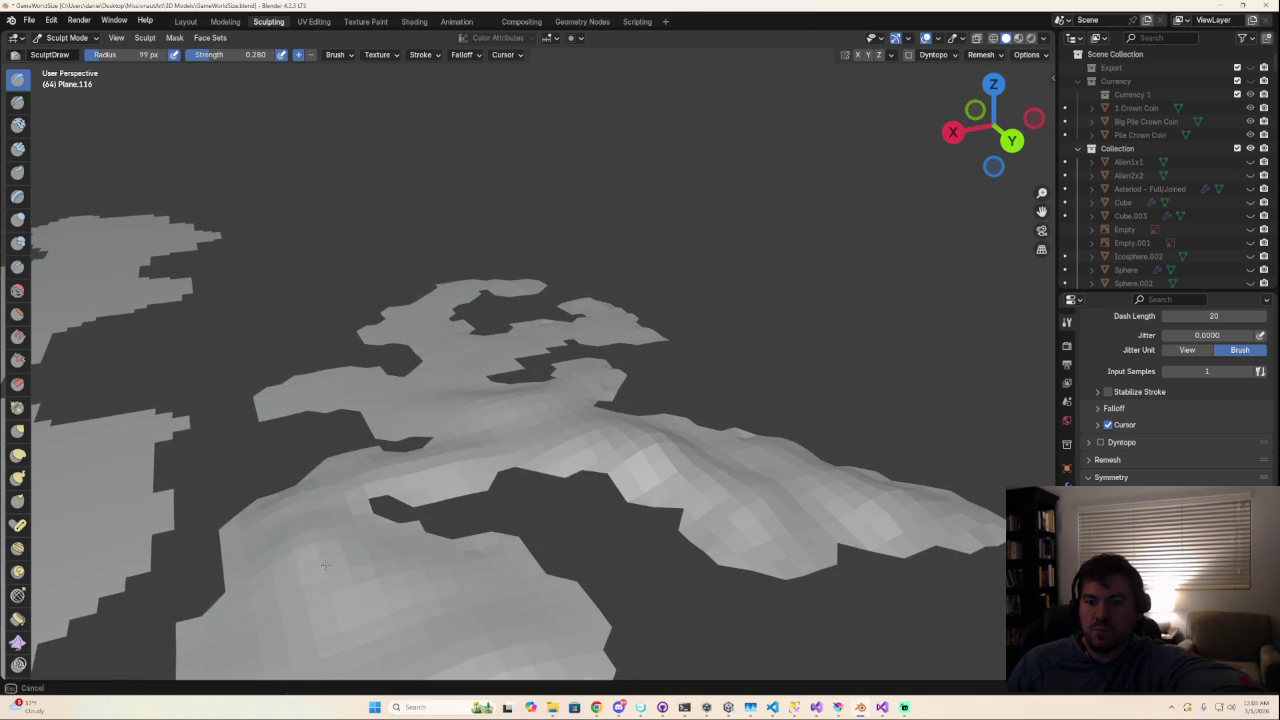
scroll(497, 632, down, 4)
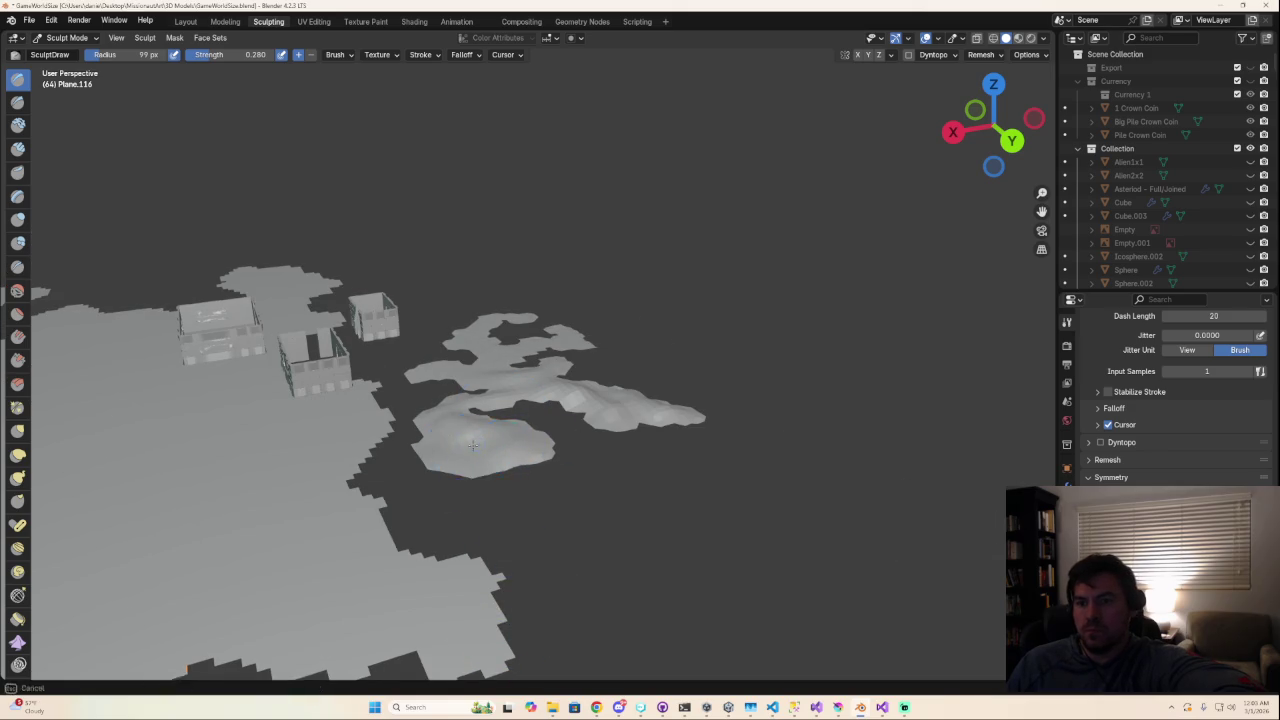
scroll(614, 523, up, 2)
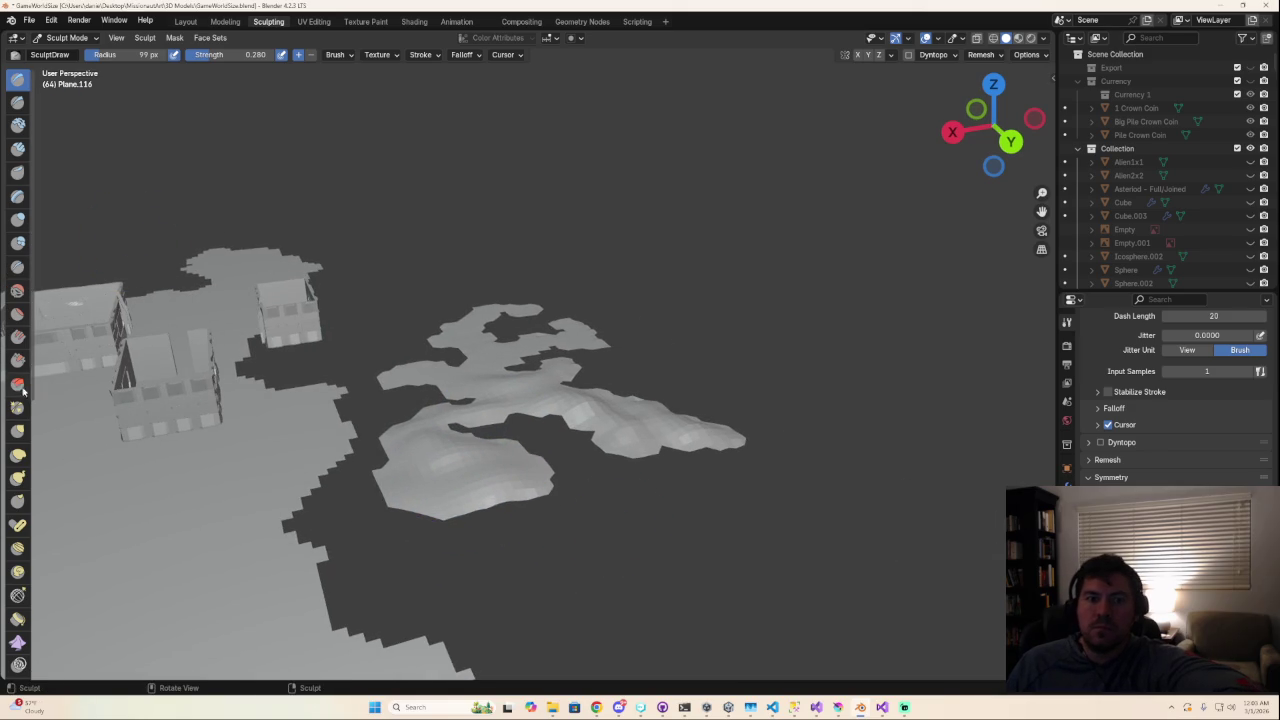
click(17, 315)
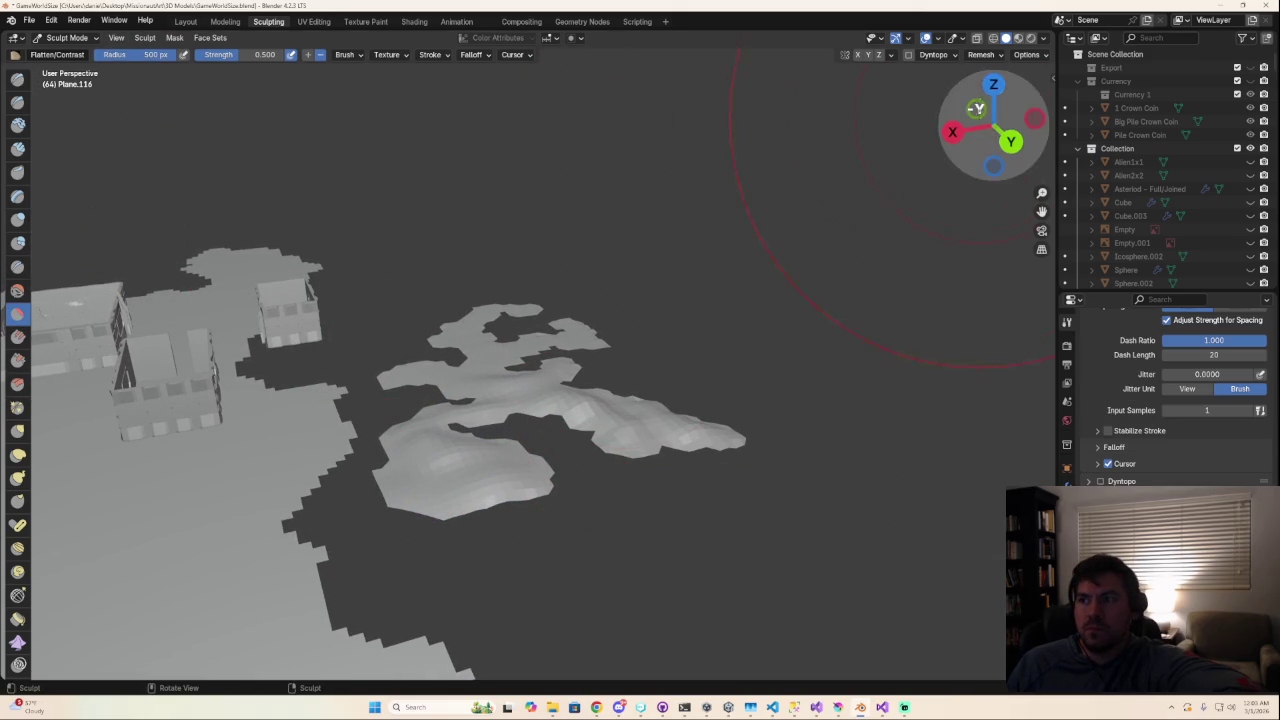
Step: Flatten the island surface back down from the top view
click(993, 84)
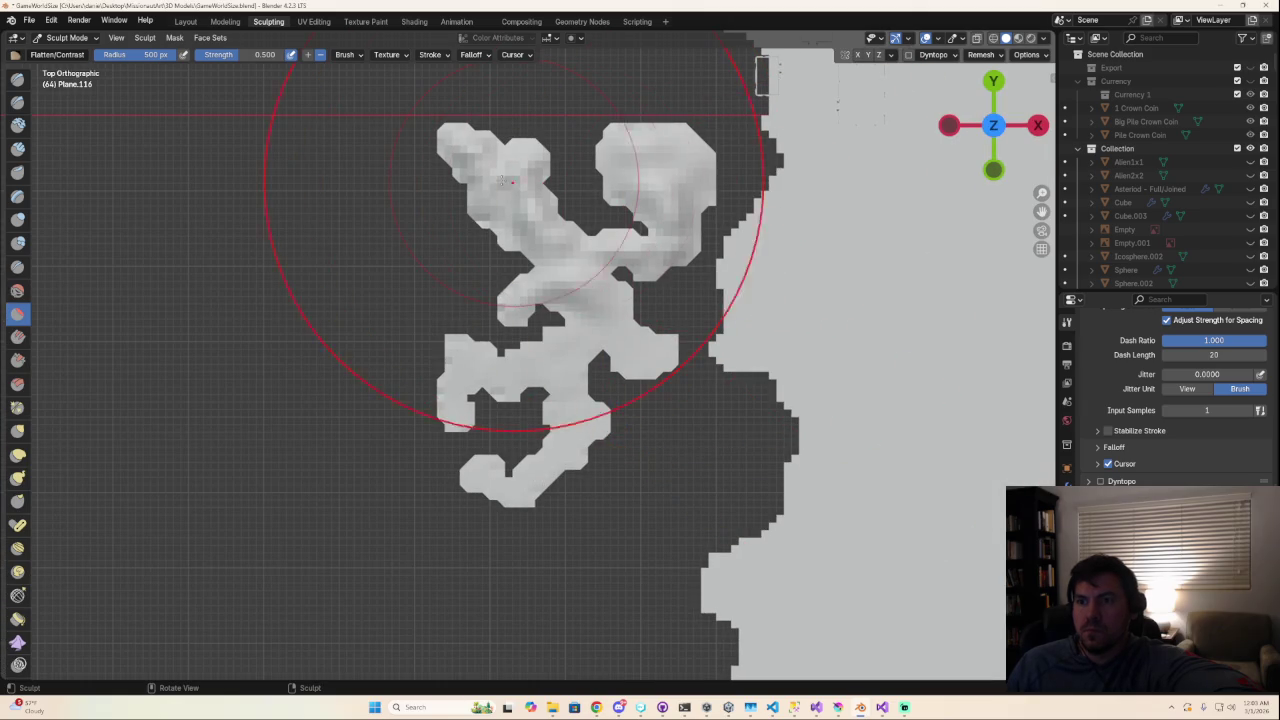
mouse_move(640, 178)
mouse_down()
mouse_move(520, 165)
mouse_move(540, 195)
mouse_up()
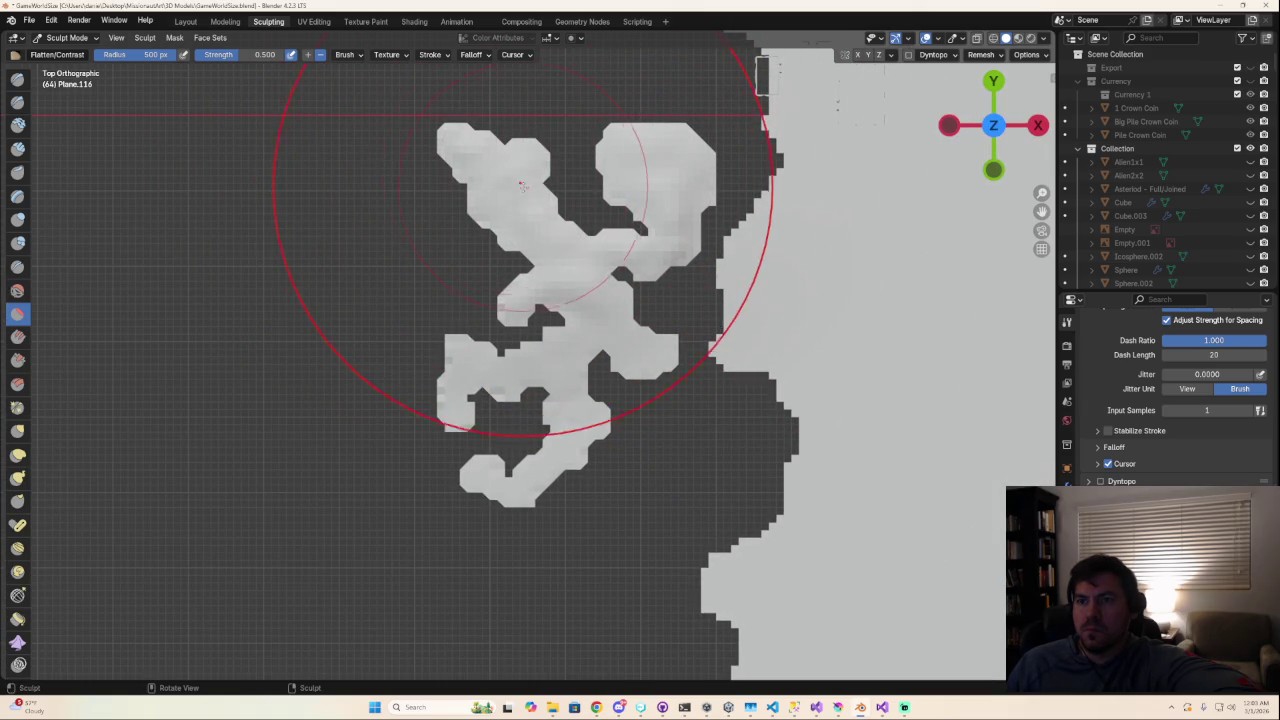
mouse_move(542, 198)
middle_down()
mouse_move(793, 108)
mouse_move(563, 306)
mouse_move(686, 383)
mouse_move(820, 355)
mouse_move(808, 392)
mouse_move(740, 416)
middle_up()
Step: Inspect the flat island pieces from several angles and enter Edit Mode
middle_drag(650, 410, 630, 412)
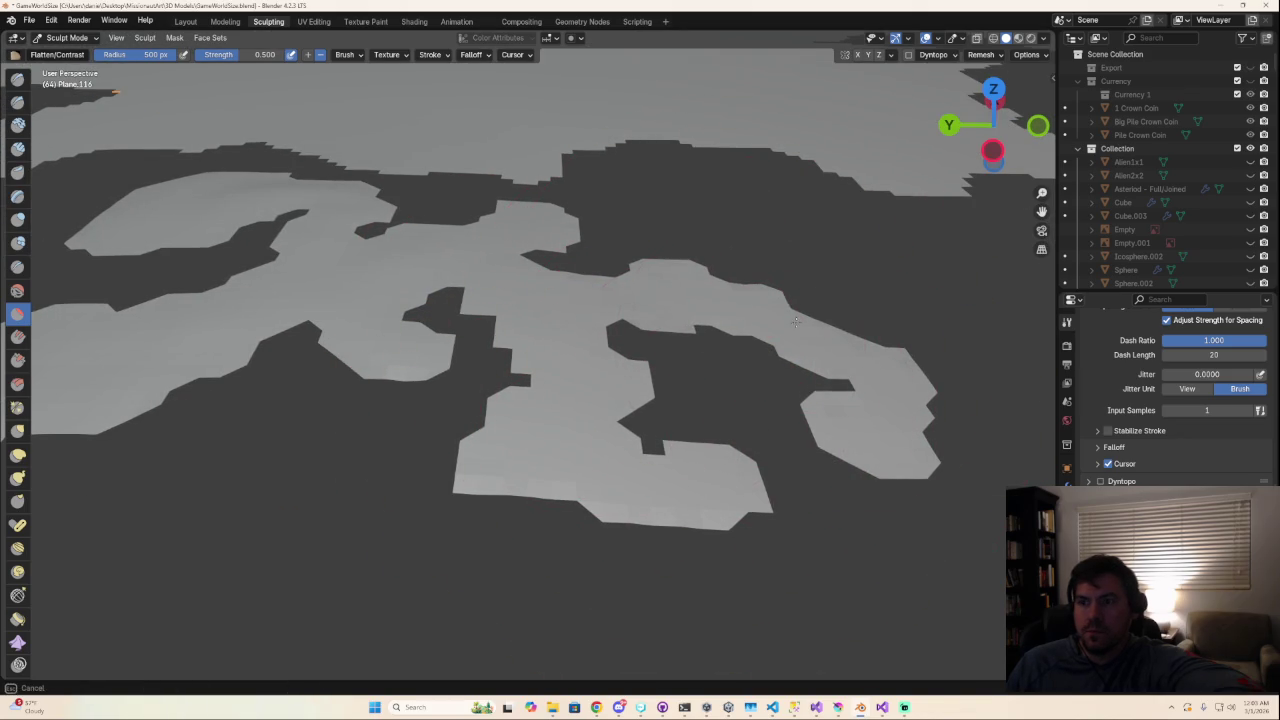
middle_drag(412, 353, 600, 393)
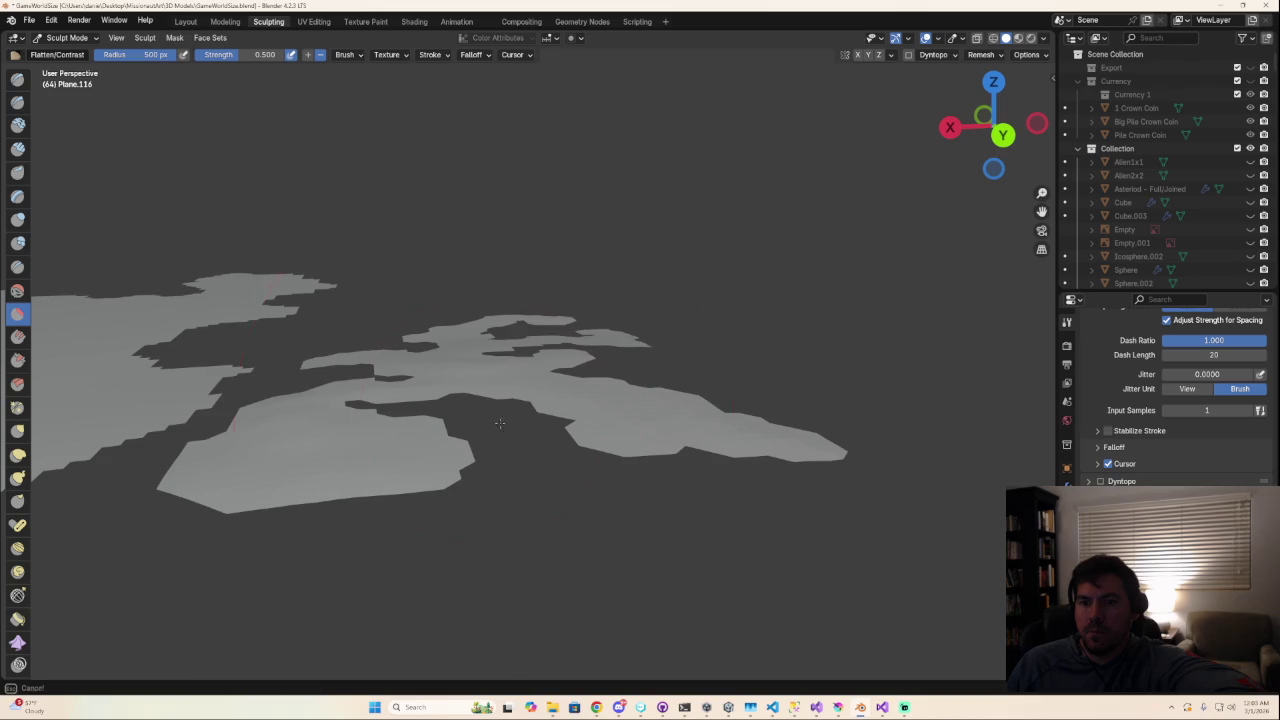
middle_drag(590, 402, 600, 436)
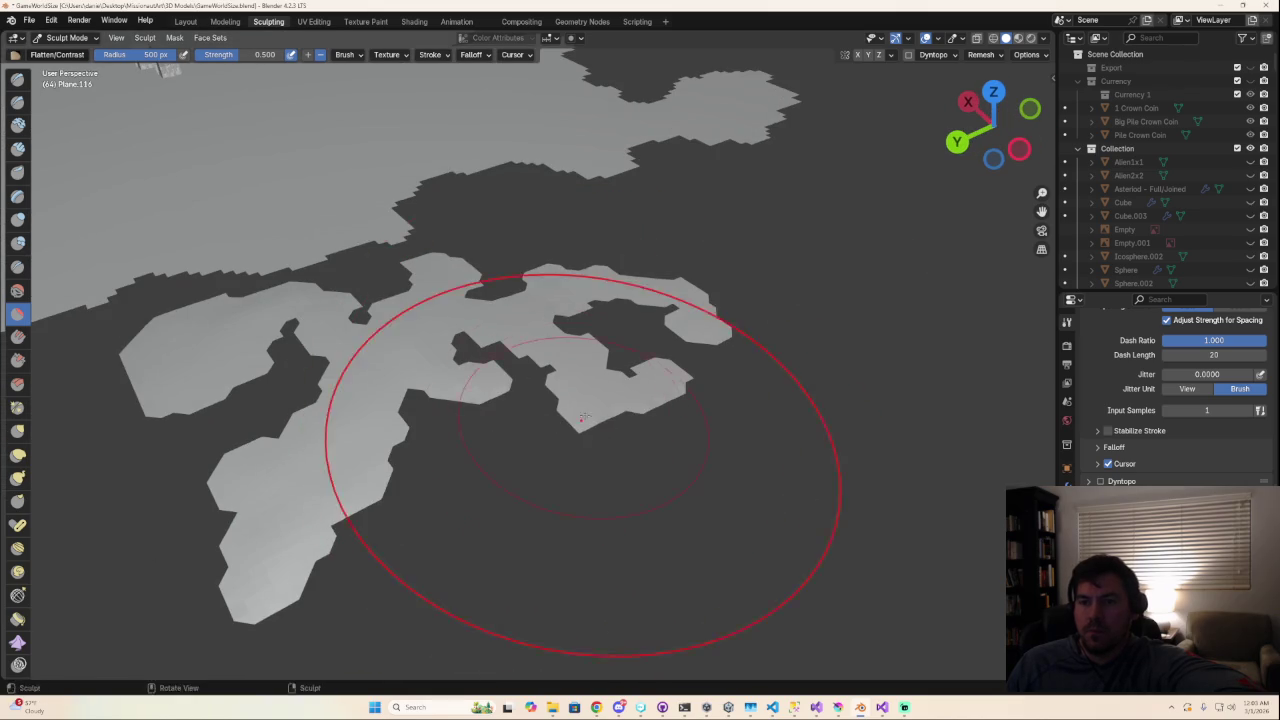
middle_drag(640, 473, 607, 454)
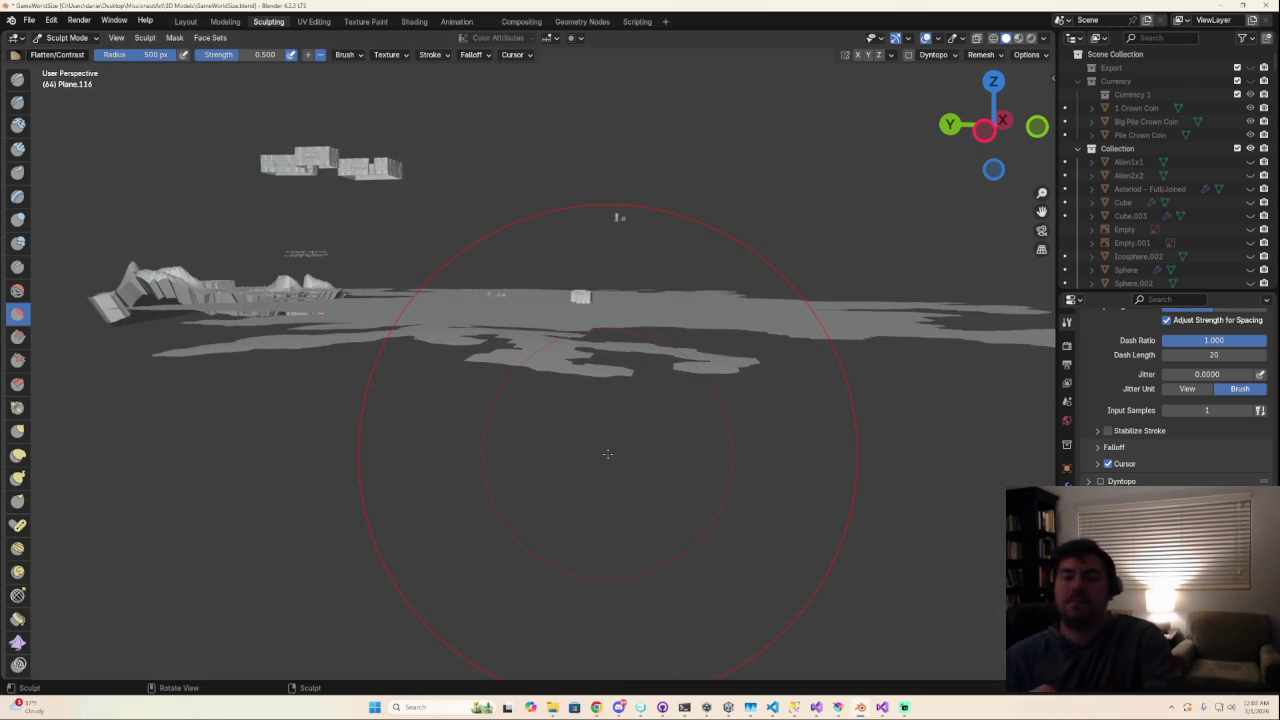
middle_drag(607, 454, 650, 505)
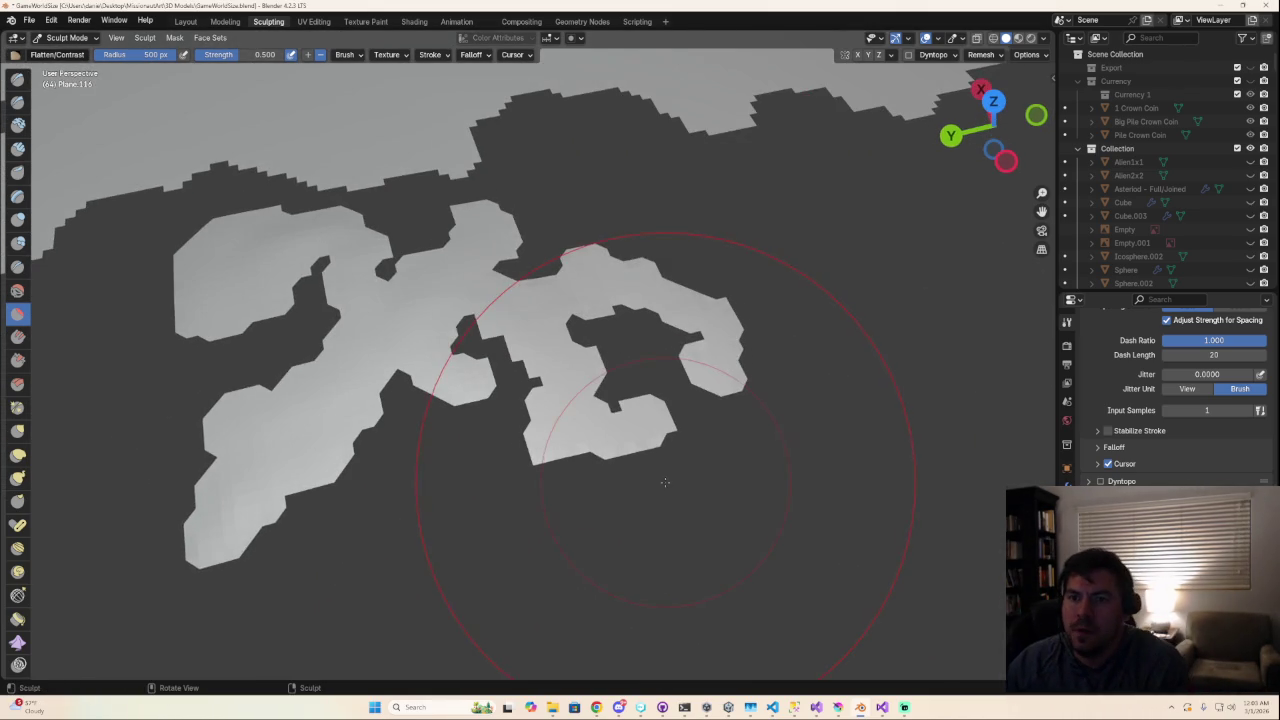
key(Tab)
mouse_move(714, 444)
middle_down()
mouse_move(603, 397)
mouse_move(503, 394)
mouse_move(591, 383)
mouse_move(590, 396)
middle_up()
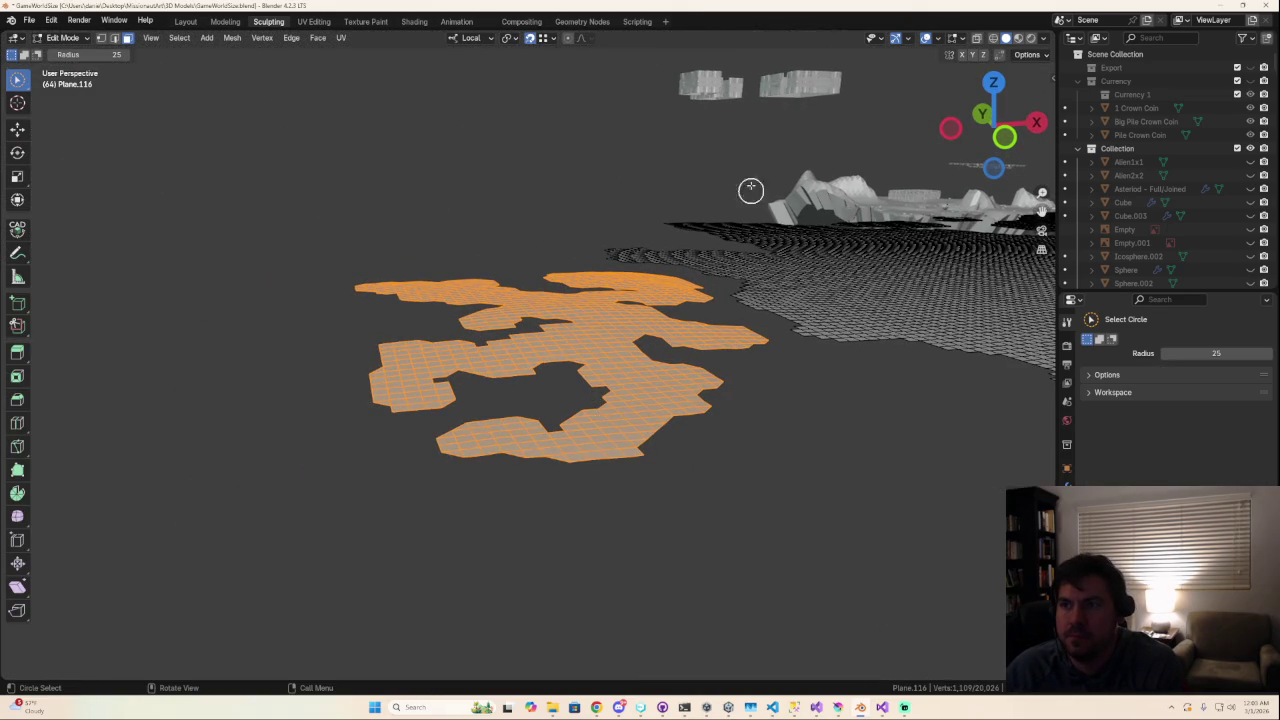
Step: Extrude the island faces about 3.17 m downward from the front view
click(1005, 137)
key(g)
key(z)
key(Escape)
key(e)
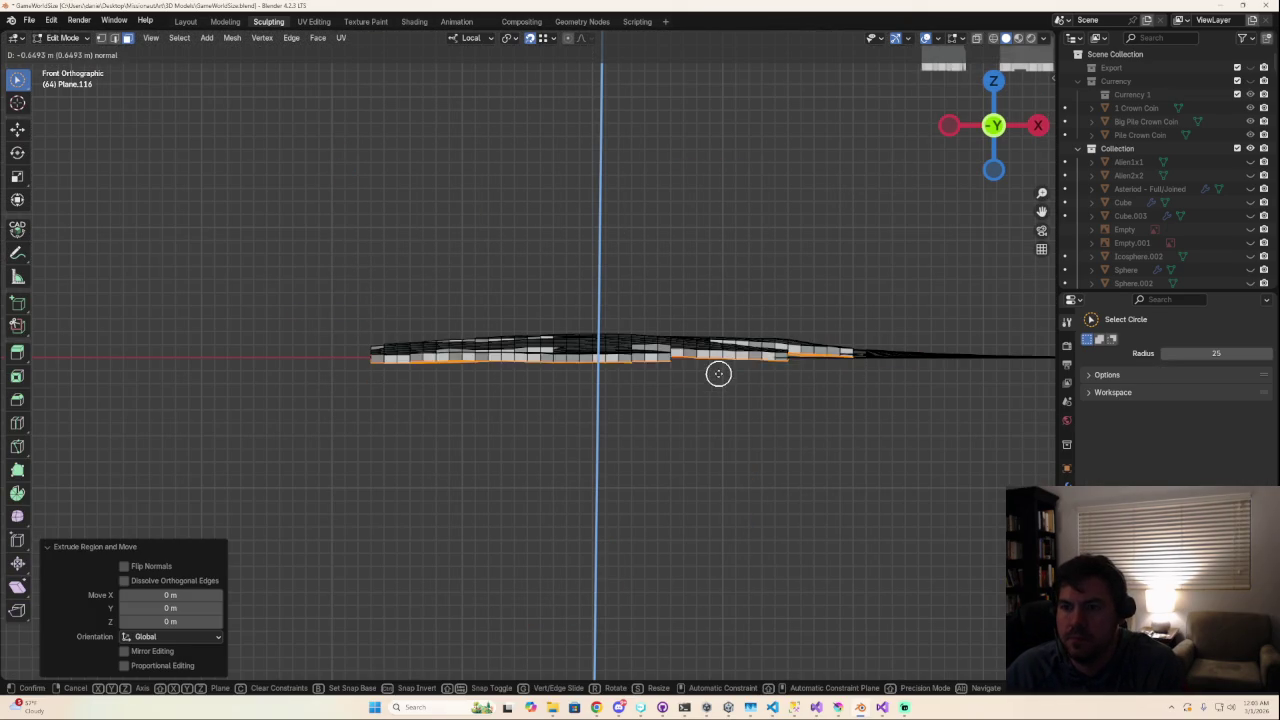
click(724, 406)
mouse_move(724, 406)
middle_down()
mouse_move(759, 472)
mouse_move(695, 459)
middle_up()
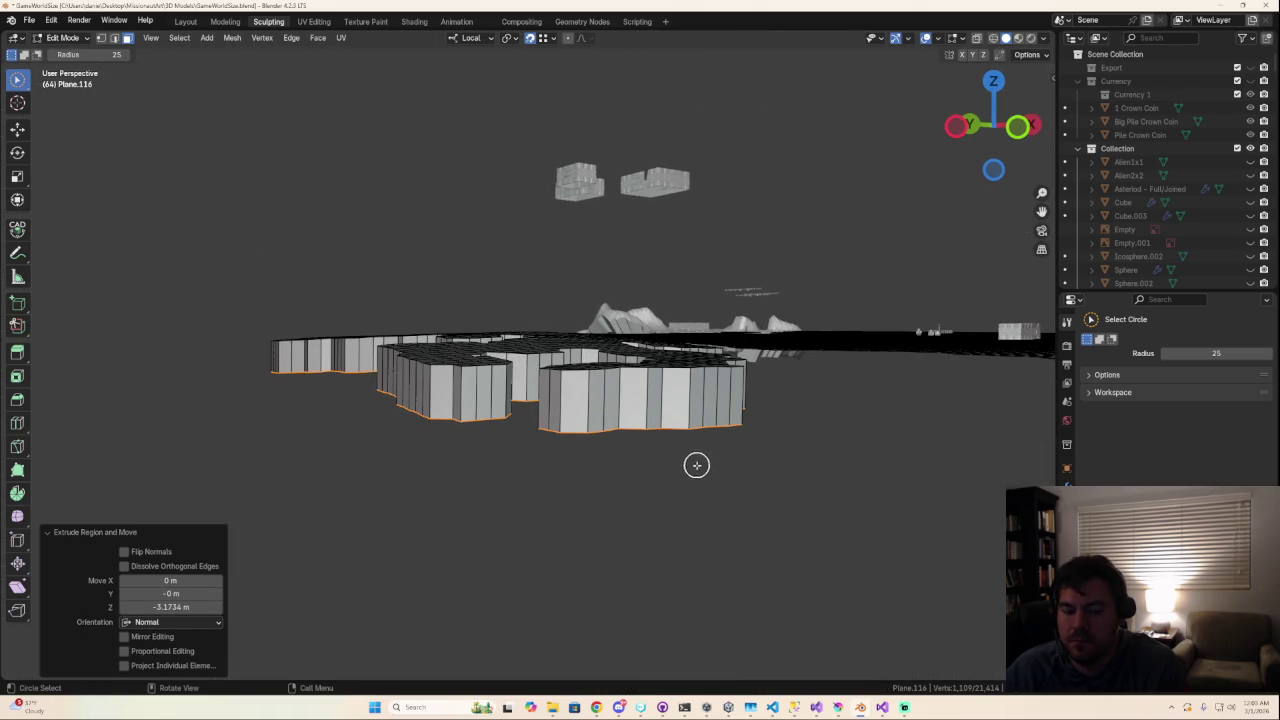
Step: Scale the extruded faces in to 0.927
key(s)
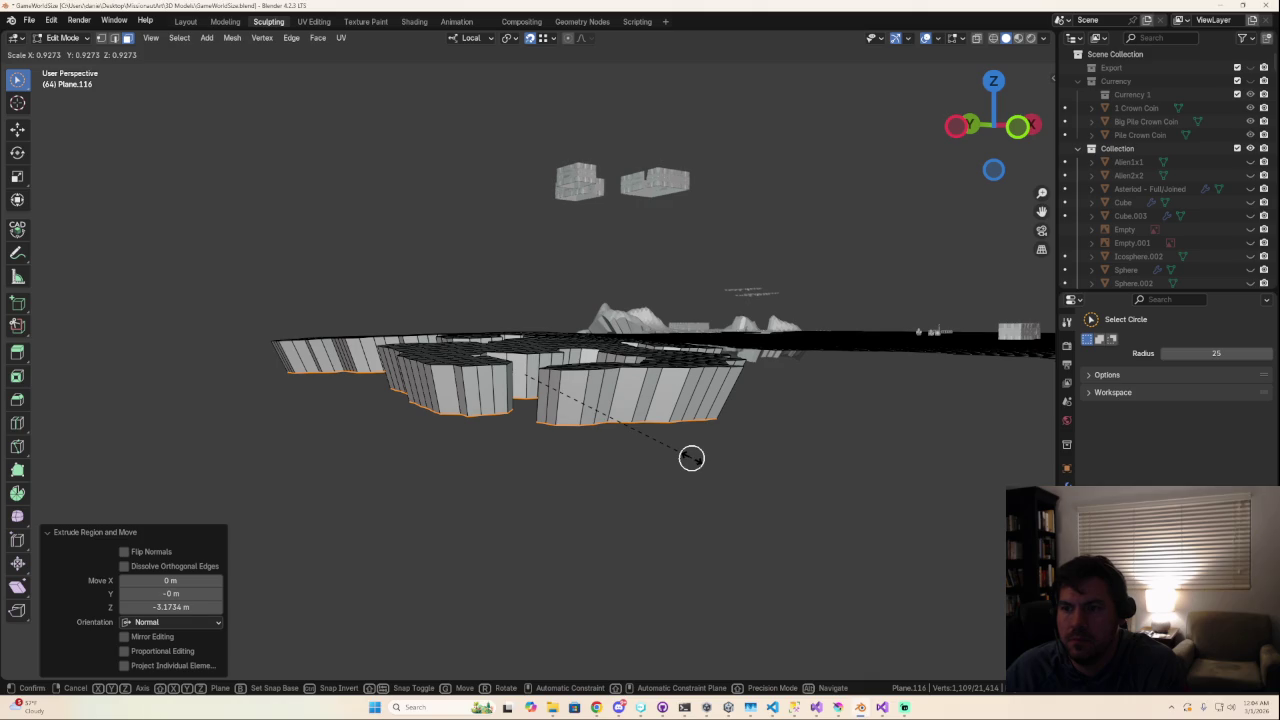
click(691, 457)
mouse_move(689, 454)
middle_down()
mouse_move(751, 517)
mouse_move(703, 503)
mouse_move(757, 544)
mouse_move(741, 535)
middle_up()
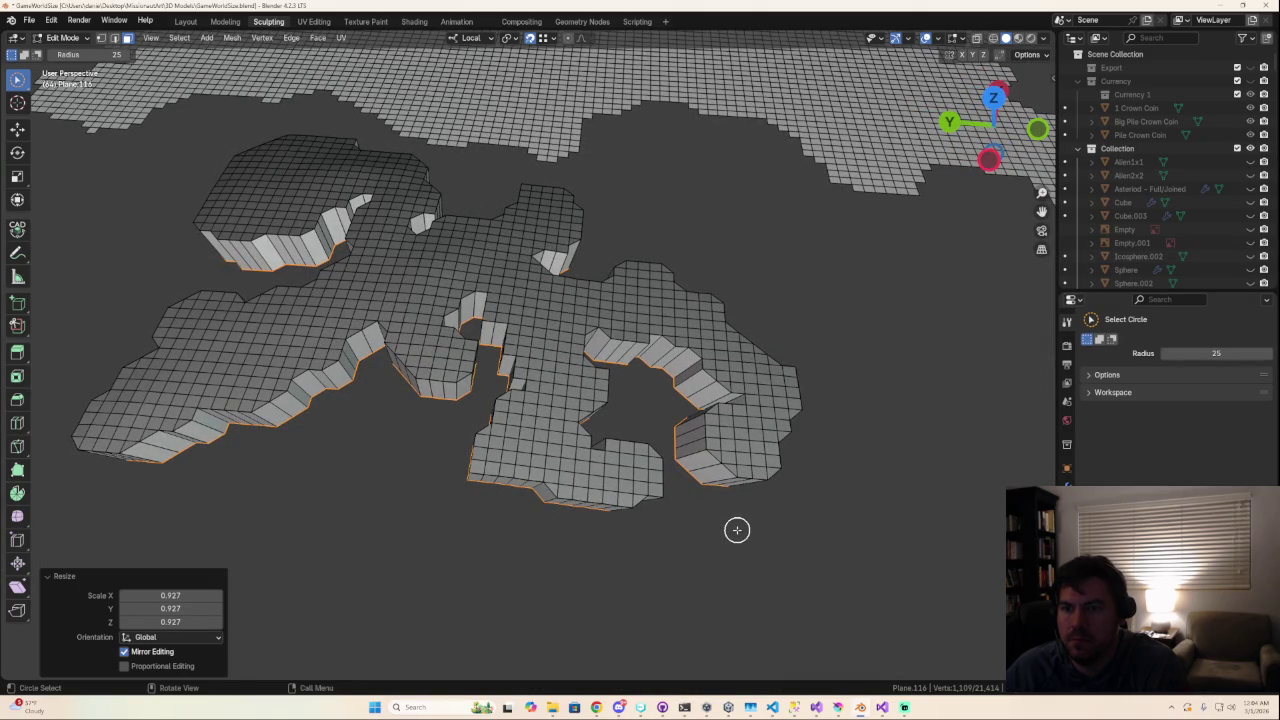
Step: Undo the 0.927 shrink and scale the faces along local Y after checking top and bottom views
key(ctrl+z)
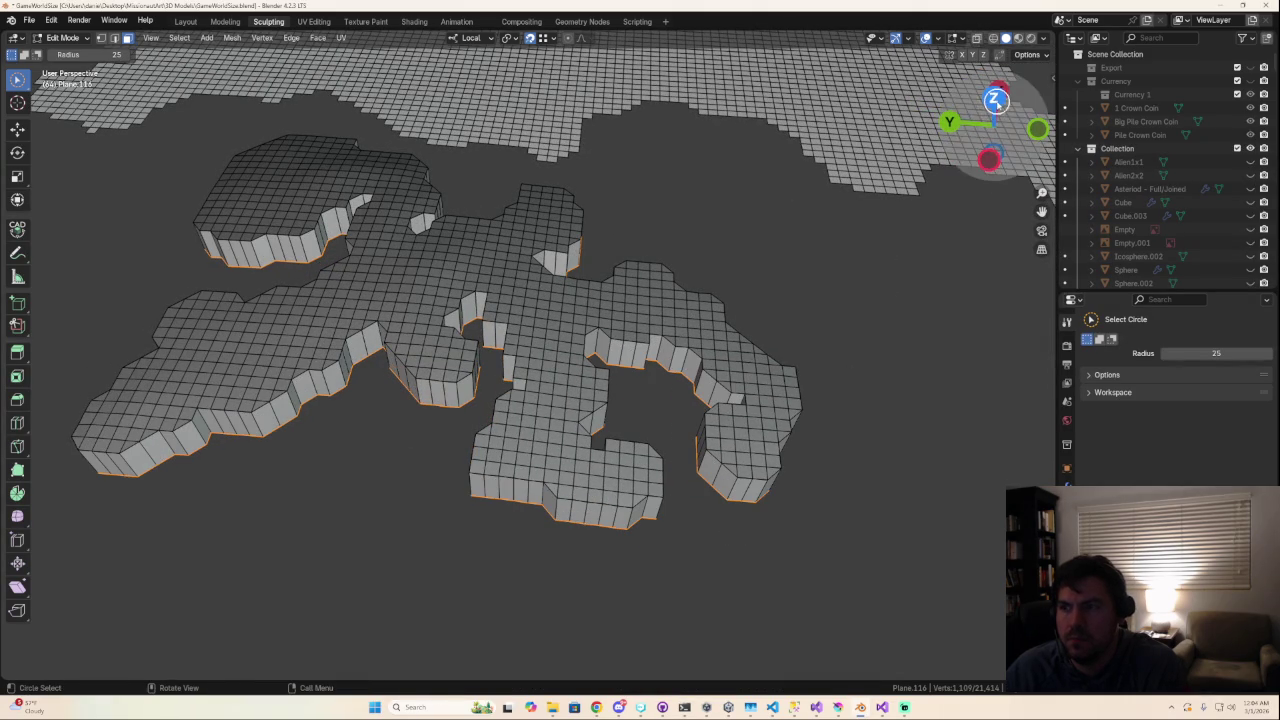
click(993, 97)
mouse_move(676, 446)
middle_down()
mouse_move(754, 423)
mouse_move(923, 189)
middle_up()
click(996, 128)
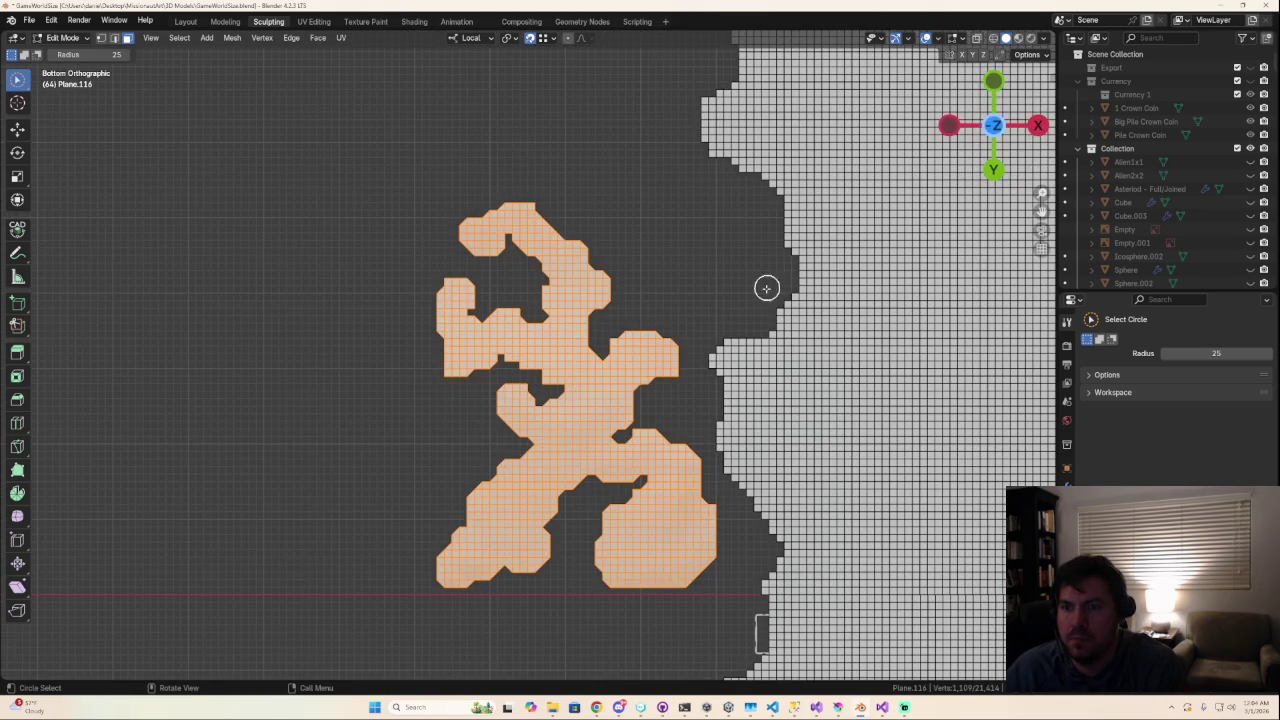
click(994, 126)
scroll(685, 404, up, 5)
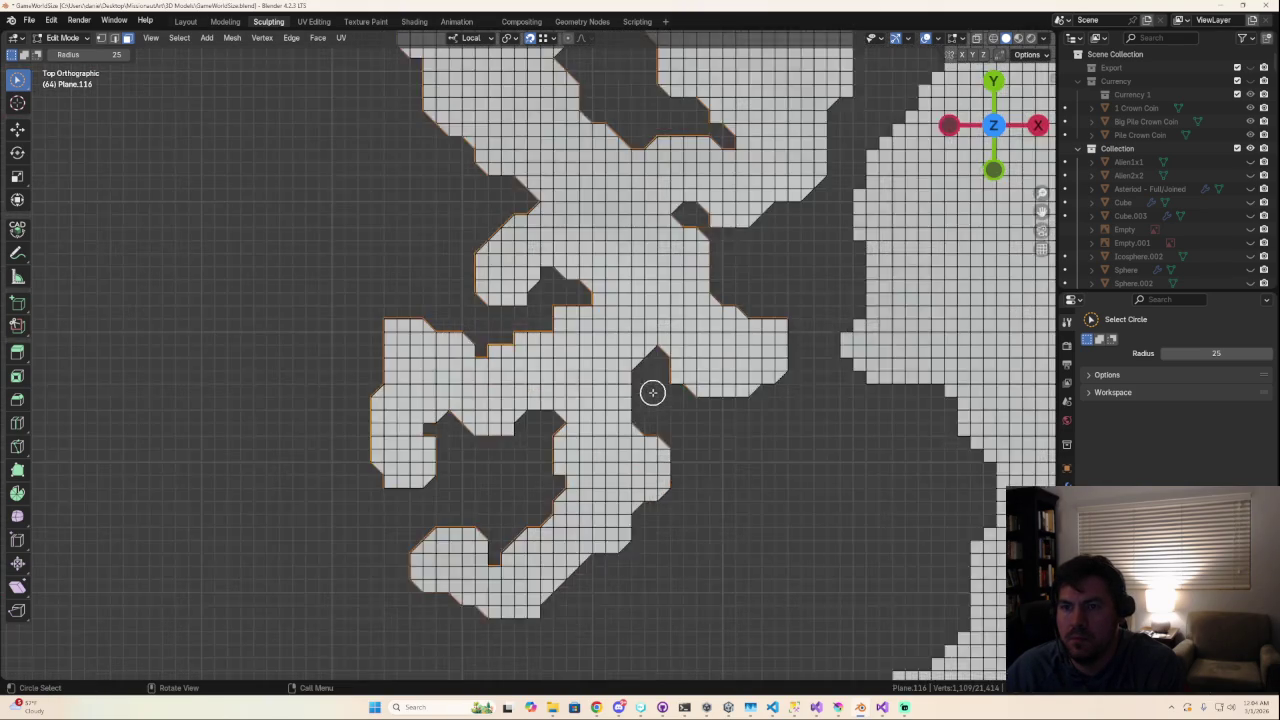
middle_drag(651, 391, 670, 391)
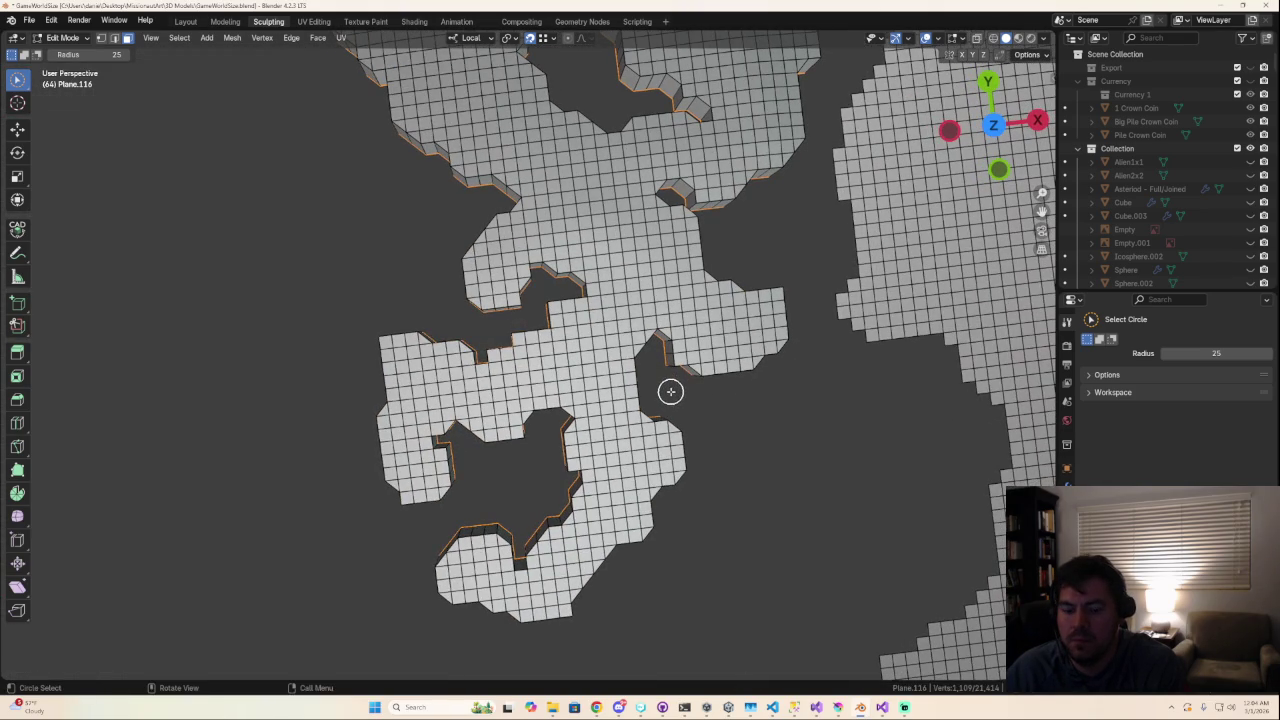
key(s)
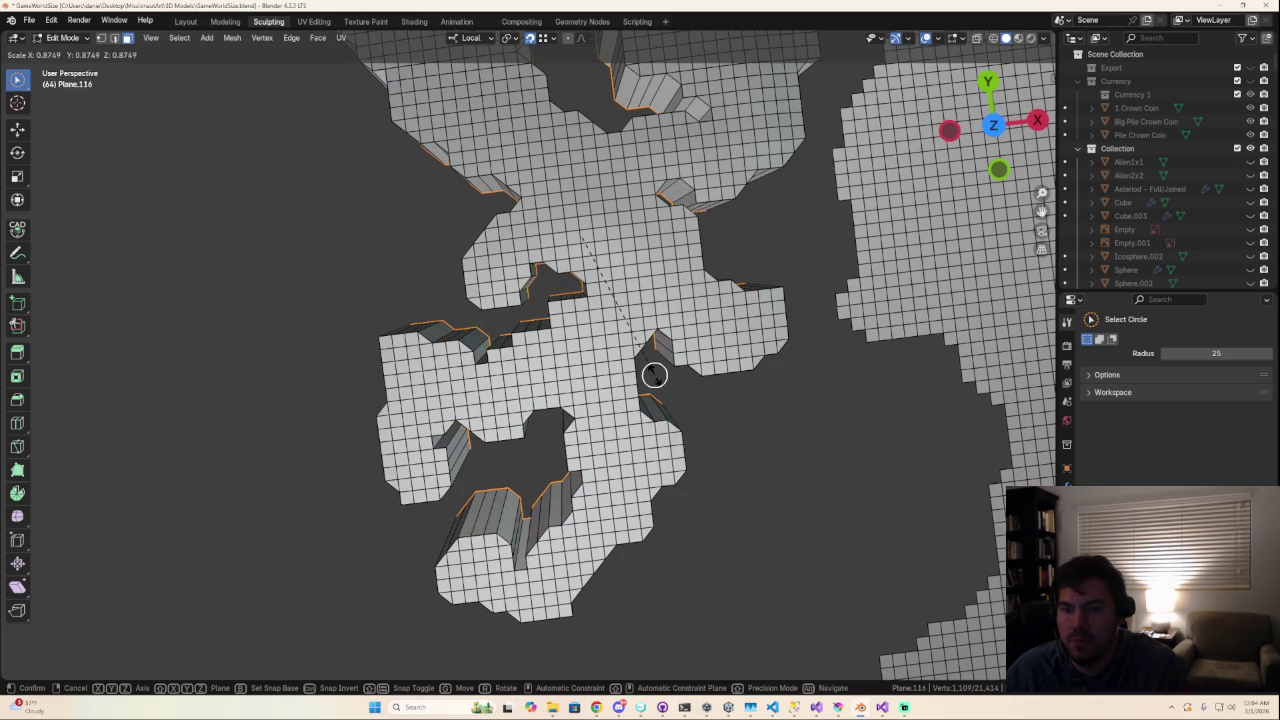
key(y)
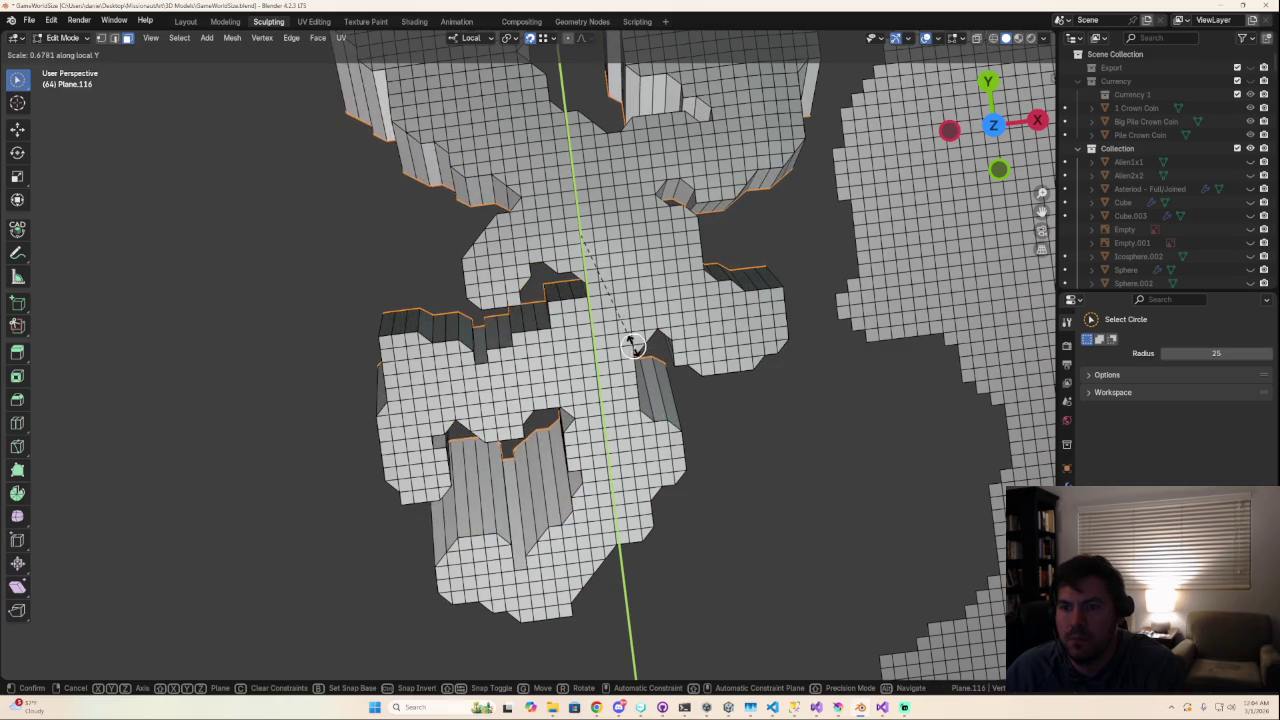
click(640, 358)
mouse_move(640, 358)
middle_down()
mouse_move(705, 223)
mouse_move(688, 197)
middle_up()
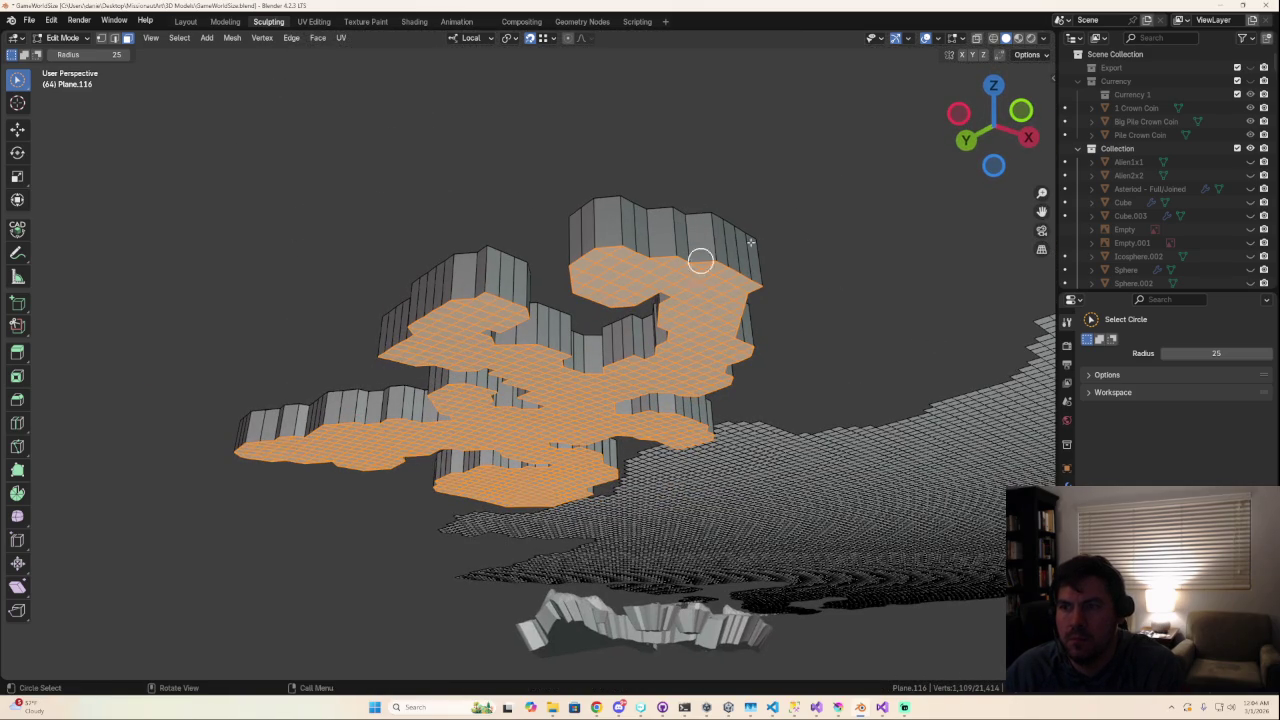
Step: Review the island from top and angled views, then start scaling the underside in Bottom view
click(993, 89)
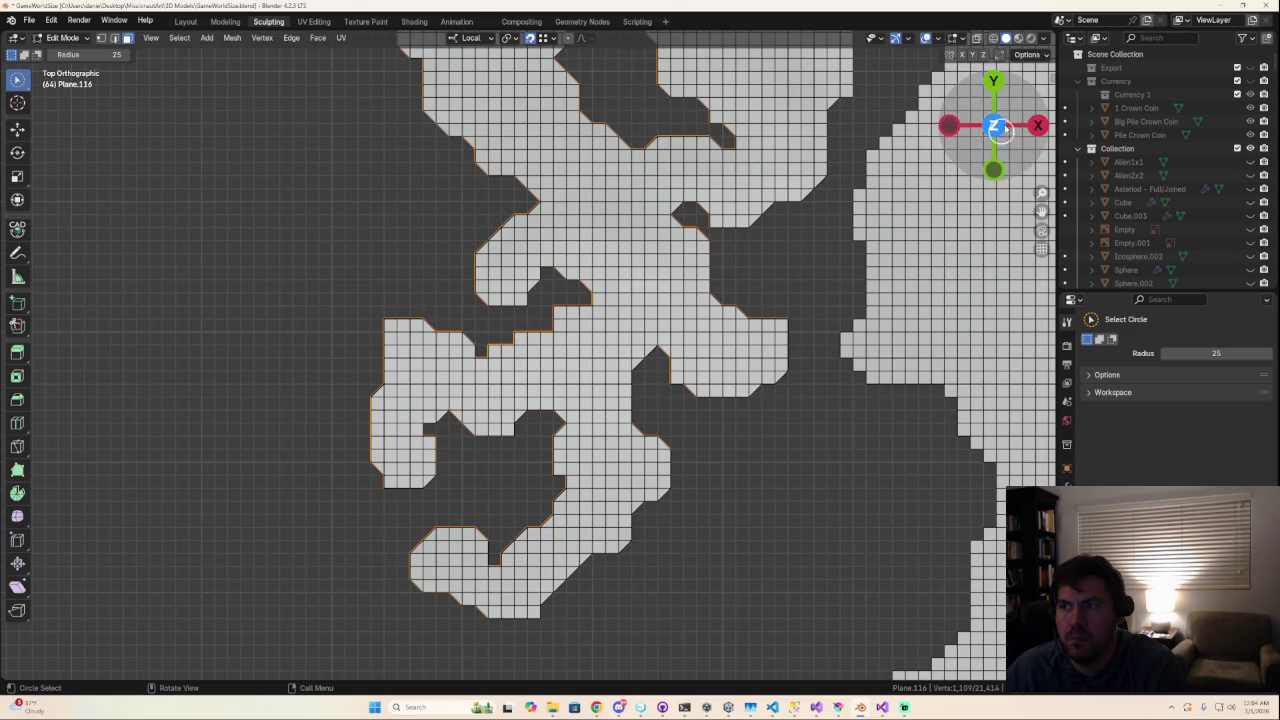
click(994, 84)
mouse_move(540, 418)
middle_down()
mouse_move(562, 235)
mouse_move(446, 226)
mouse_move(443, 243)
mouse_move(534, 280)
mouse_move(429, 337)
middle_up()
mouse_move(293, 377)
middle_down()
mouse_move(349, 394)
mouse_move(451, 380)
mouse_move(480, 394)
mouse_move(506, 314)
mouse_move(487, 290)
mouse_move(374, 289)
mouse_move(326, 309)
mouse_move(696, 251)
middle_up()
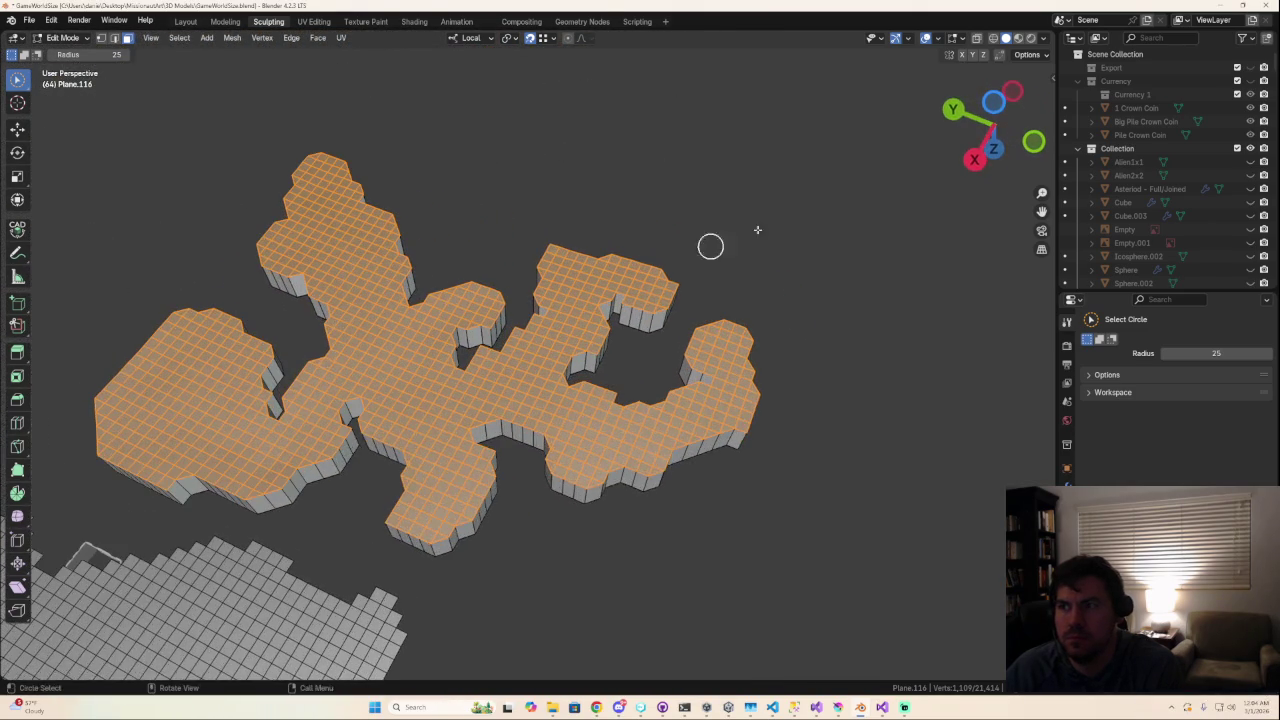
click(993, 106)
scroll(654, 400, down, 3)
mouse_move(654, 400)
middle_down()
mouse_move(669, 517)
mouse_move(724, 583)
mouse_move(780, 454)
mouse_move(754, 400)
middle_up()
scroll(724, 583, up, 3)
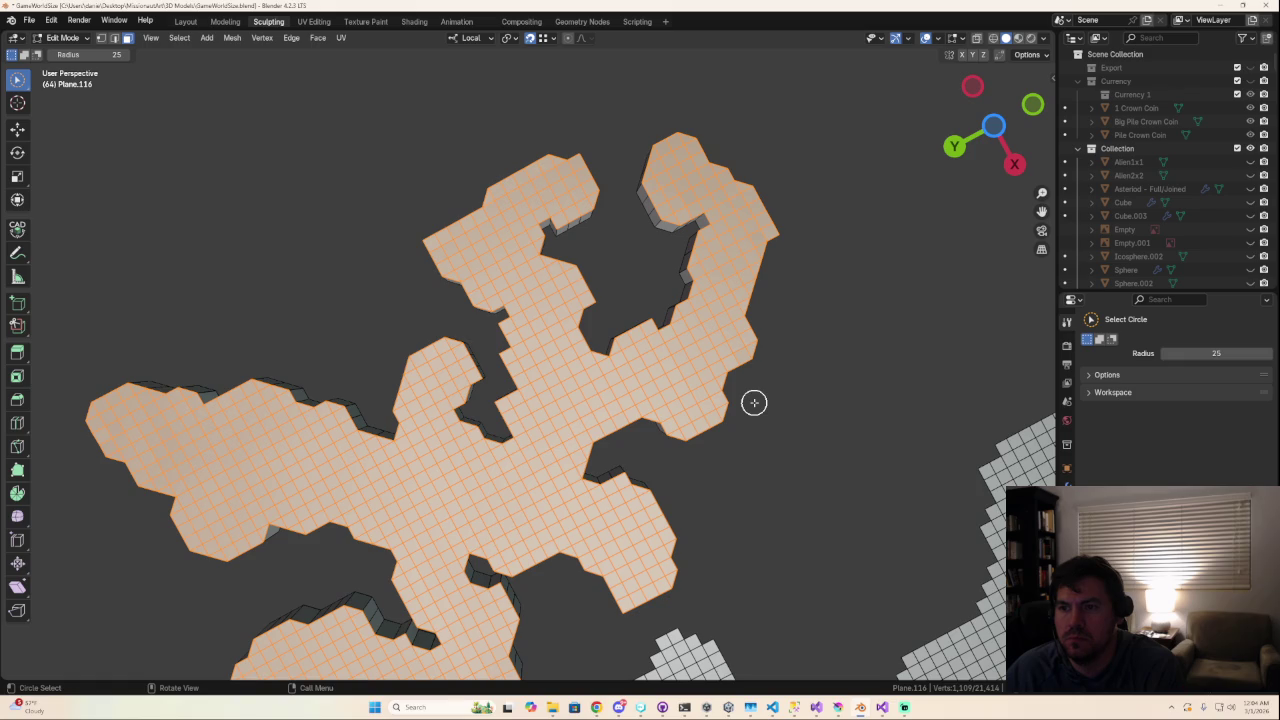
click(993, 126)
key(e)
key(s)
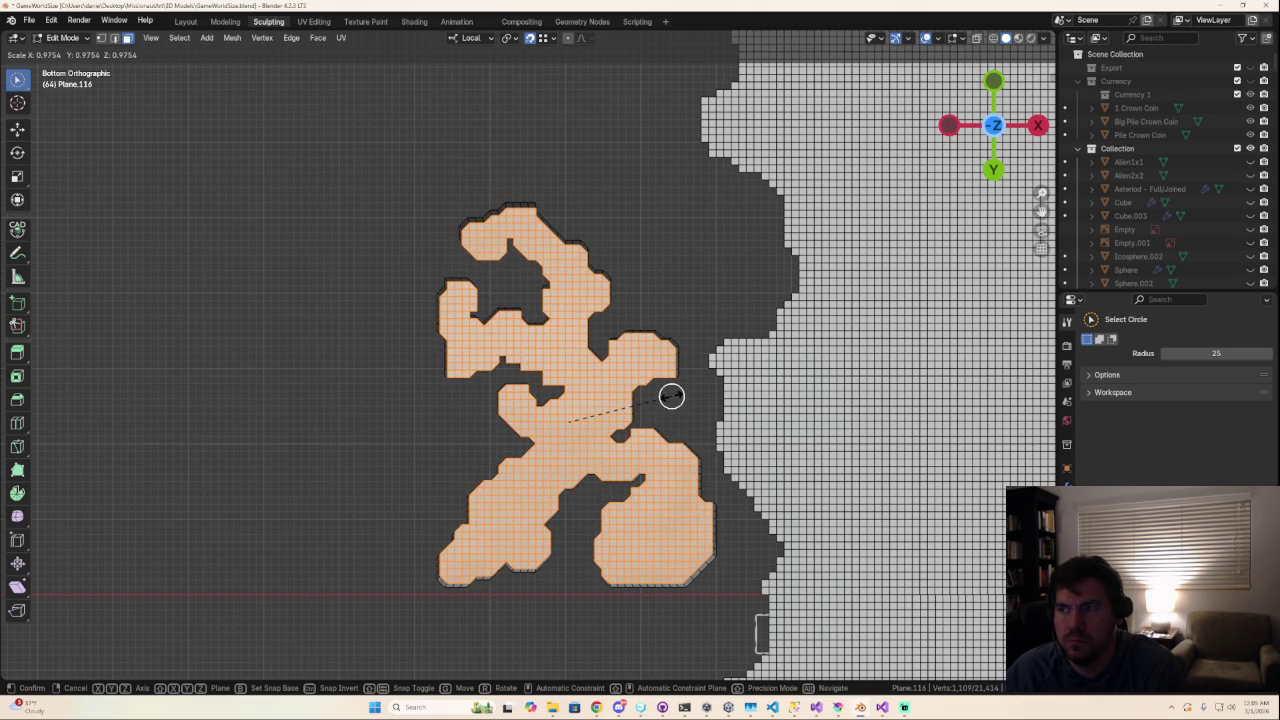
Step: Scale the underside faces uniformly to 0.940 after trying Z and Y constraints
key(z)
key(z)
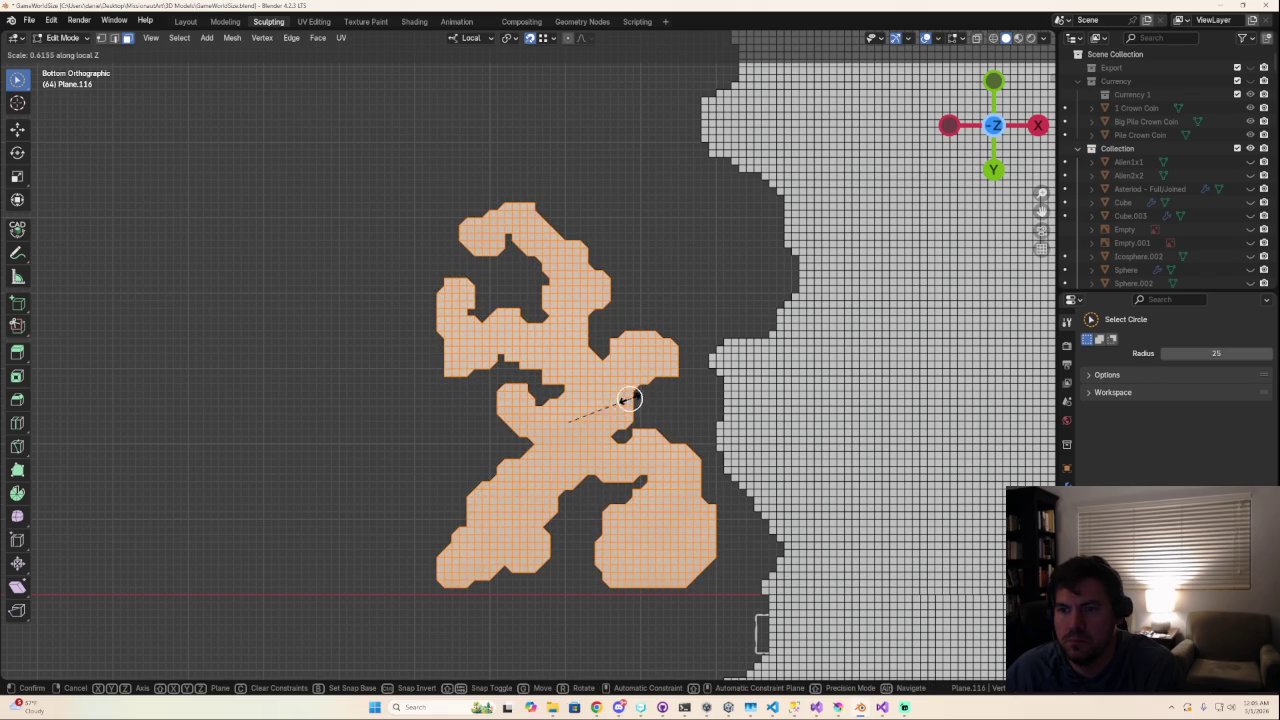
key(y)
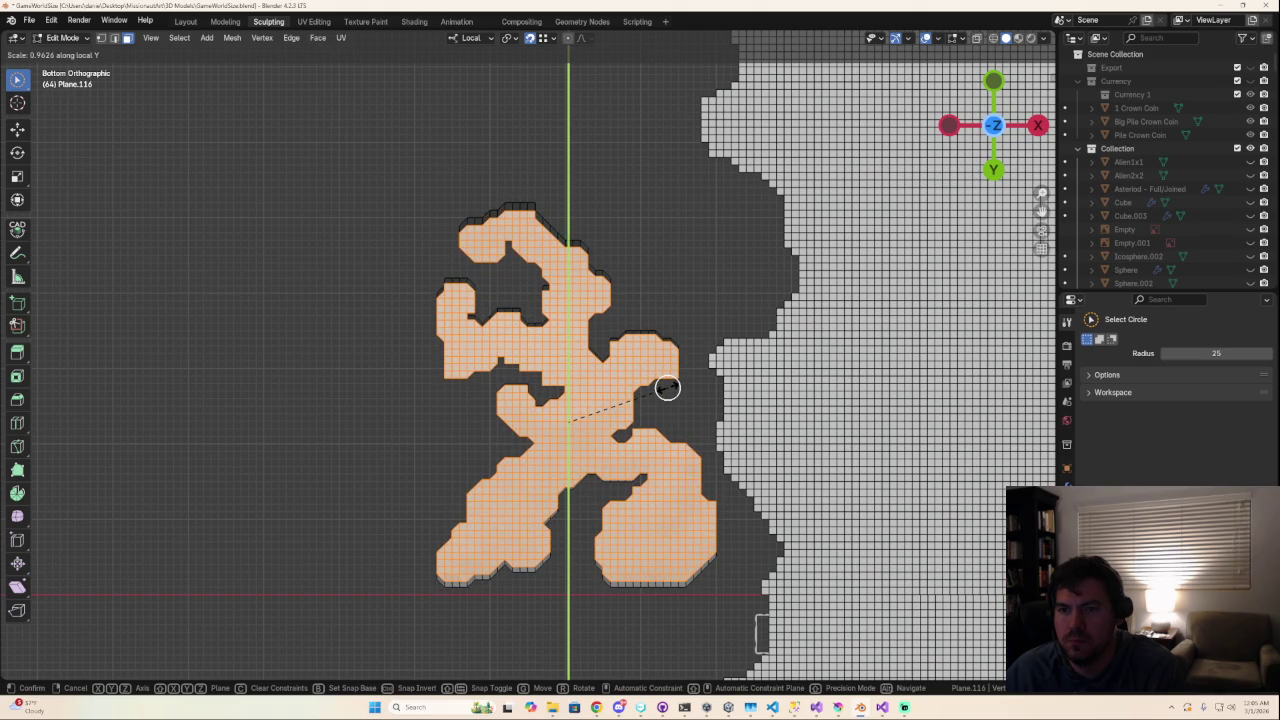
right_click(667, 387)
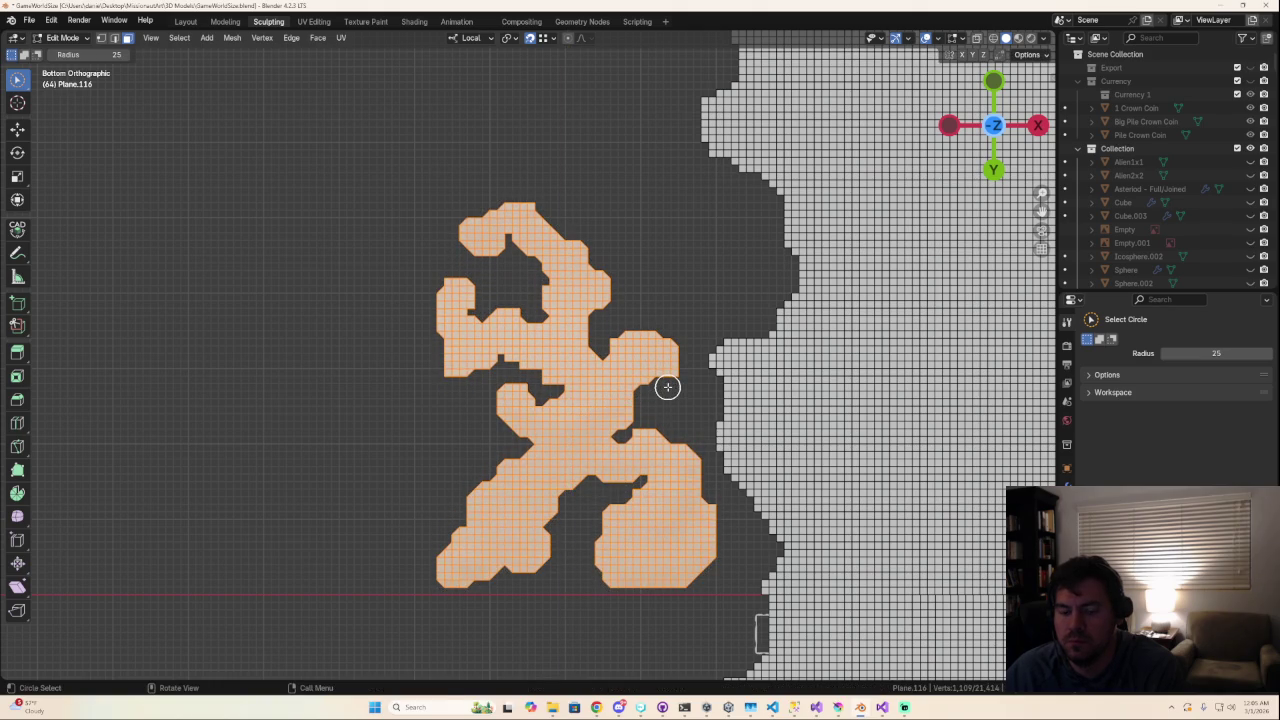
key(s)
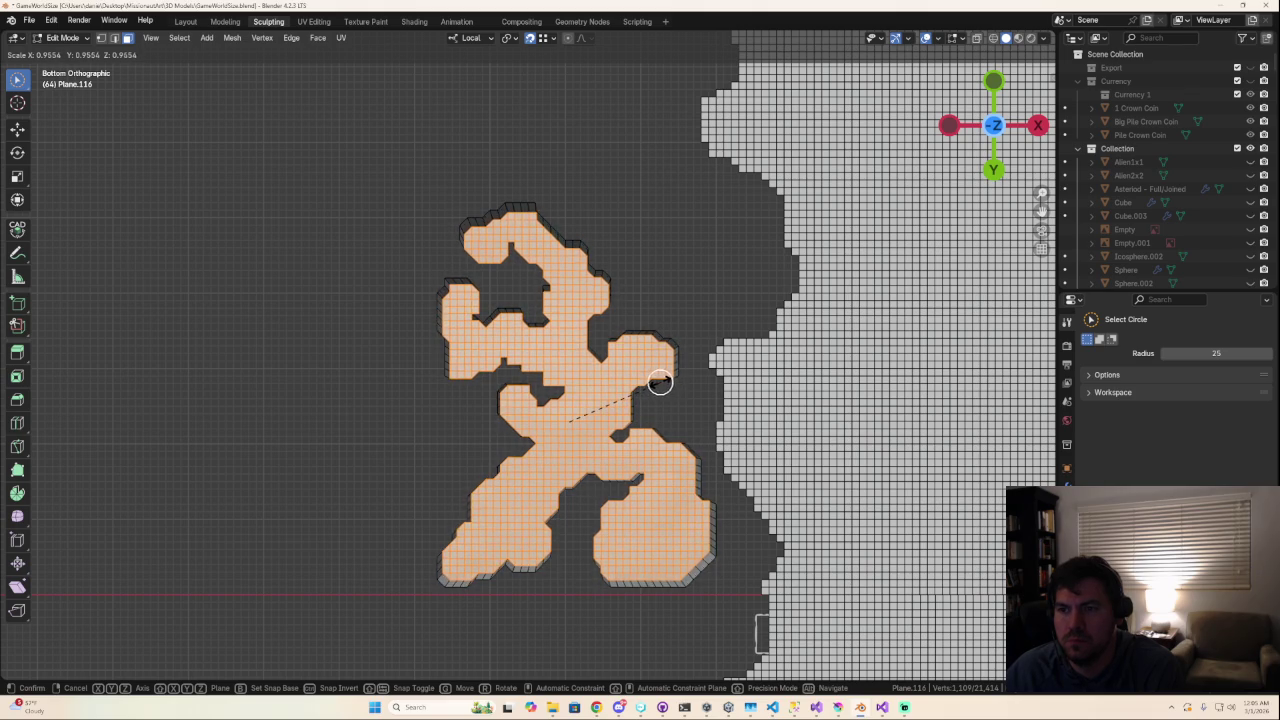
click(658, 381)
mouse_move(658, 381)
middle_down()
mouse_move(640, 420)
mouse_move(686, 500)
mouse_move(751, 560)
mouse_move(703, 528)
mouse_move(729, 569)
mouse_move(571, 546)
mouse_move(446, 509)
mouse_move(440, 488)
mouse_move(471, 503)
mouse_move(458, 546)
middle_up()
Step: Toggle between Sculpt and Edit Mode while orbiting the tapered island
key(ctrl+Tab)
mouse_move(549, 559)
middle_down()
mouse_move(457, 429)
mouse_move(556, 399)
mouse_move(560, 343)
mouse_move(620, 449)
mouse_move(716, 526)
middle_up()
key(Tab)
key(Tab)
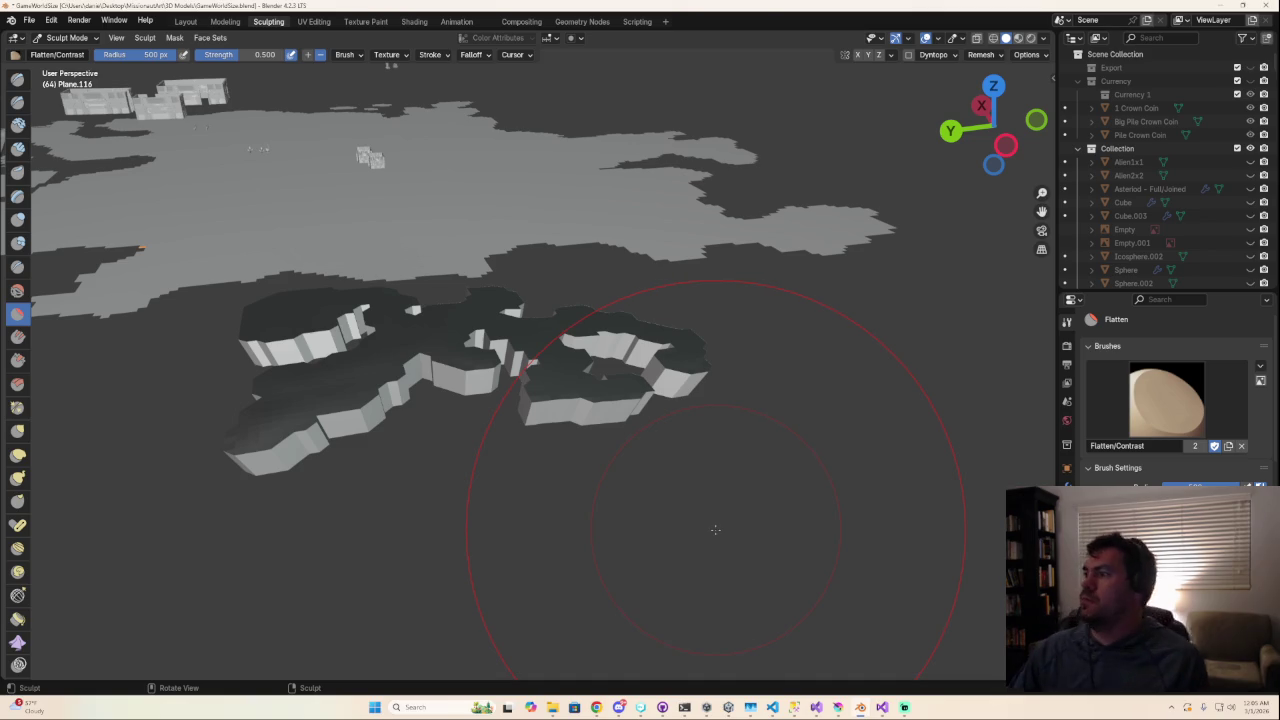
Step: Orbit the tapered blocks, then enter the Sculpting workspace with the Draw brush
middle_drag(615, 370, 360, 385)
mouse_move(500, 372)
middle_down()
mouse_move(660, 385)
mouse_move(500, 386)
middle_up()
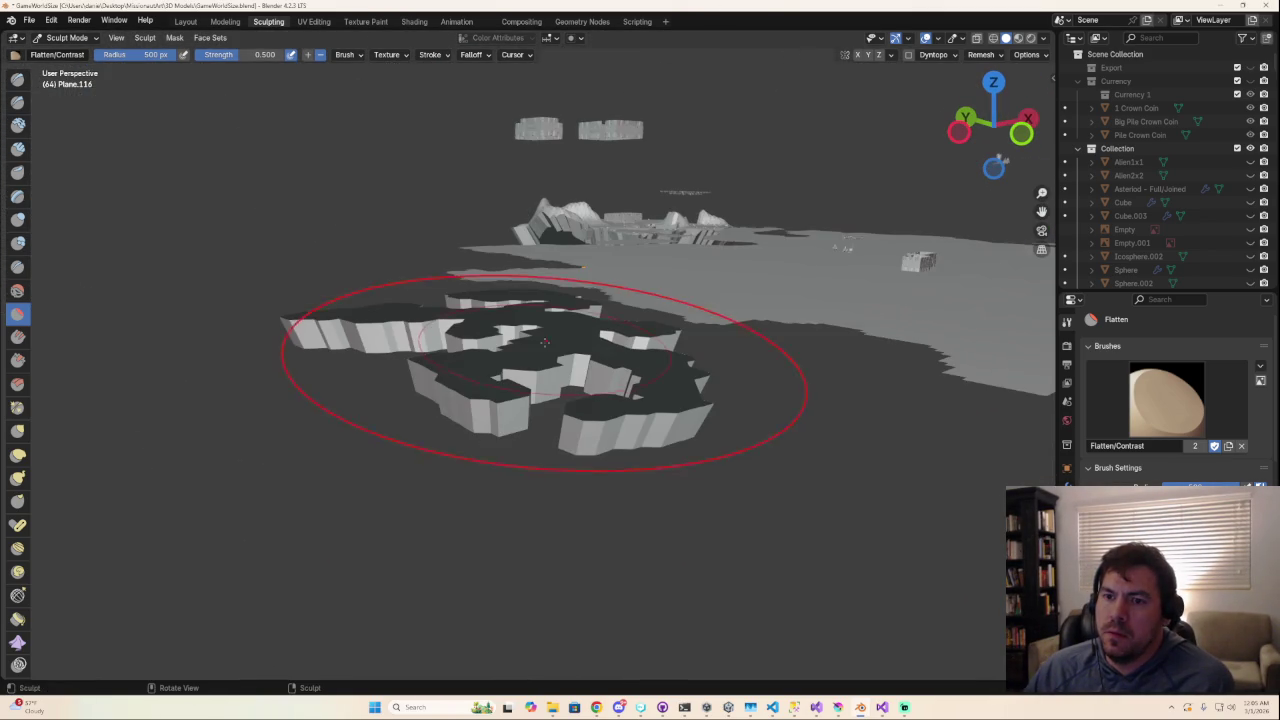
key(Tab)
scroll(415, 422, up, 4)
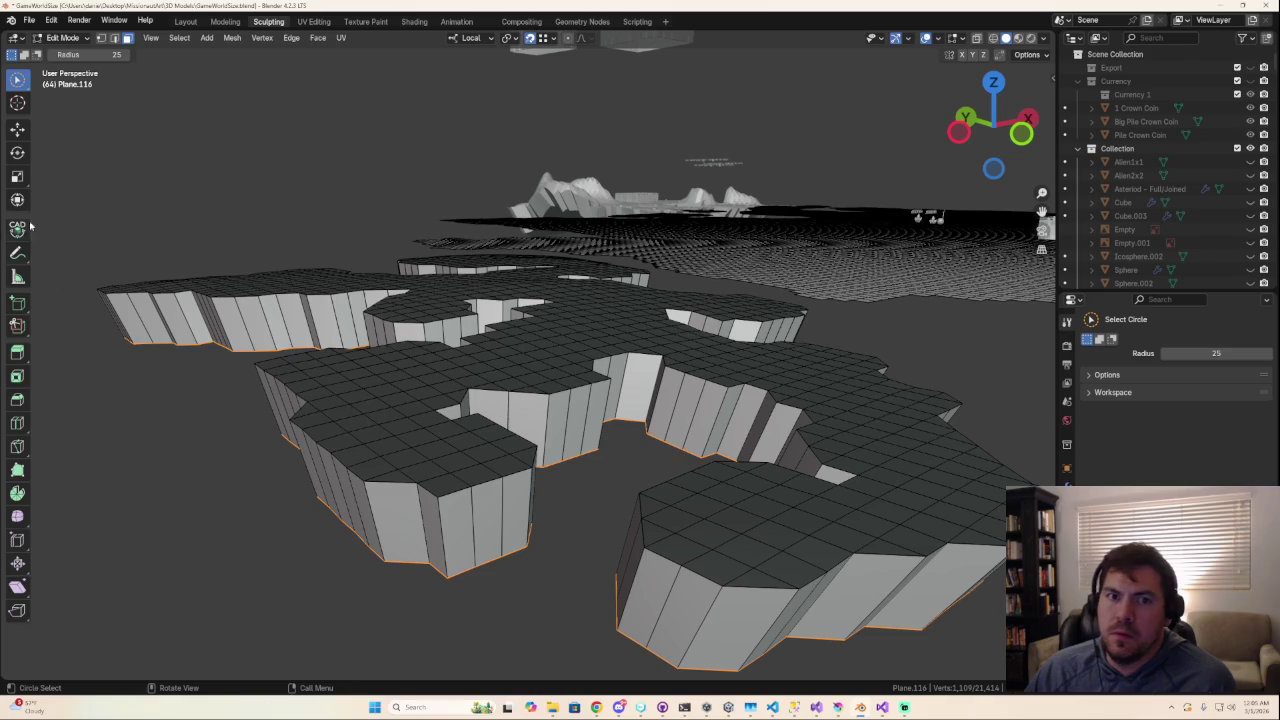
click(264, 22)
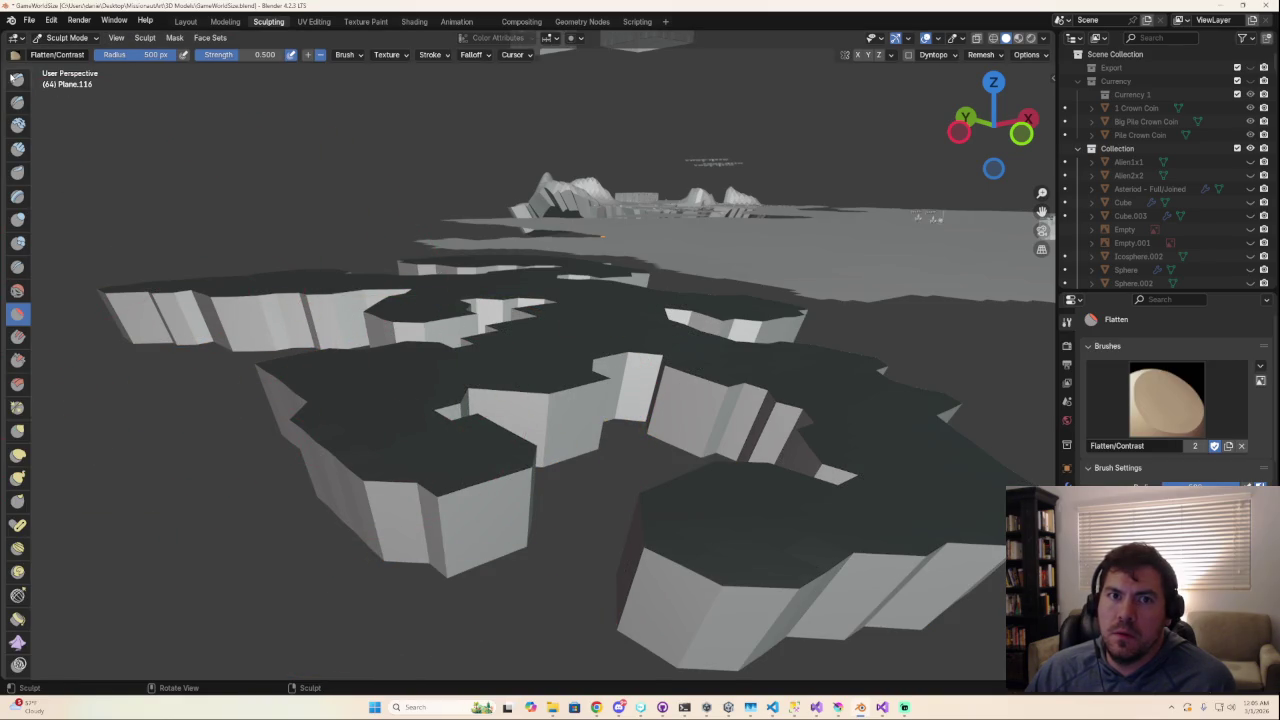
key(x)
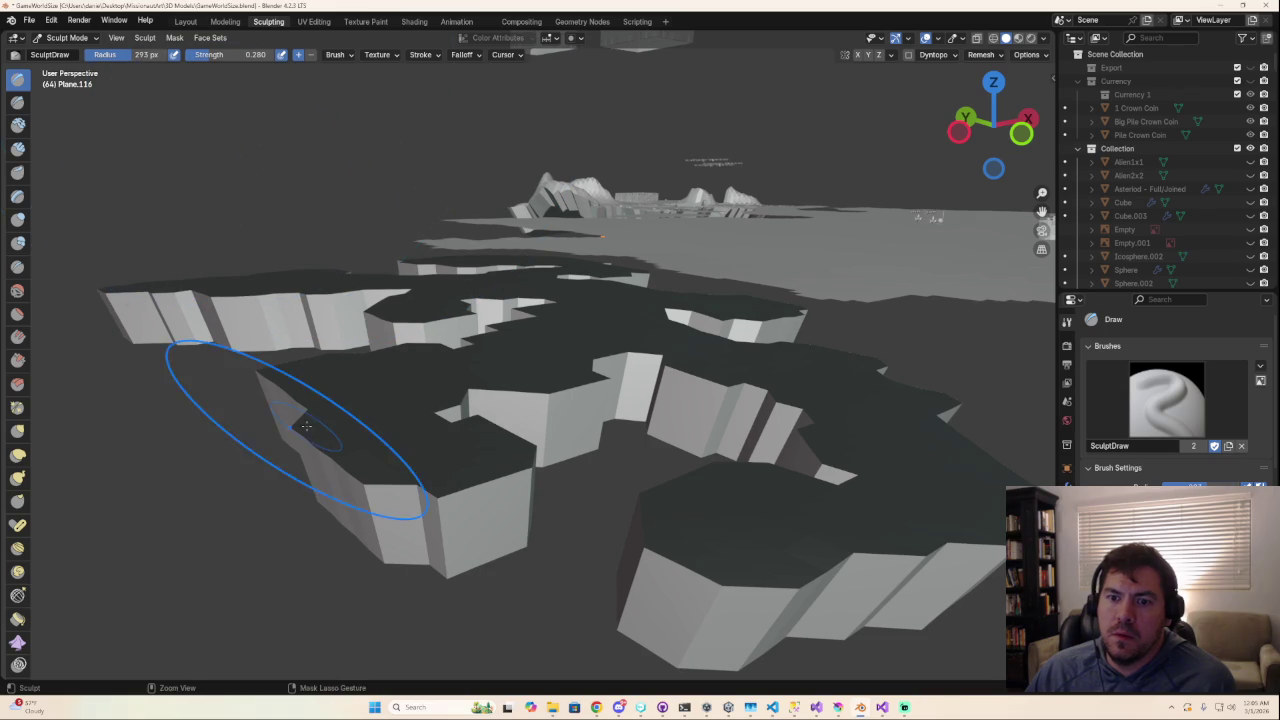
Step: Round the blocky lumps on the front blocks' tops into smooth mounds with the 293 px Draw brush
mouse_move(364, 490)
mouse_down()
mouse_move(524, 485)
mouse_move(530, 455)
mouse_move(462, 421)
mouse_up()
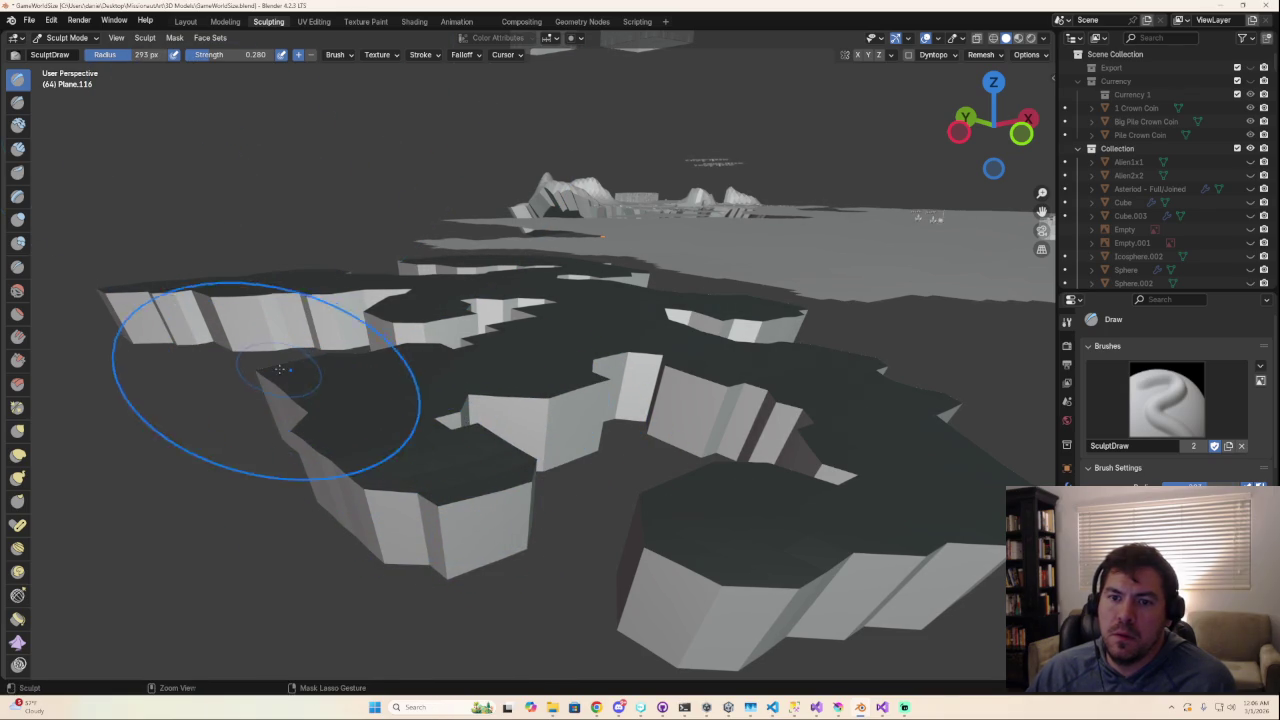
mouse_move(271, 386)
middle_down()
mouse_move(443, 457)
mouse_move(660, 466)
mouse_move(560, 438)
middle_up()
mouse_move(559, 437)
mouse_down()
mouse_move(509, 422)
mouse_move(594, 434)
mouse_move(546, 450)
mouse_move(450, 423)
mouse_up()
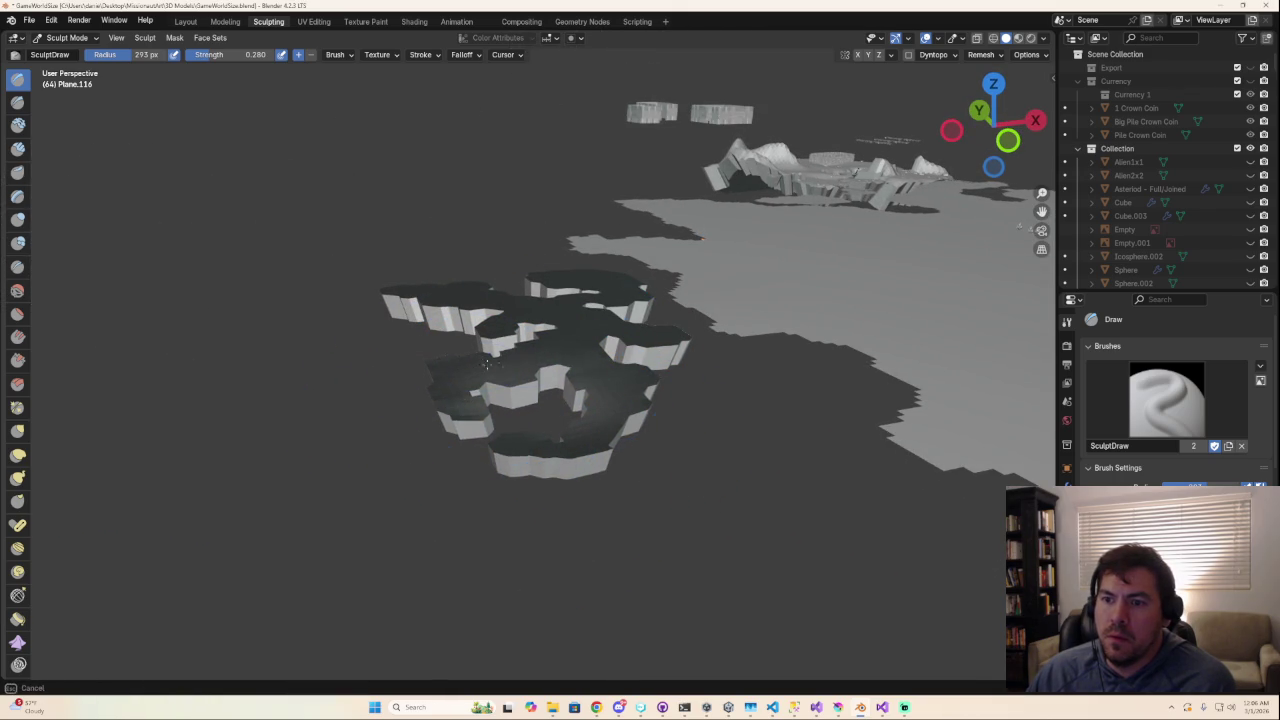
middle_drag(587, 415, 694, 443)
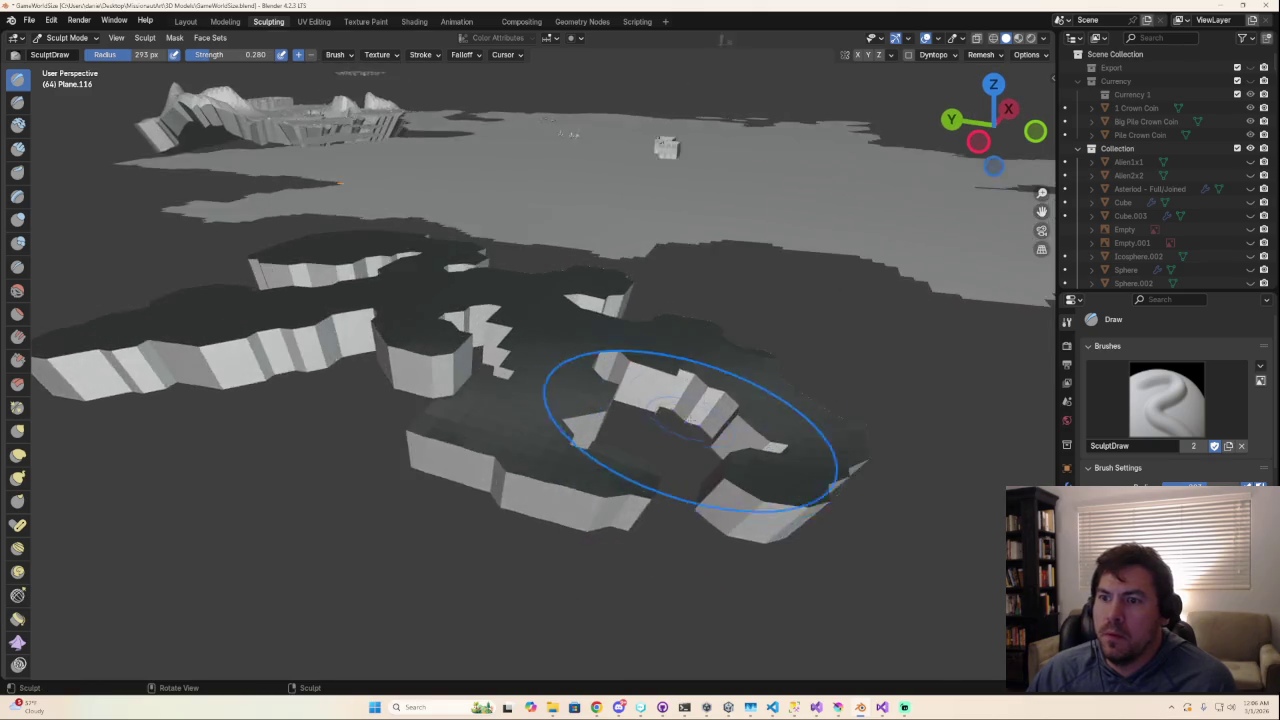
middle_drag(600, 372, 727, 399)
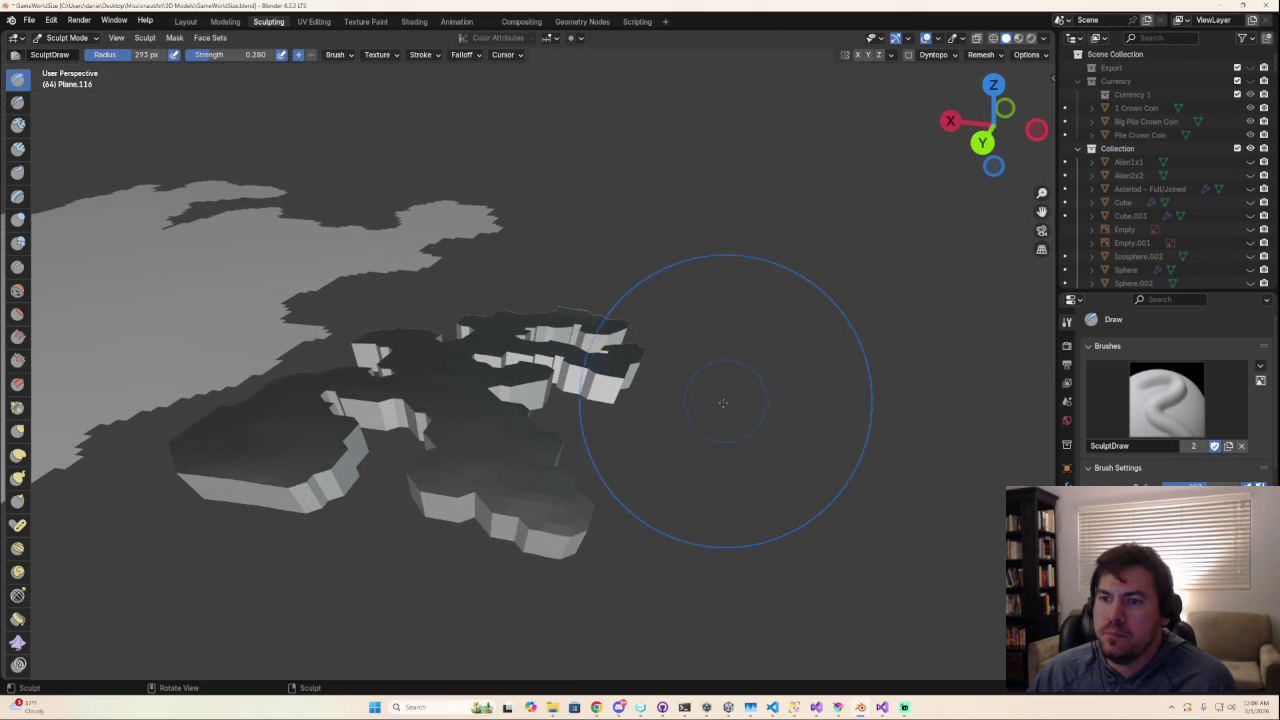
mouse_move(309, 429)
mouse_down()
mouse_move(229, 443)
mouse_move(214, 420)
mouse_up()
mouse_move(214, 420)
middle_down()
mouse_move(581, 423)
mouse_move(372, 486)
middle_up()
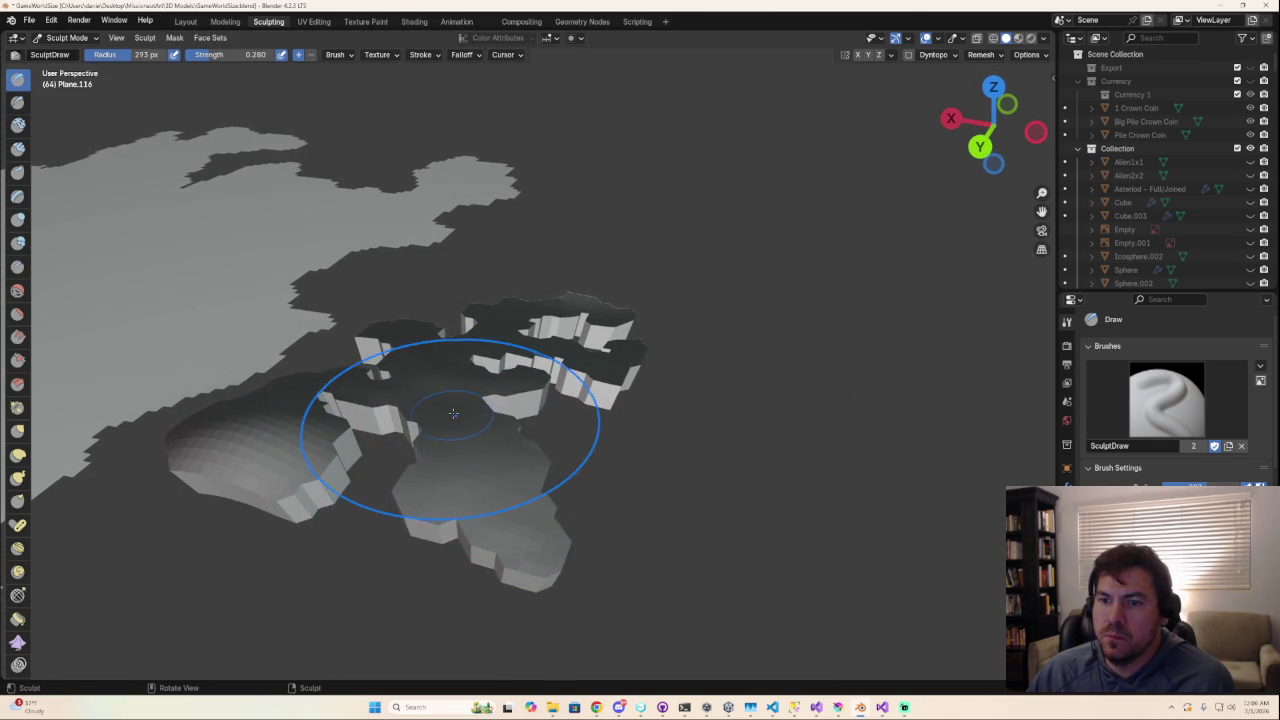
drag(497, 480, 458, 508)
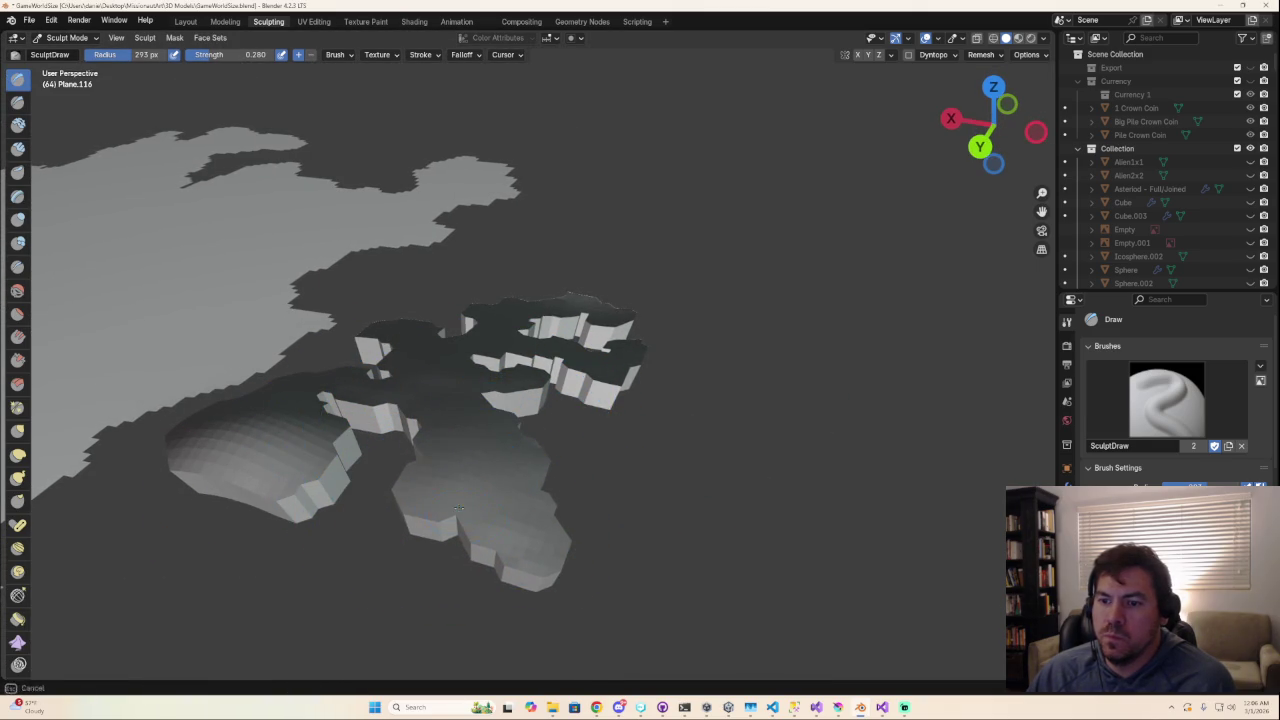
middle_drag(538, 548, 588, 478)
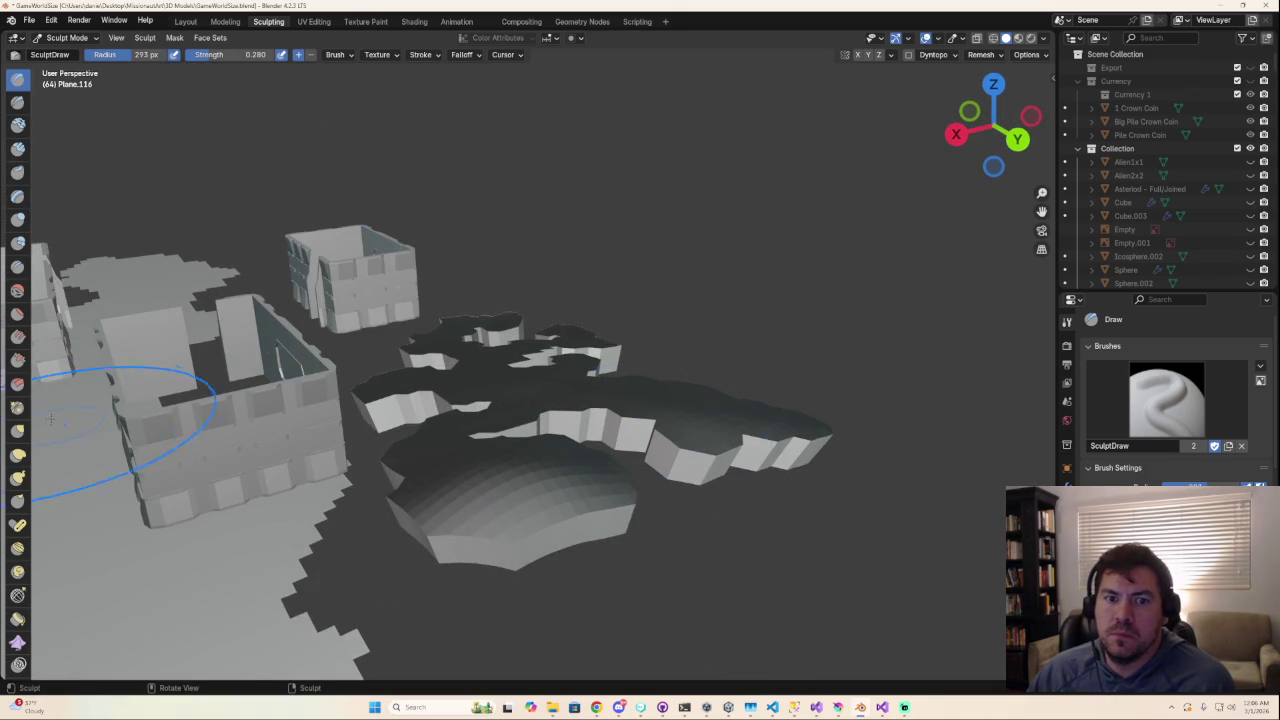
Step: Smooth the notches in the island outline with the Smooth brush from the top view
click(17, 289)
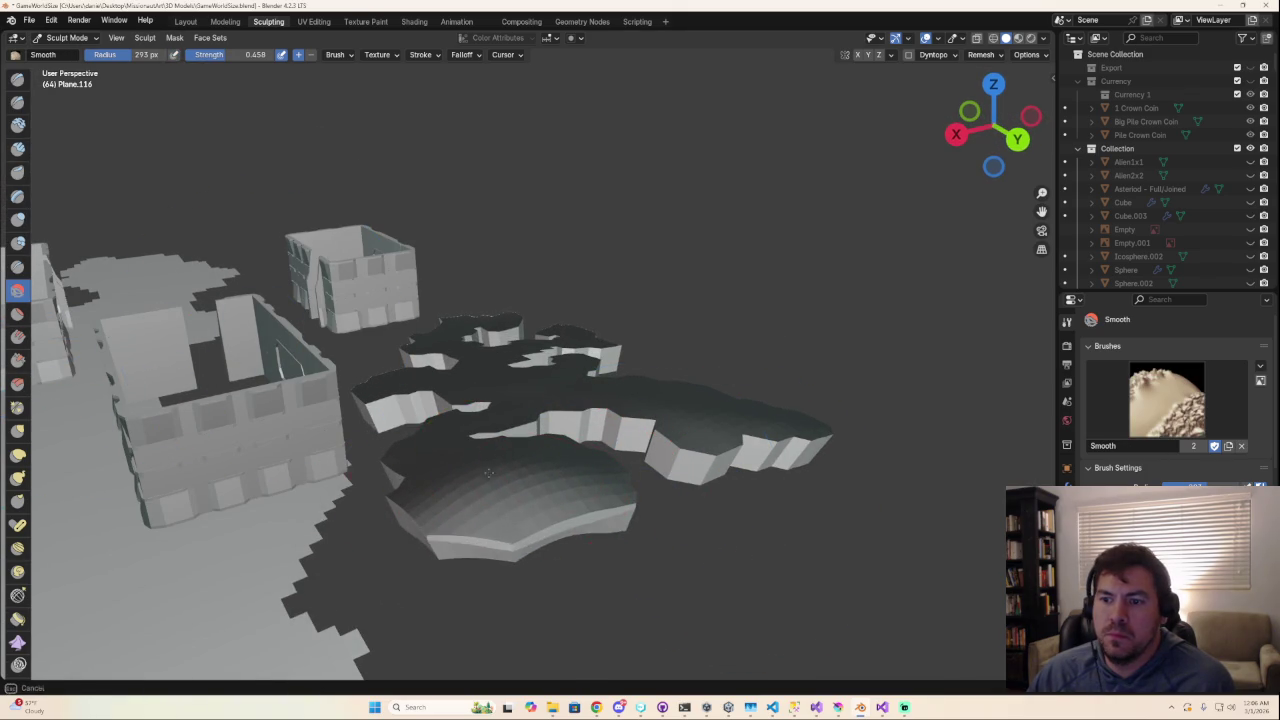
middle_drag(501, 479, 595, 535)
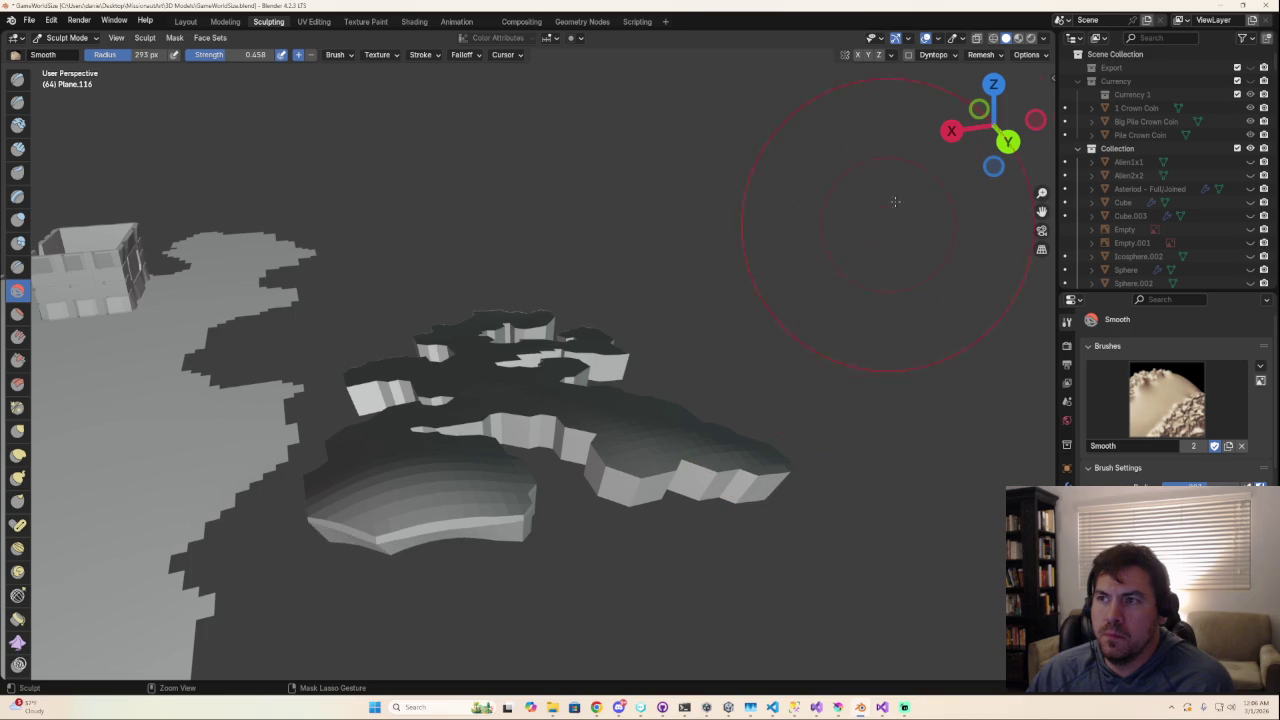
click(993, 84)
drag(666, 167, 668, 148)
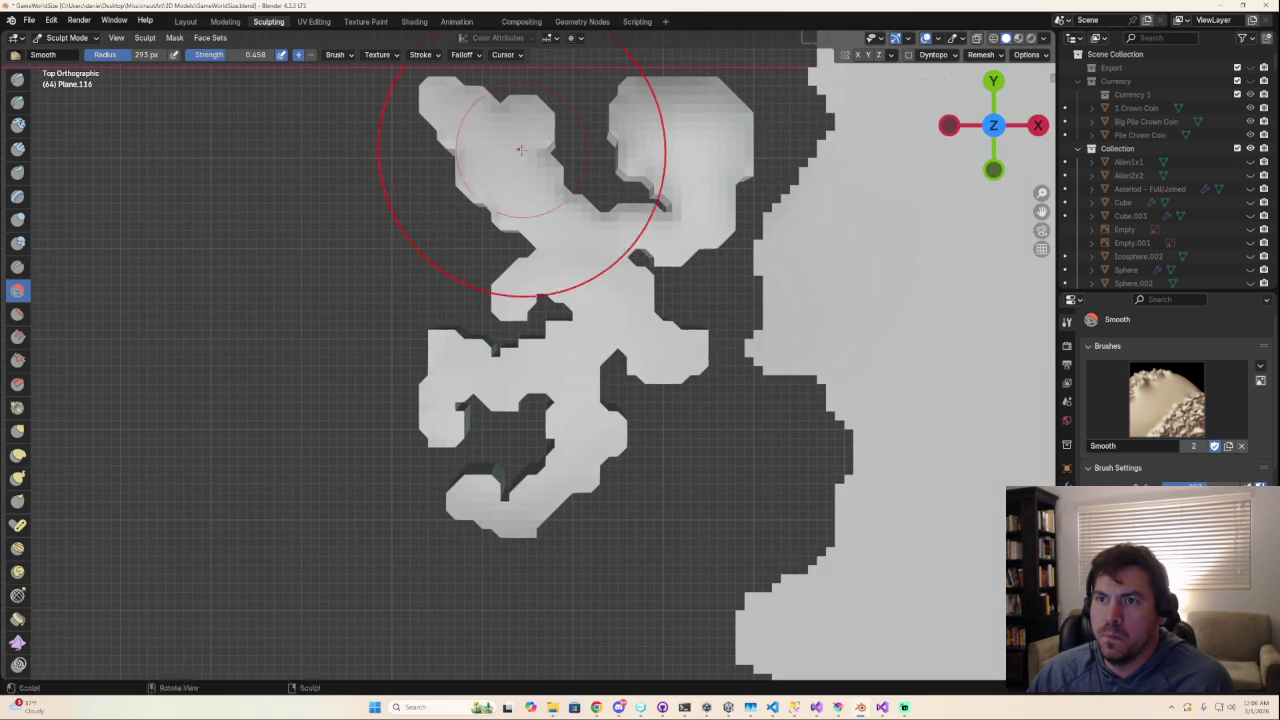
mouse_move(520, 150)
middle_down()
mouse_move(896, 89)
mouse_move(777, 302)
mouse_move(731, 325)
middle_up()
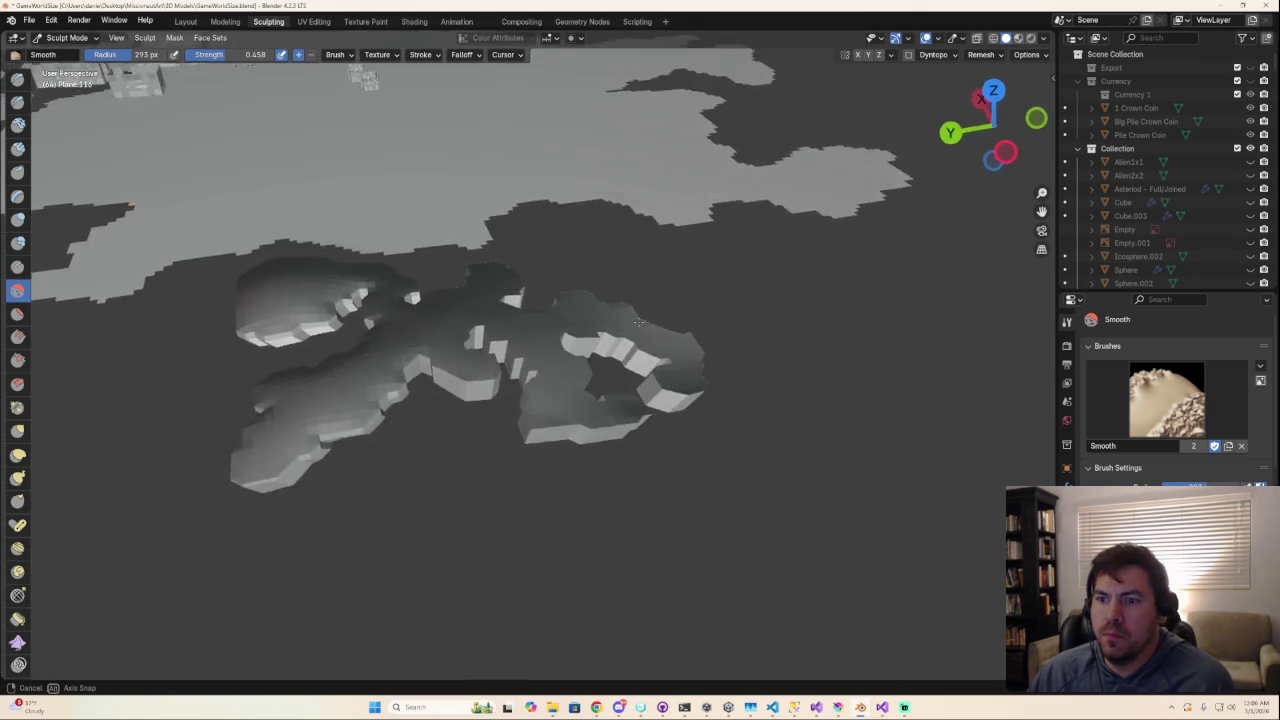
middle_drag(697, 347, 583, 343)
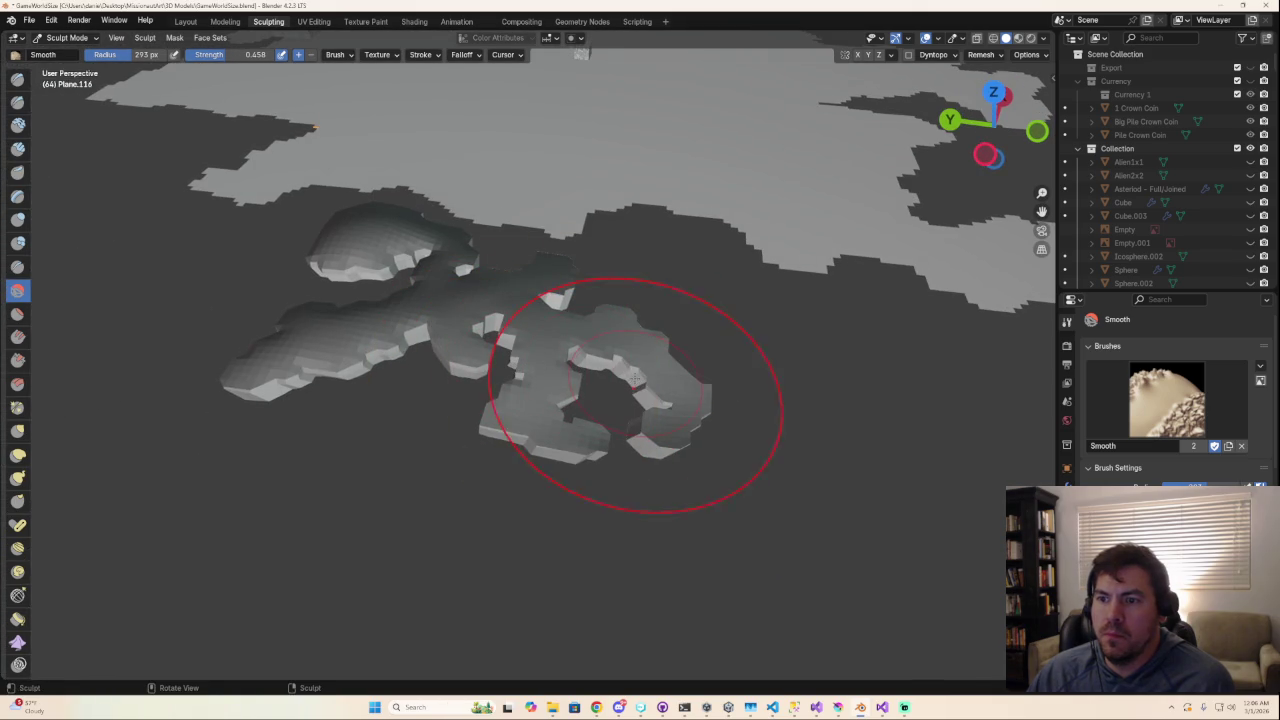
mouse_move(618, 320)
middle_down()
mouse_move(505, 319)
mouse_move(560, 330)
middle_up()
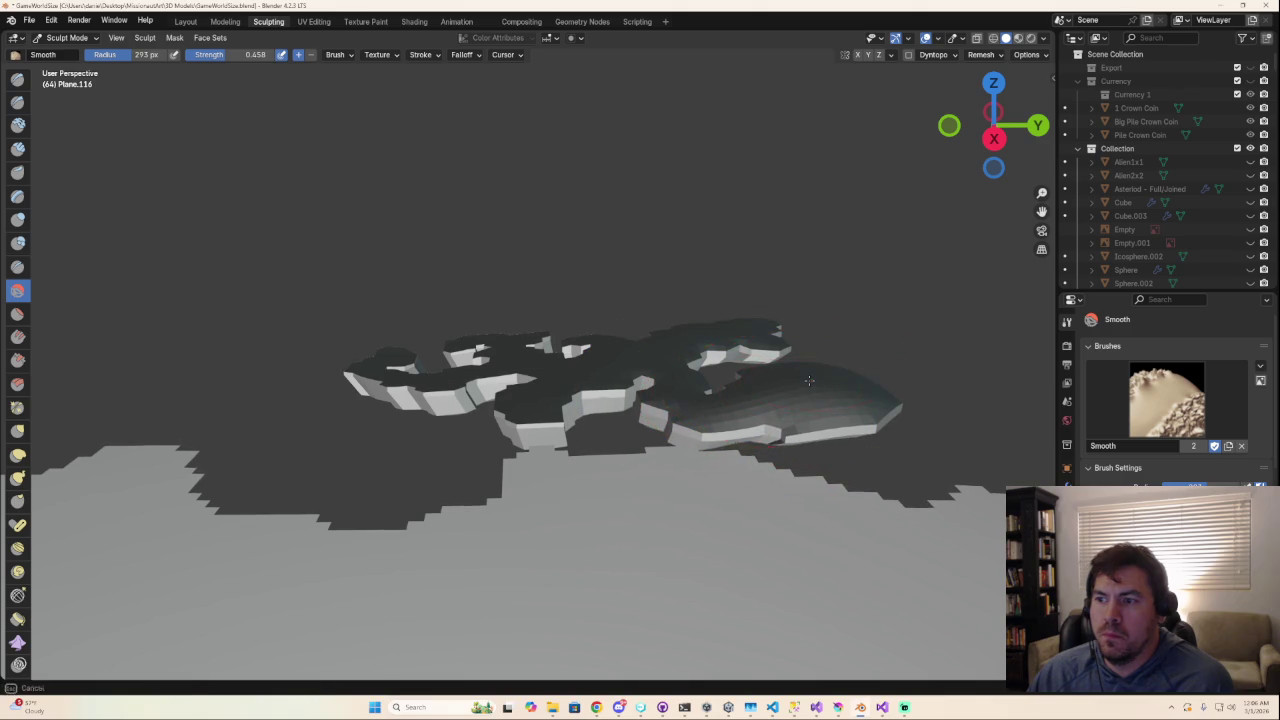
mouse_move(809, 380)
middle_down()
mouse_move(610, 395)
mouse_move(512, 382)
mouse_move(543, 429)
mouse_move(673, 437)
mouse_move(622, 358)
mouse_move(177, 331)
middle_up()
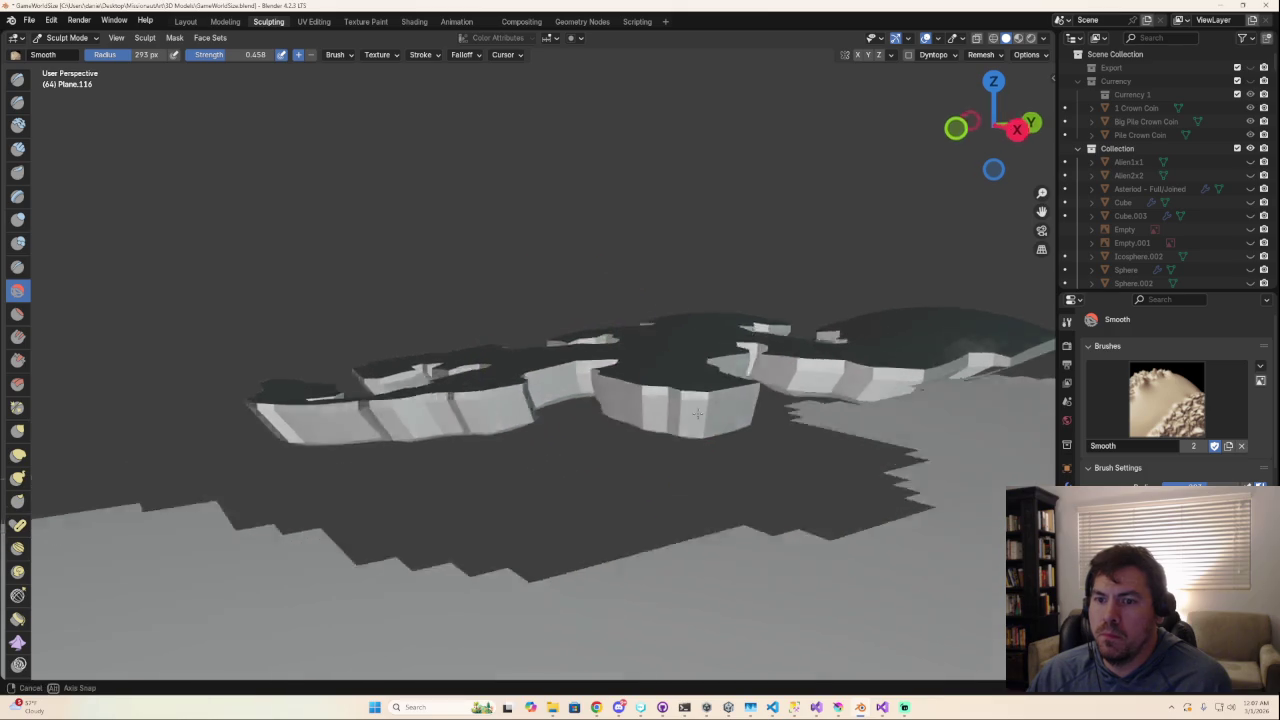
Step: Flatten the island's upper plateau with Flatten/Contrast and return to Edit Mode
click(18, 313)
middle_drag(480, 400, 545, 390)
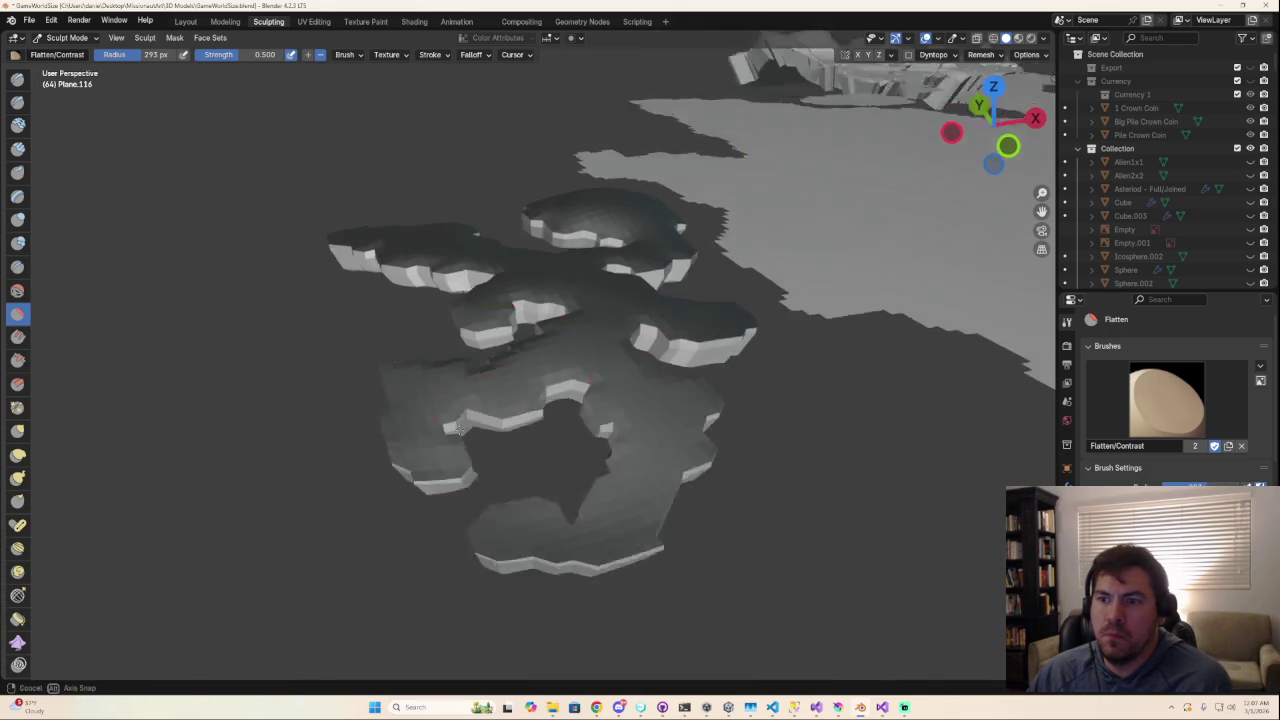
drag(585, 301, 567, 185)
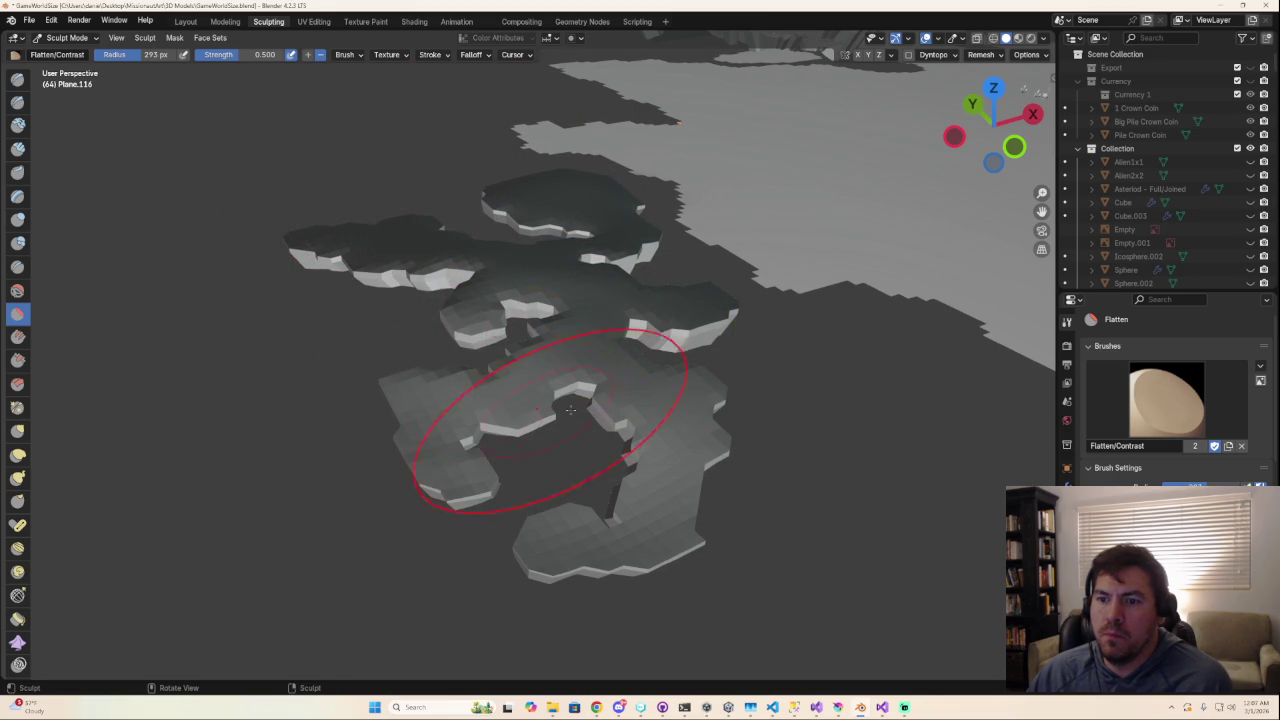
mouse_move(675, 453)
middle_down()
mouse_move(681, 520)
mouse_move(453, 449)
mouse_move(524, 318)
middle_up()
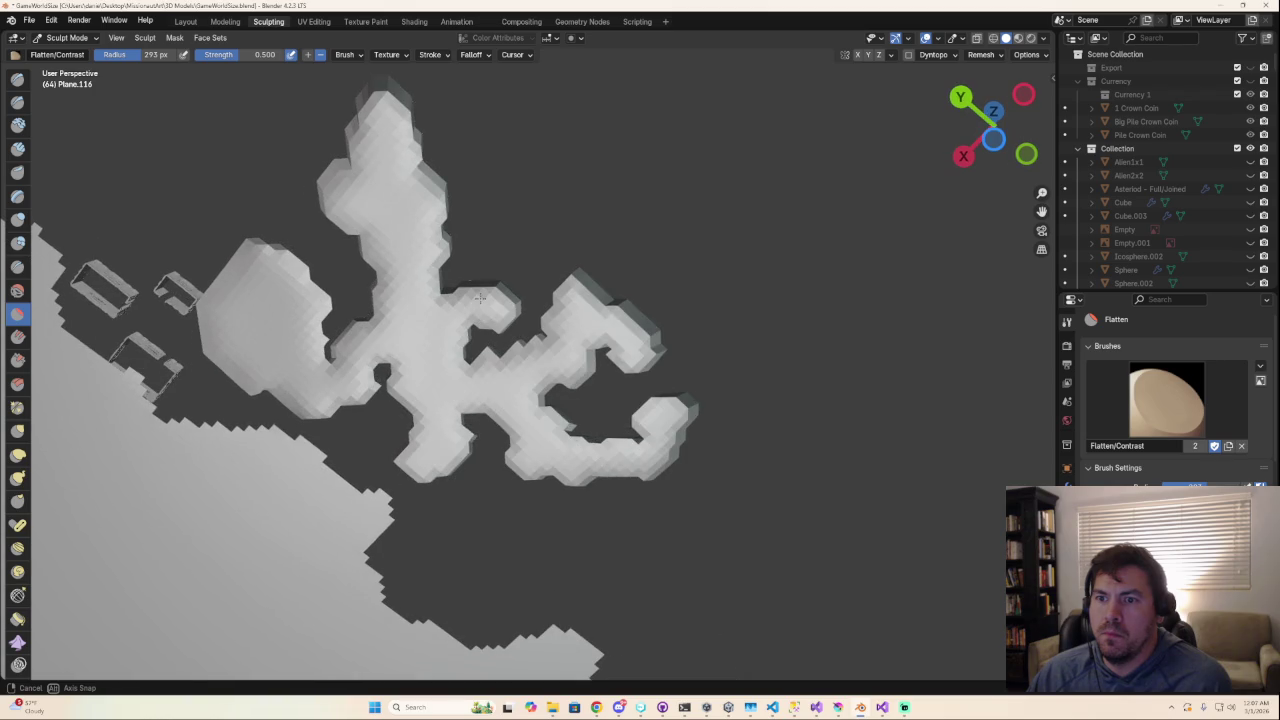
key(Tab)
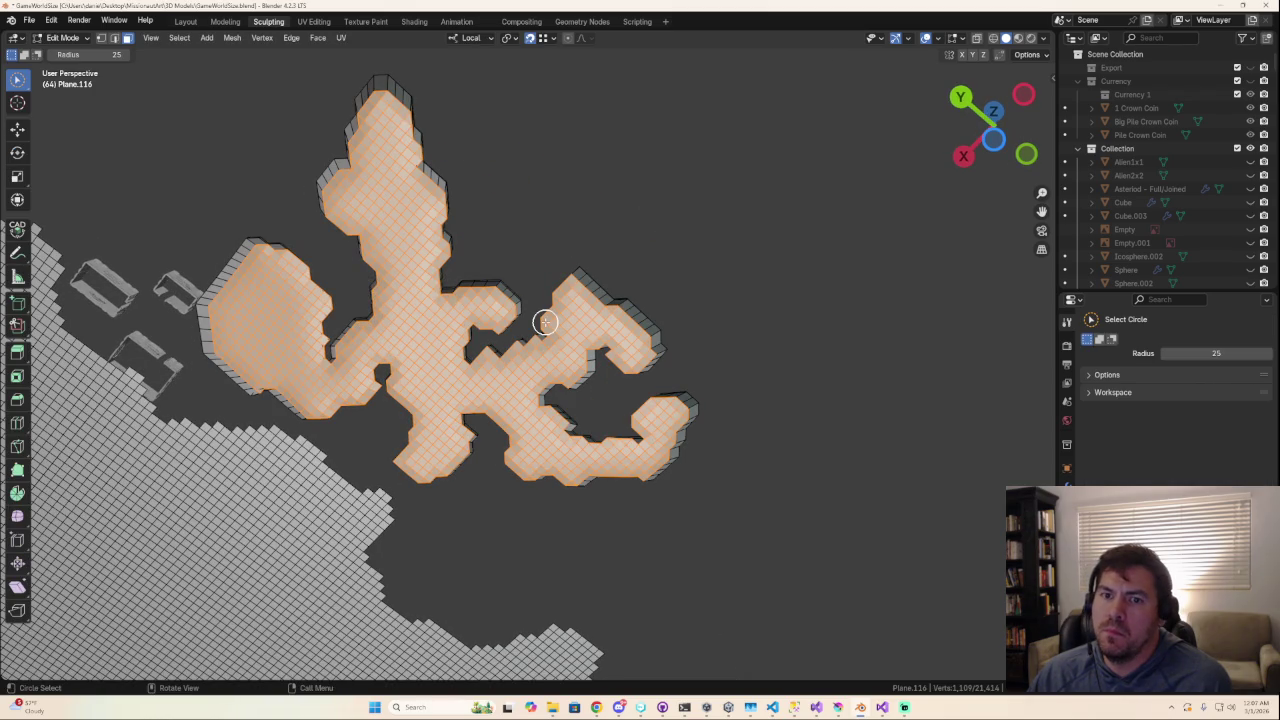
Step: Delete the selected top faces so only the island's open side walls remain
key(x)
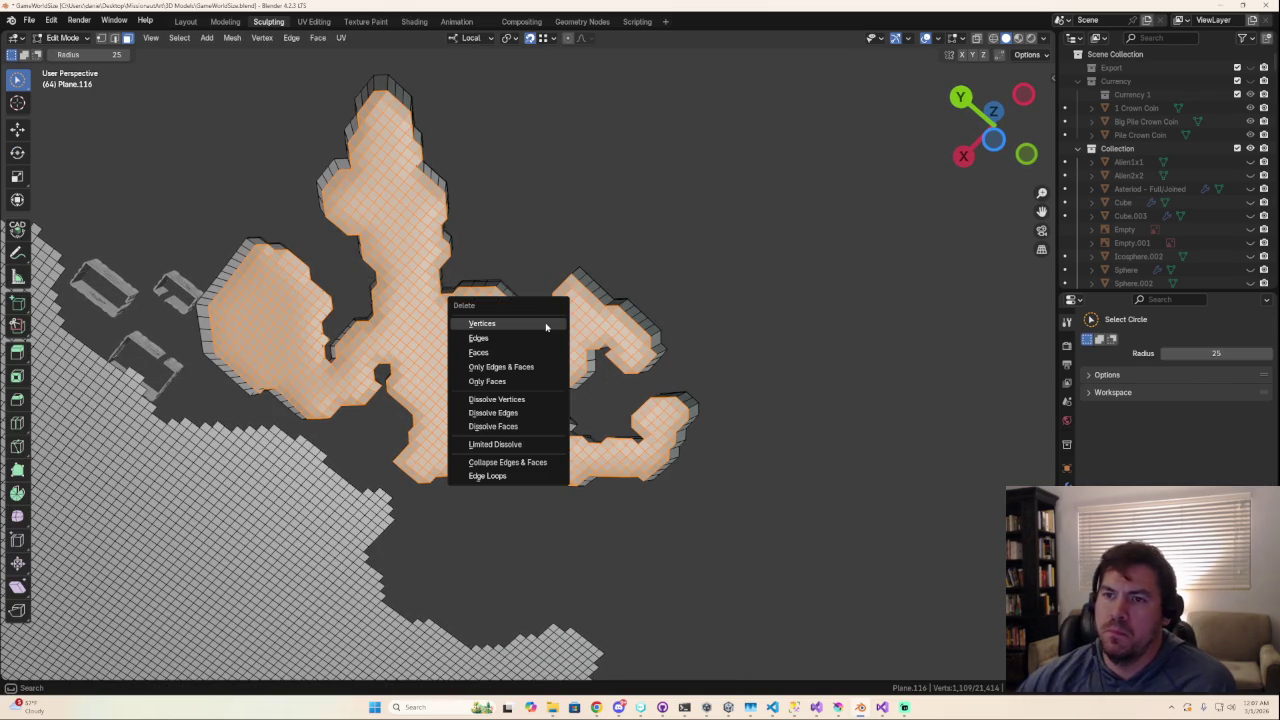
click(510, 352)
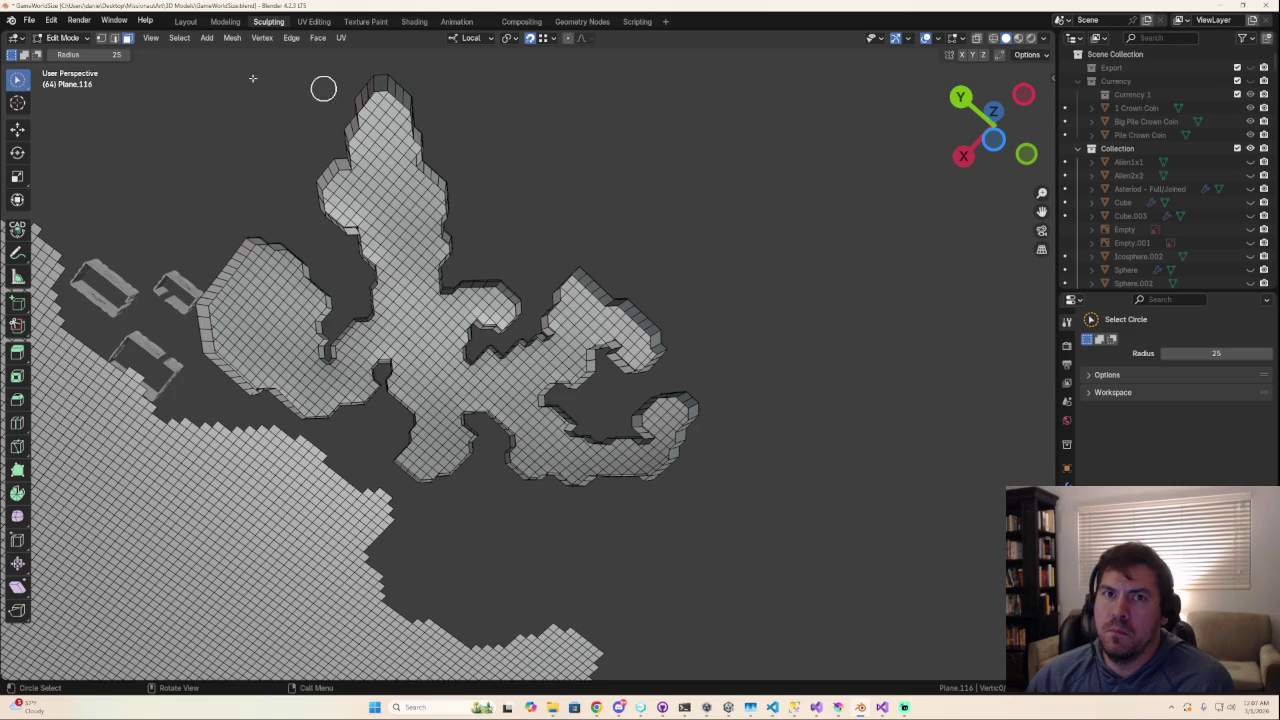
scroll(470, 170, down, 2)
scroll(440, 200, up, 6)
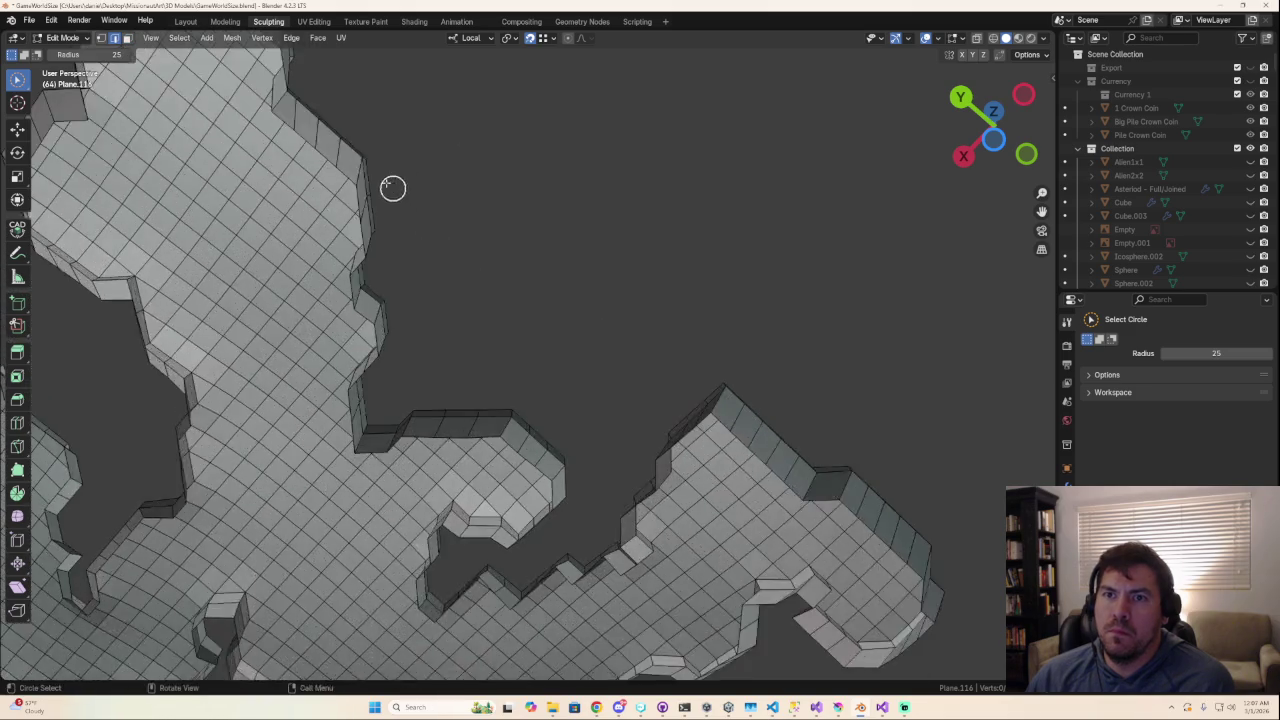
scroll(370, 165, down, 4)
mouse_move(420, 175)
middle_down()
mouse_move(397, 203)
mouse_move(469, 249)
mouse_move(554, 251)
mouse_move(561, 317)
middle_up()
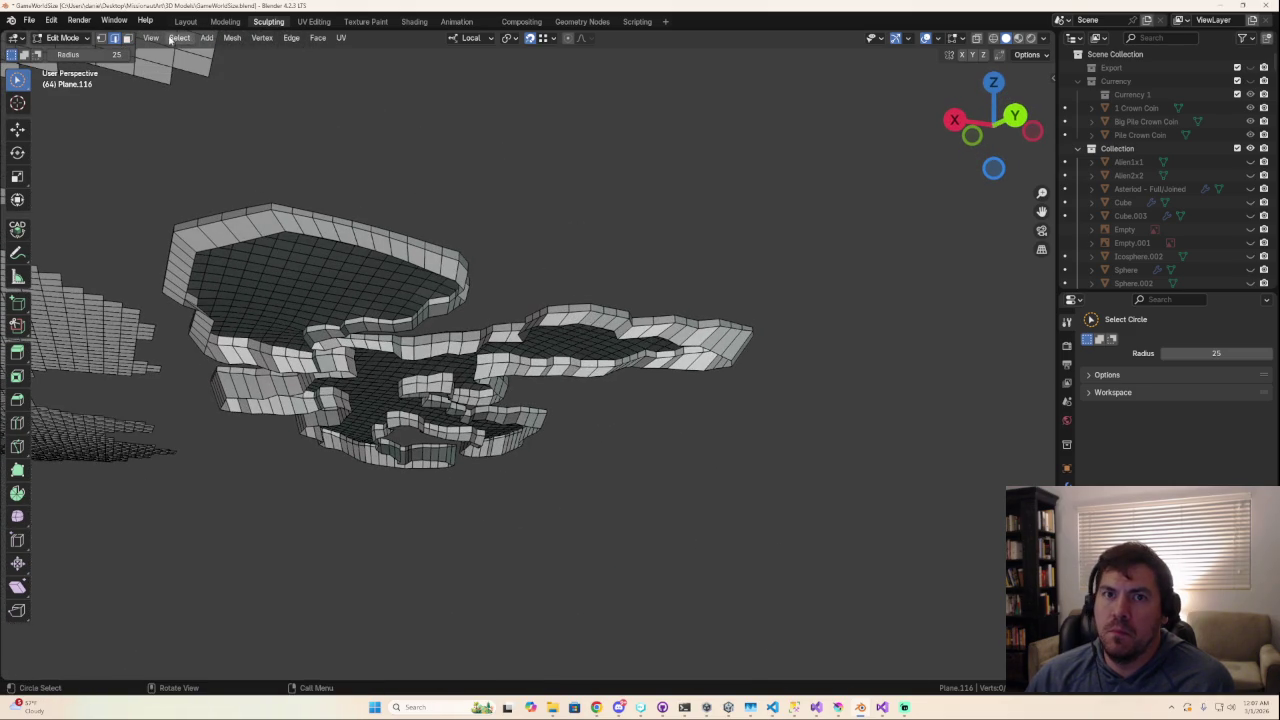
Step: Switch to the Modeling workspace, tilt into perspective, and pick a rim vertex
scroll(662, 352, up, 2)
scroll(646, 349, up, 2)
scroll(642, 347, up, 2)
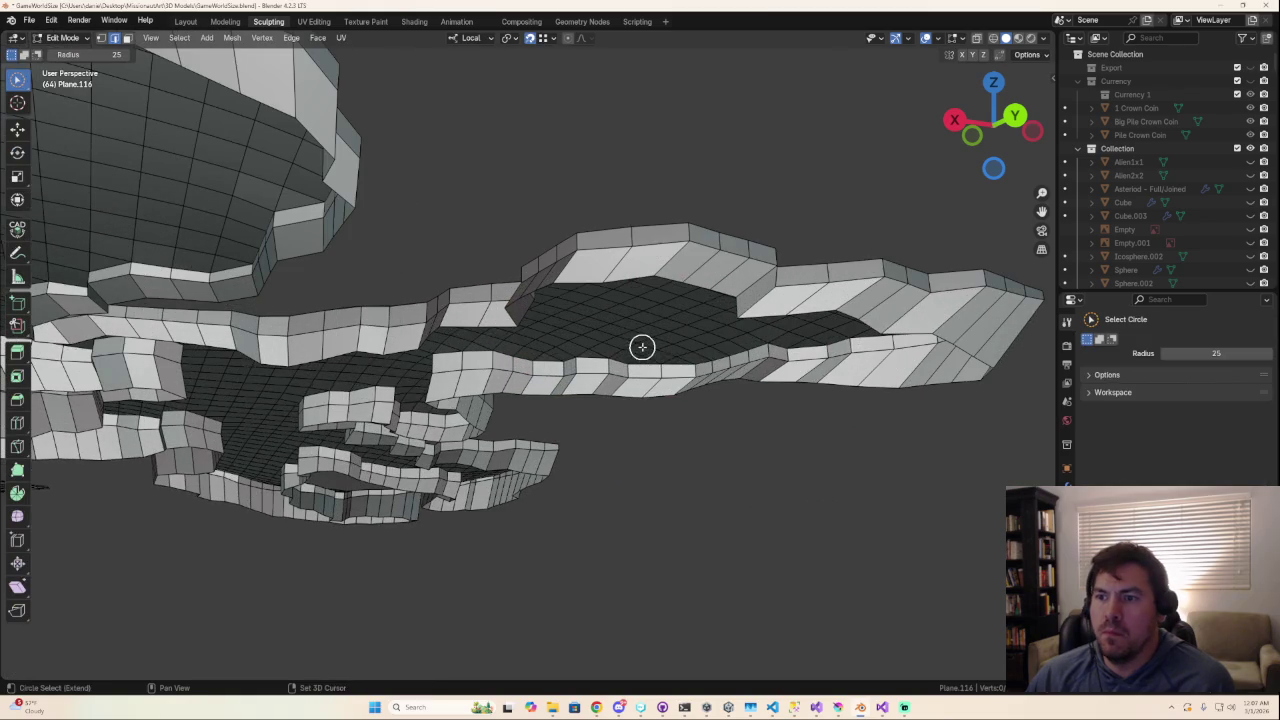
click(225, 22)
mouse_move(444, 382)
middle_down()
mouse_move(405, 192)
mouse_move(421, 372)
middle_up()
ctrl+click(418, 336)
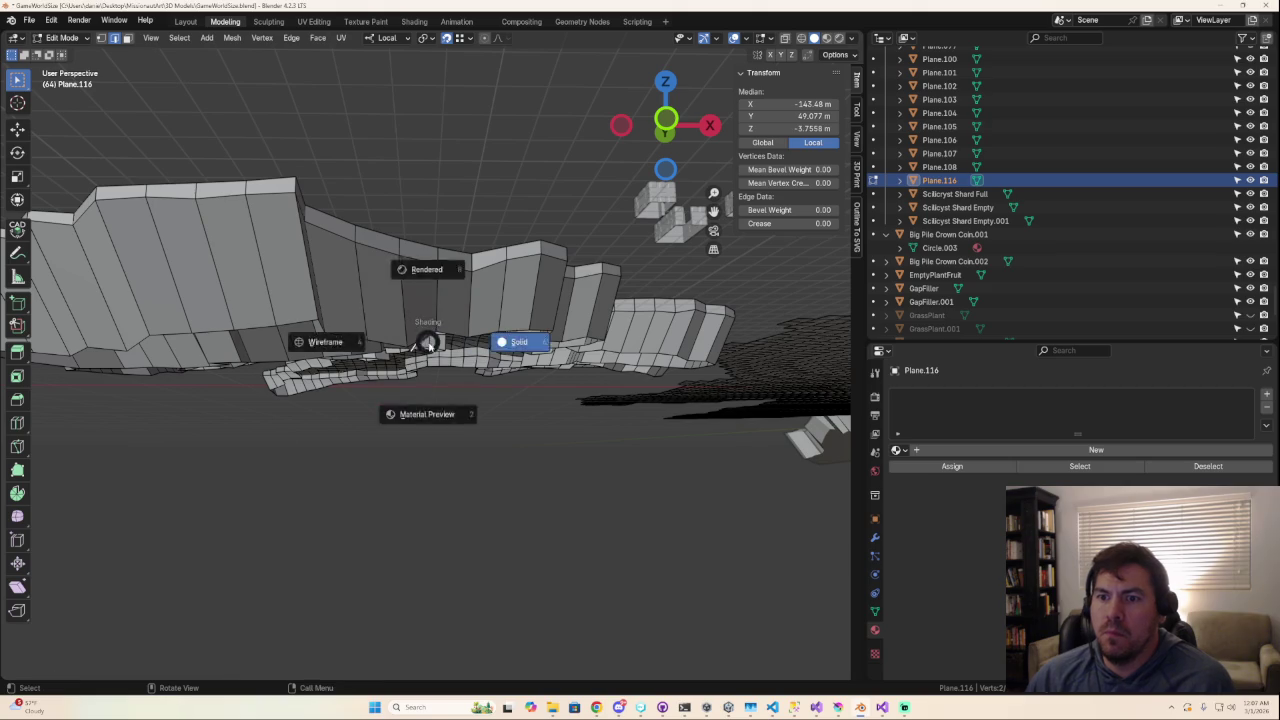
Step: In Solid shading, select the island's boundary edge loop and fill it with one face
key(z)
middle_drag(546, 500, 442, 437)
ctrl+click(338, 167)
ctrl+click(340, 164)
ctrl+click(341, 163)
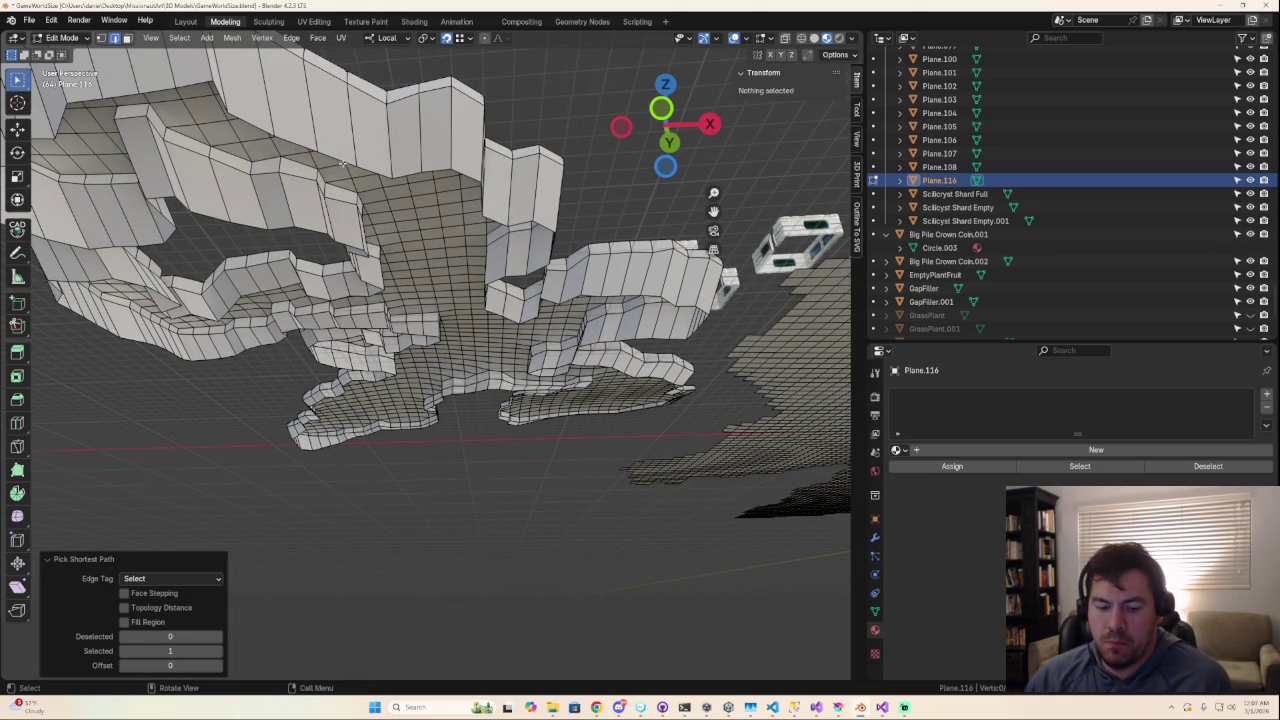
alt+click(340, 163)
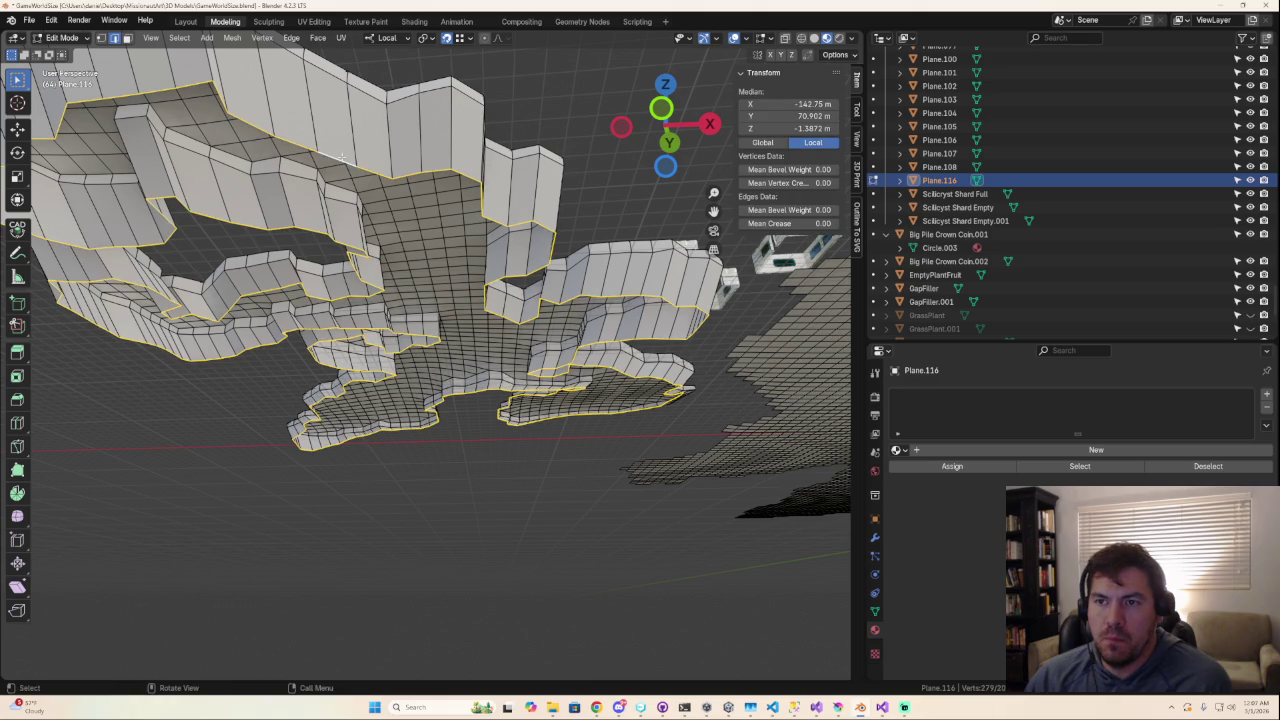
key(f)
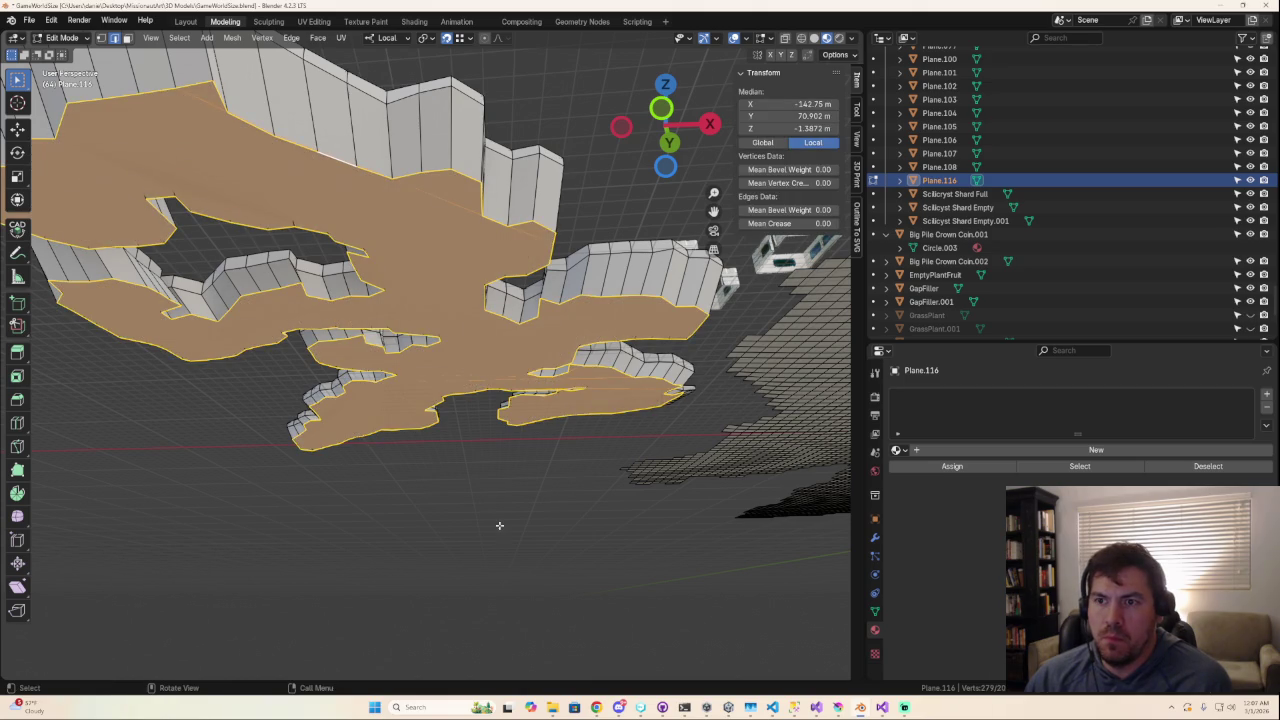
key(alt+a)
Step: Inspect the capped island from several angles, then view it from directly above
middle_drag(451, 471, 325, 432)
mouse_move(400, 471)
middle_down()
mouse_move(325, 432)
mouse_move(414, 509)
mouse_move(409, 520)
mouse_move(524, 561)
mouse_move(705, 555)
middle_up()
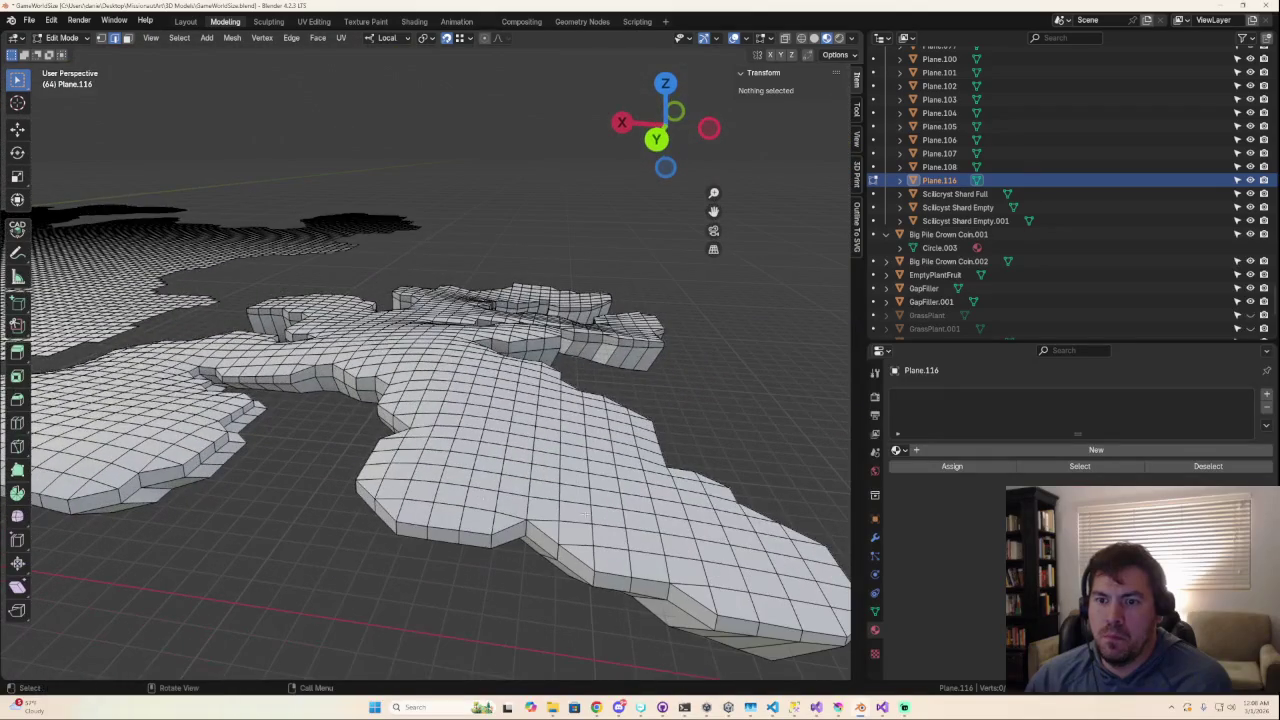
middle_drag(366, 456, 430, 540)
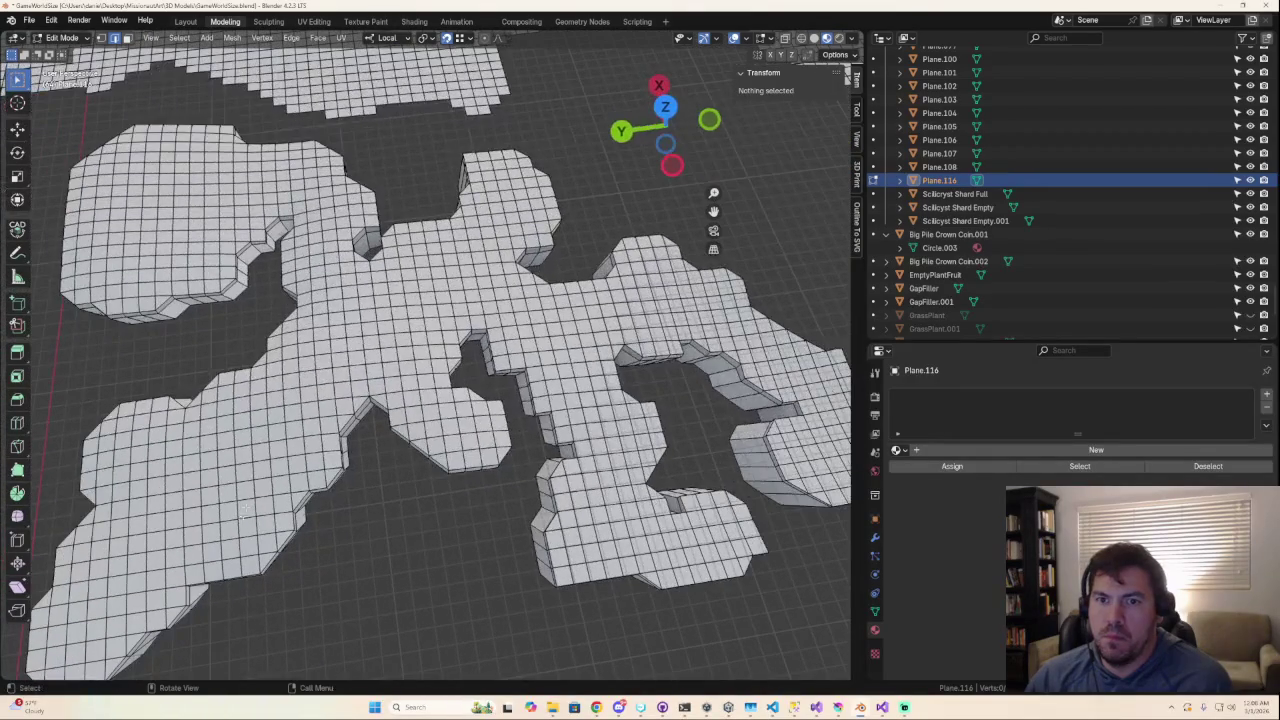
scroll(300, 330, up, 3)
mouse_move(357, 349)
shift+middle_down()
mouse_move(500, 357)
mouse_move(595, 410)
mouse_move(616, 442)
mouse_move(443, 317)
mouse_move(413, 398)
shift+middle_up()
key(ctrl+Tab)
scroll(563, 365, down, 5)
key(Tab)
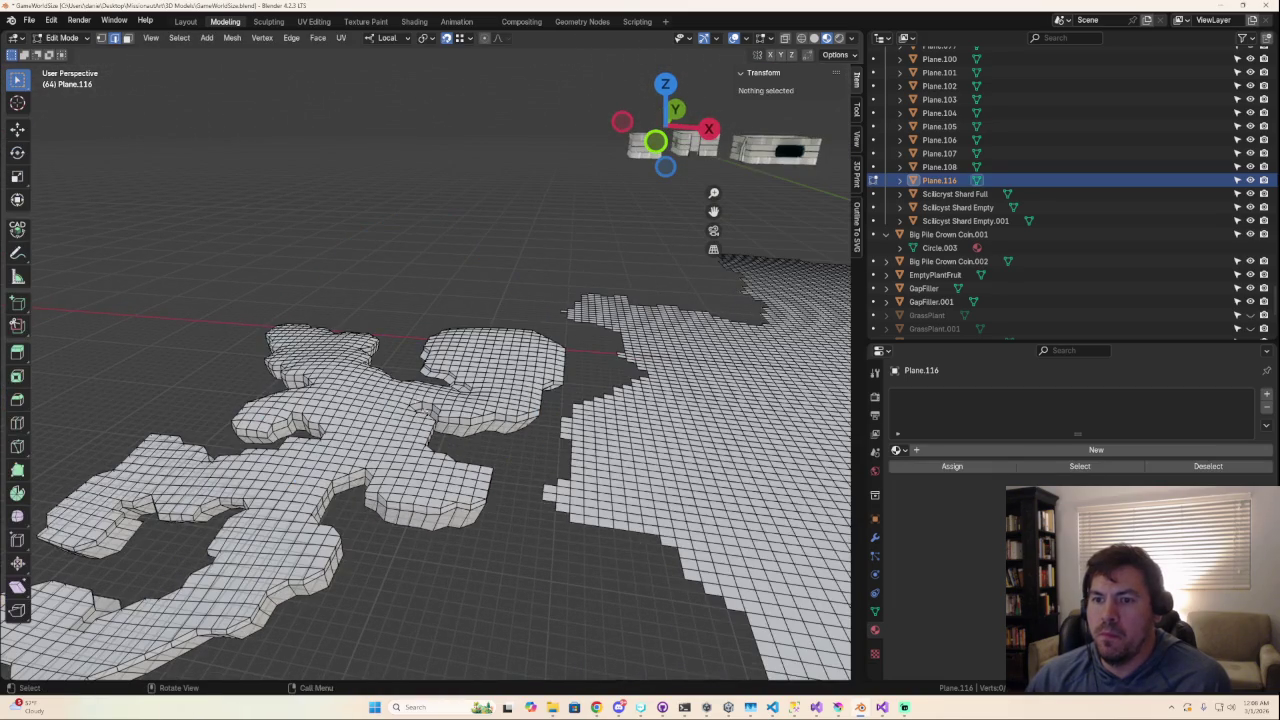
click(665, 83)
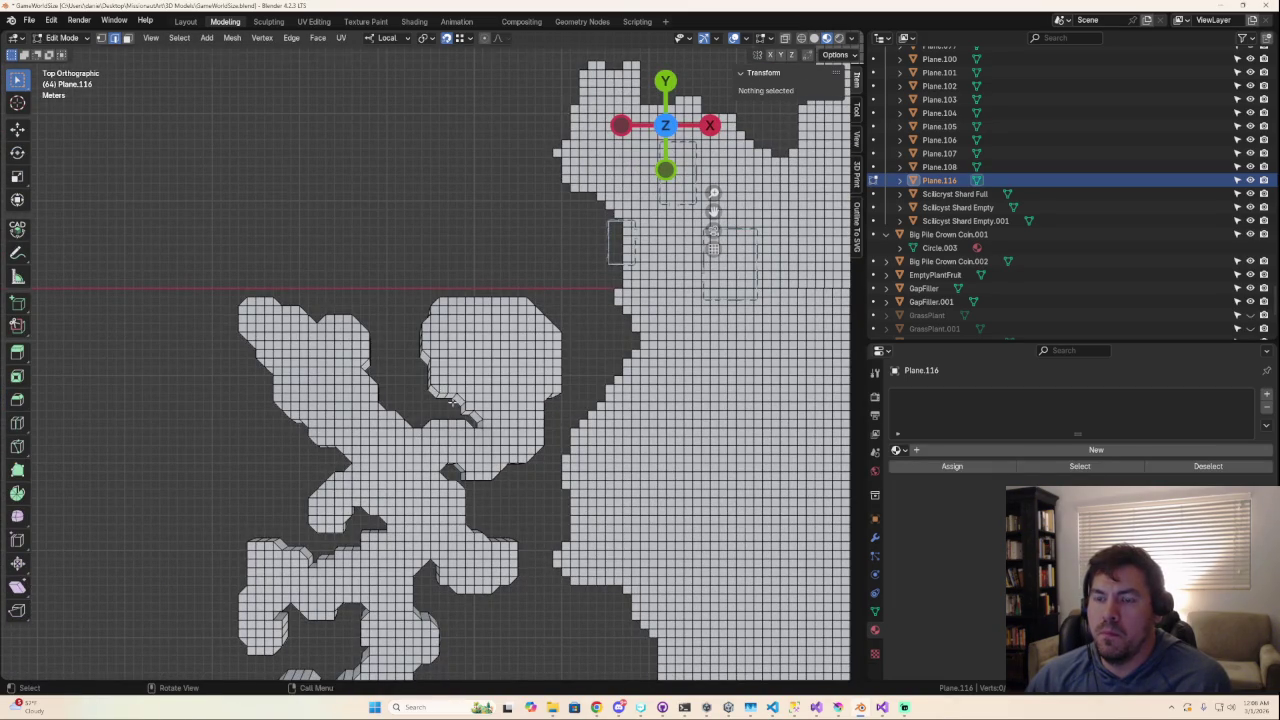
Step: Change the viewport shading, inspect the island, and return Plane.116 to Object Mode
scroll(455, 405, up, 3)
mouse_move(455, 405)
middle_down()
mouse_move(391, 224)
mouse_move(140, 517)
middle_up()
key(Tab)
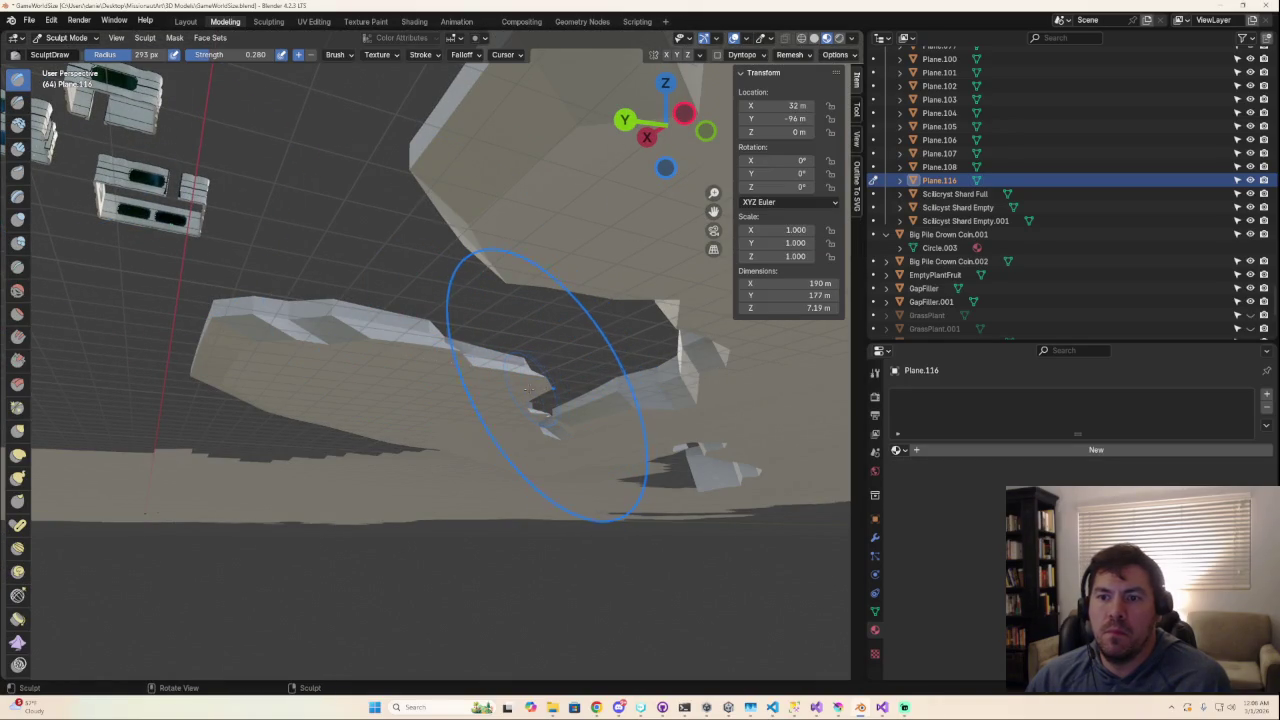
key(z)
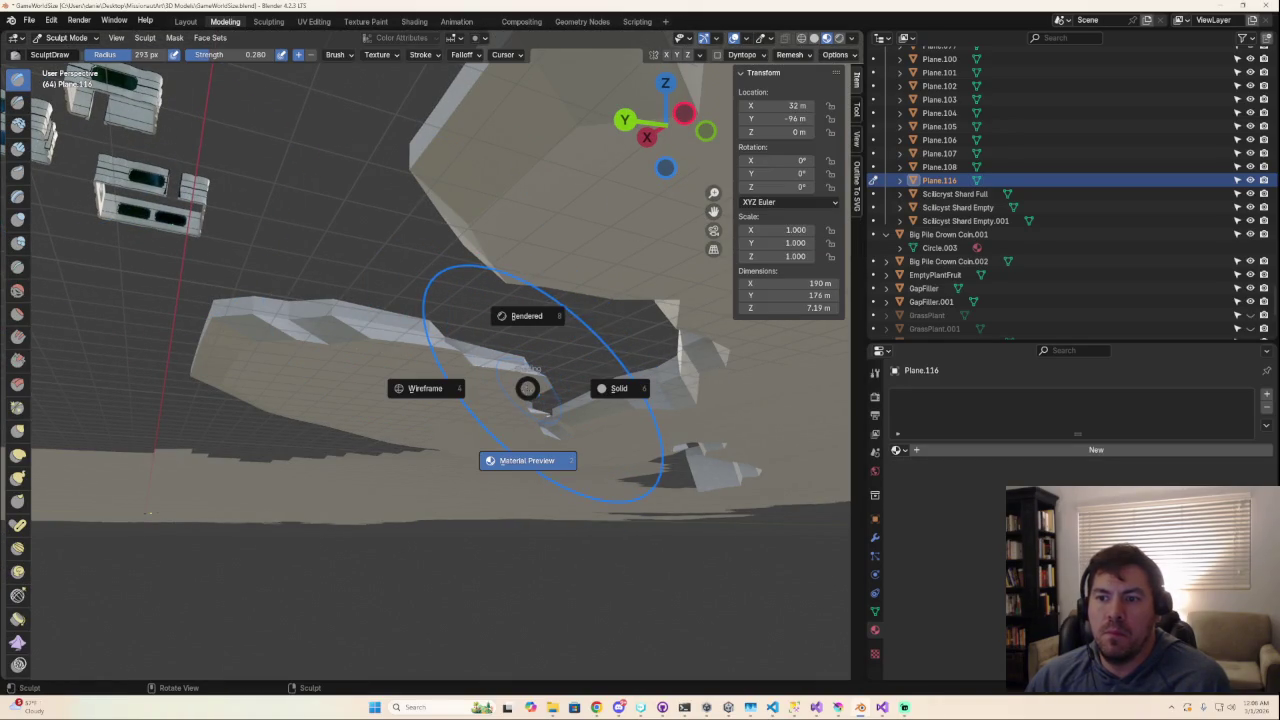
click(382, 613)
middle_drag(382, 613, 443, 500)
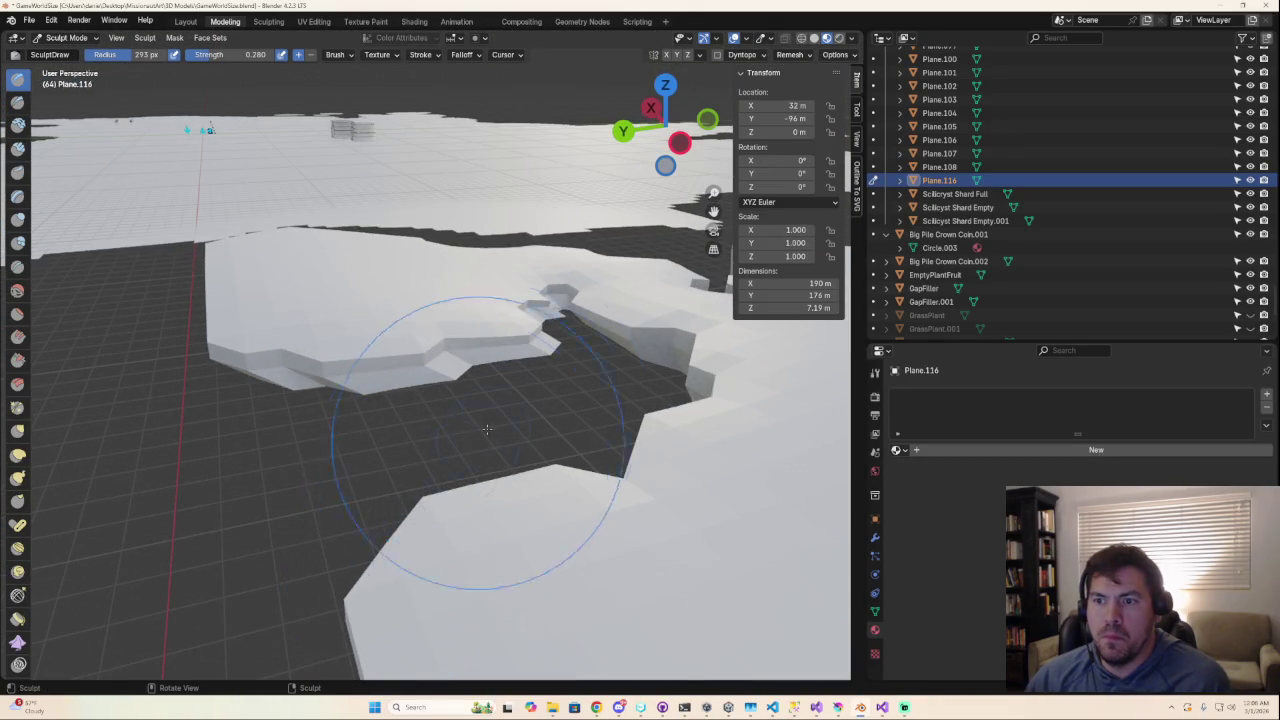
mouse_move(533, 395)
middle_down()
mouse_move(520, 437)
mouse_move(556, 431)
mouse_move(528, 400)
middle_up()
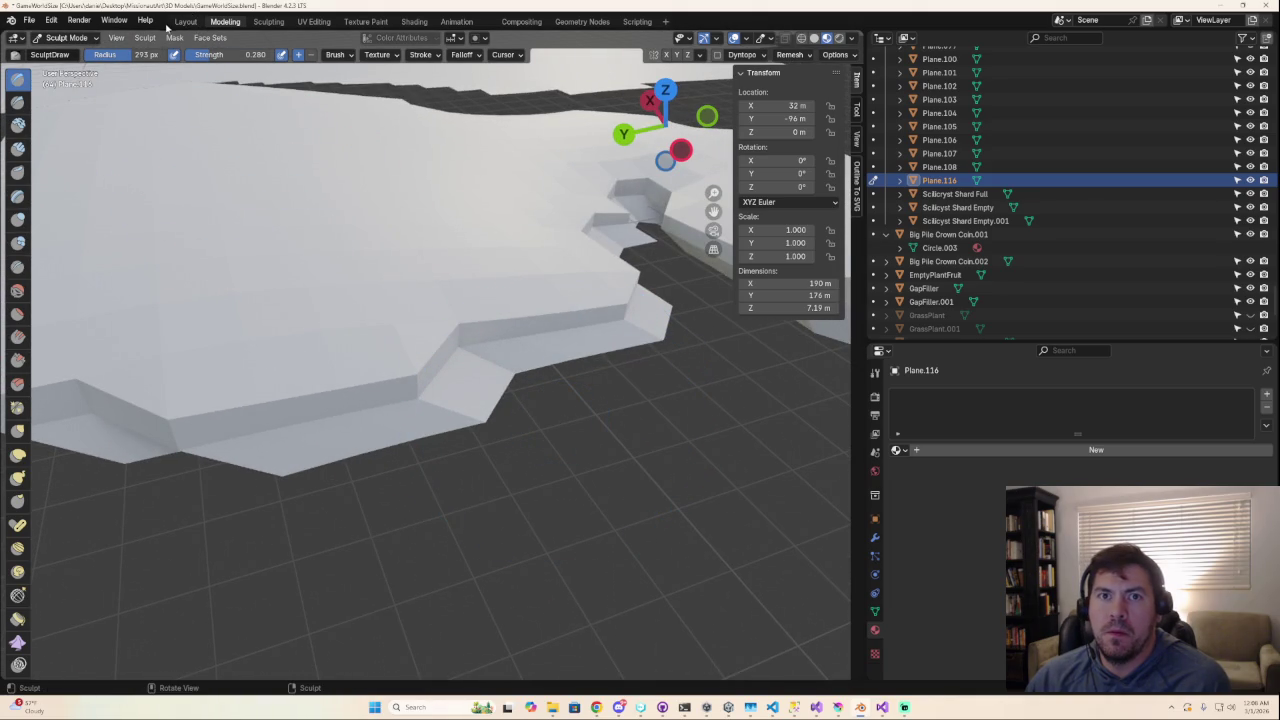
click(62, 38)
click(66, 53)
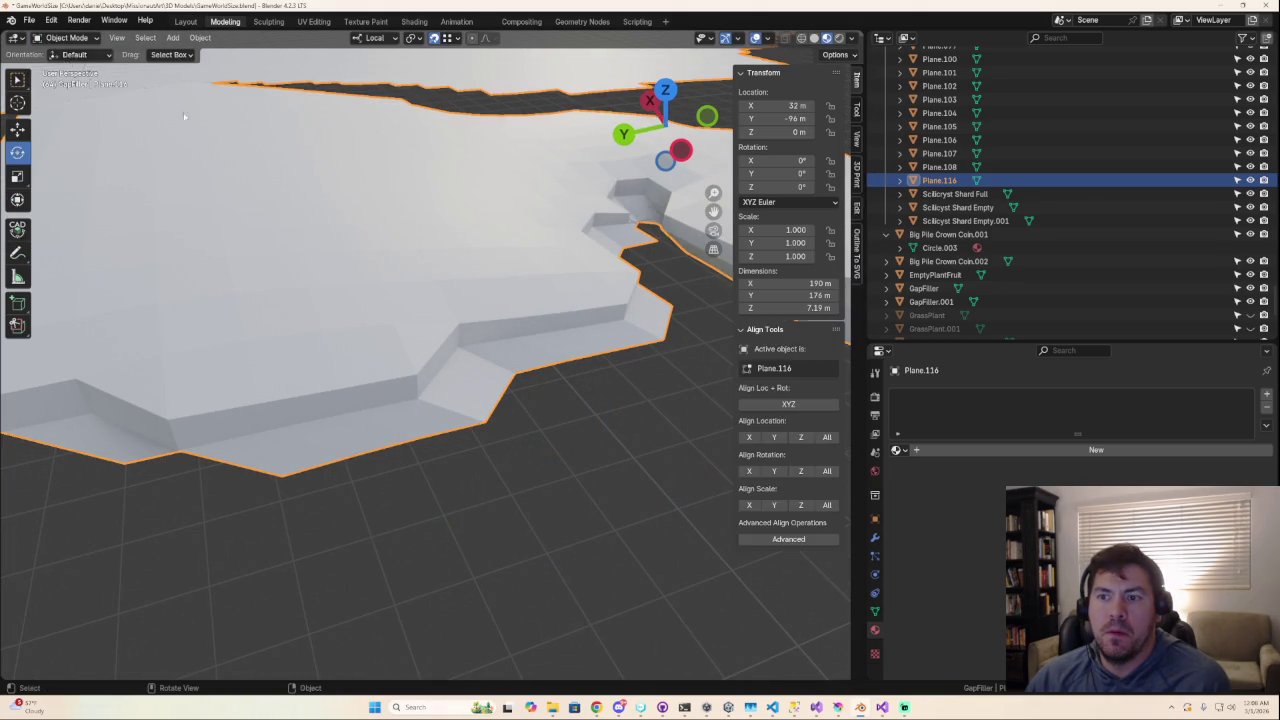
Step: Enter Edit Mode with vertex select and view the notched outline in Top Orthographic
key(Tab)
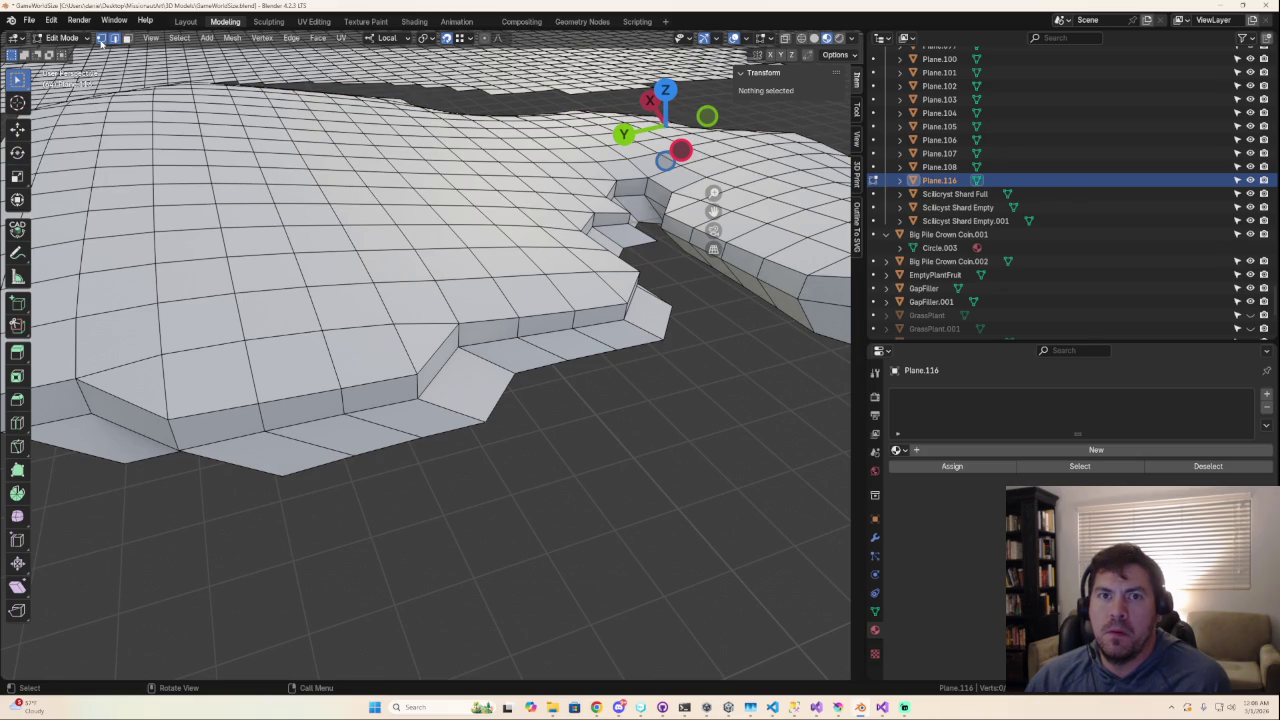
click(101, 40)
click(680, 150)
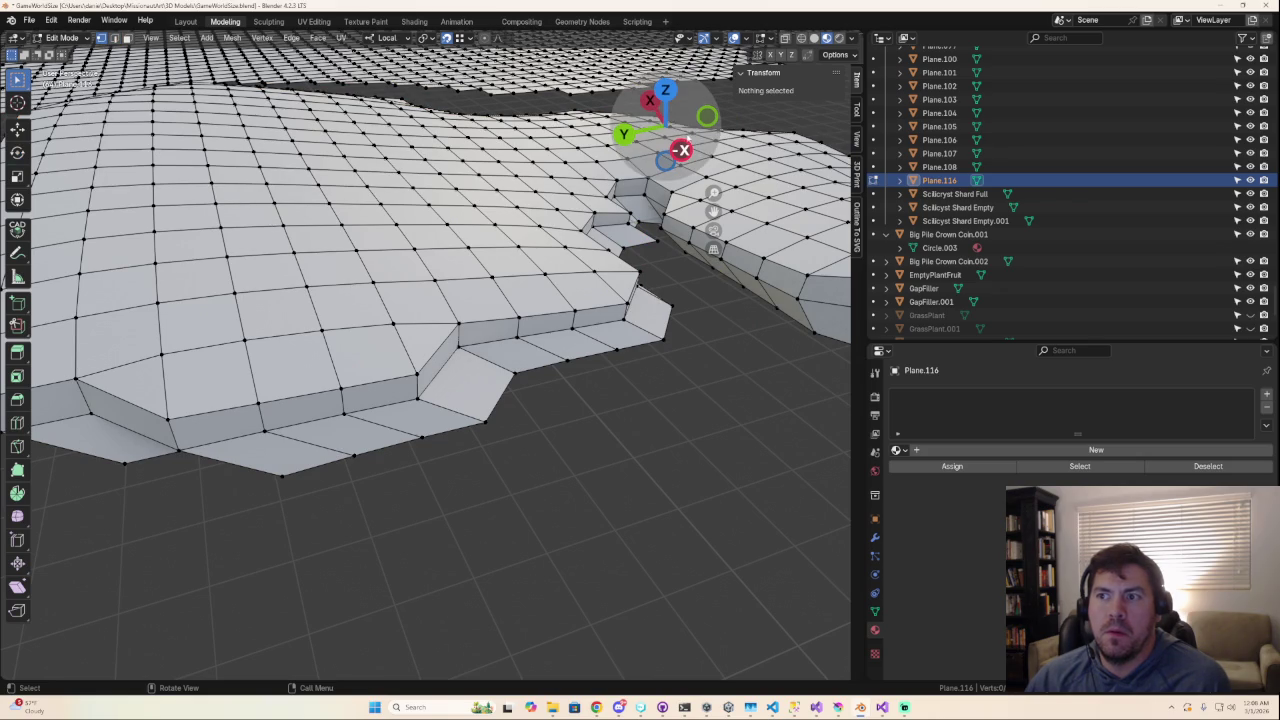
scroll(542, 427, down, 2)
scroll(714, 441, down, 2)
mouse_move(714, 441)
middle_down()
mouse_move(637, 442)
mouse_move(665, 437)
middle_up()
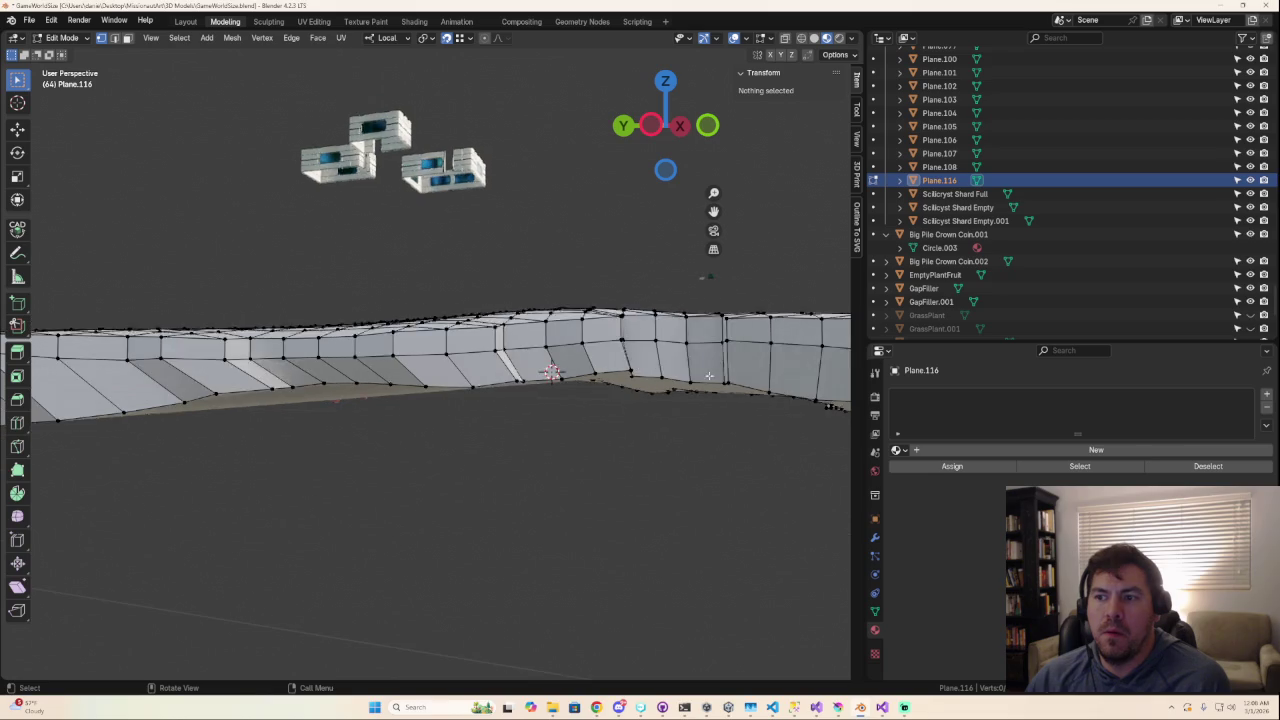
middle_drag(690, 378, 700, 470)
middle_drag(740, 218, 755, 290)
mouse_move(446, 445)
middle_down()
mouse_move(457, 421)
mouse_move(506, 406)
mouse_move(620, 540)
middle_up()
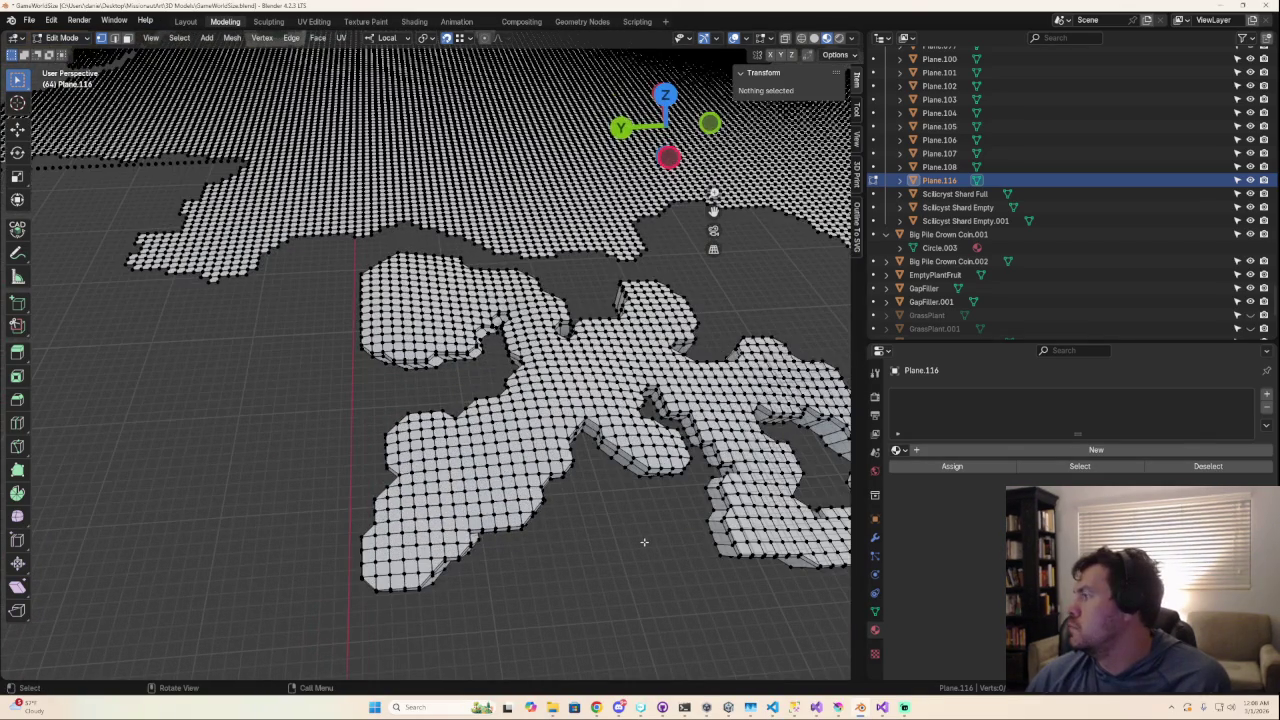
scroll(644, 541, up, 1)
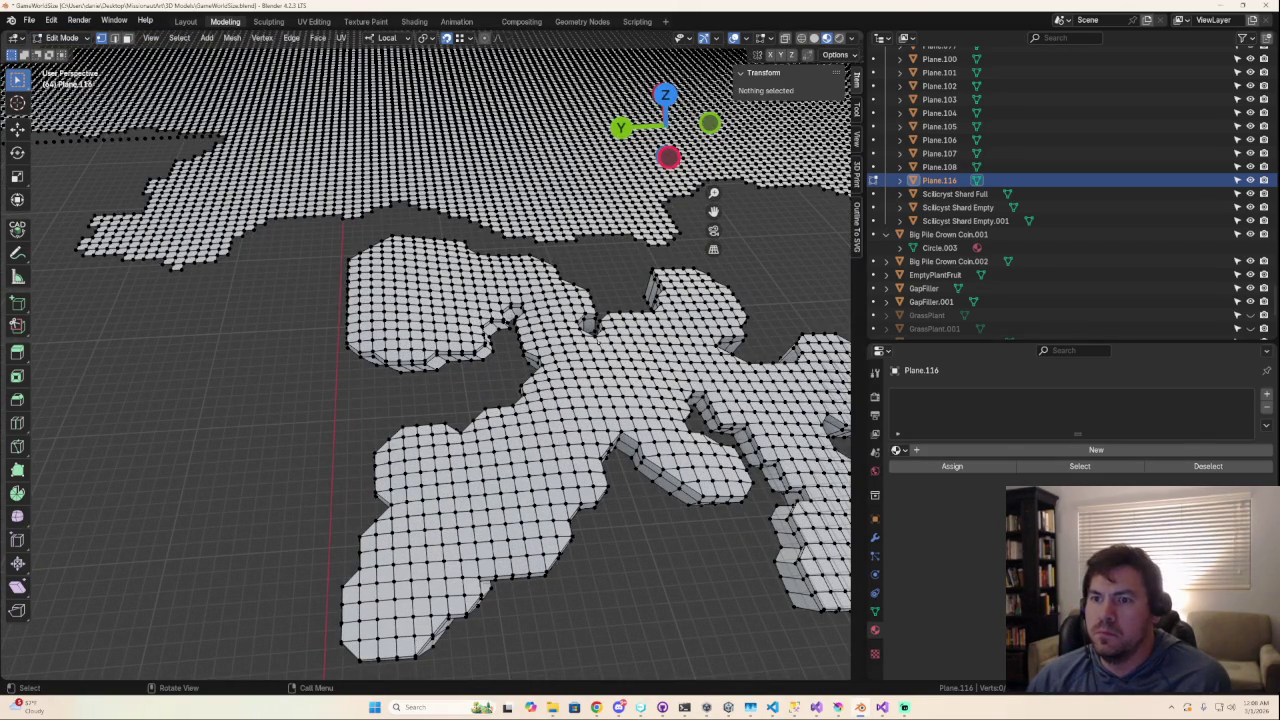
click(665, 95)
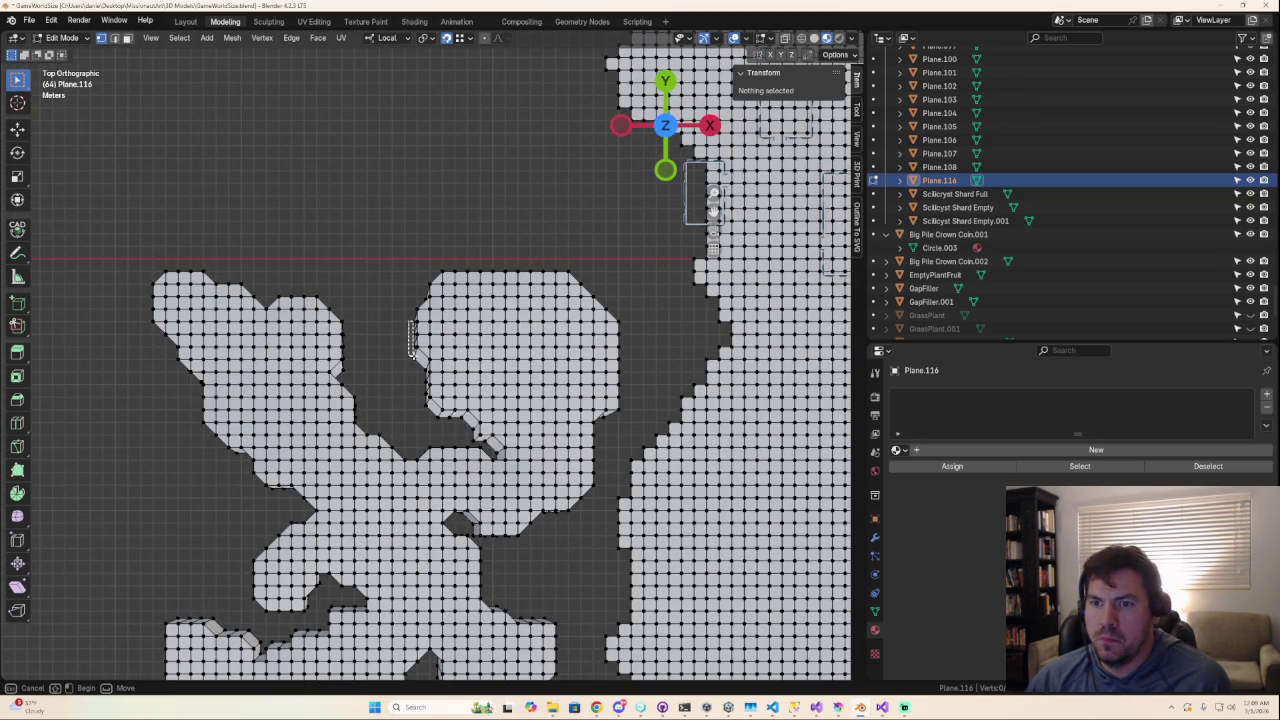
Step: Circle-select the boundary vertices along the island notch's edge
scroll(410, 360, up, 3)
scroll(414, 372, up, 2)
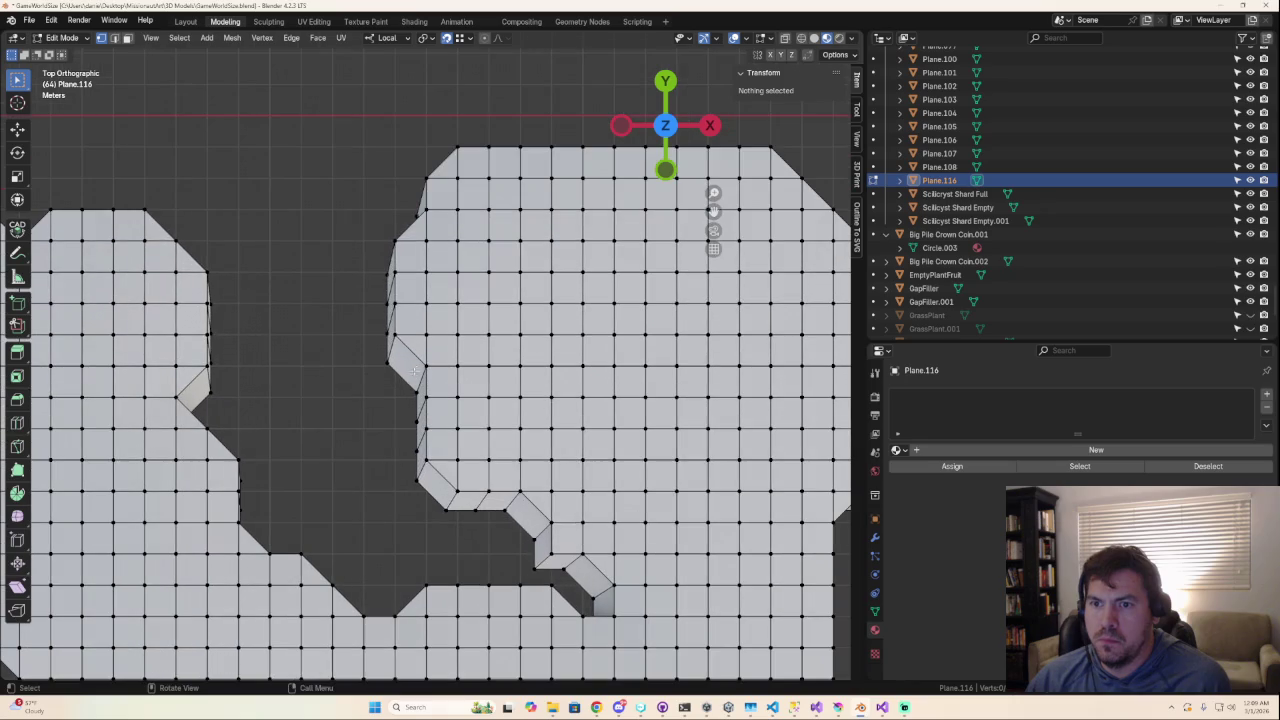
drag(379, 262, 395, 383)
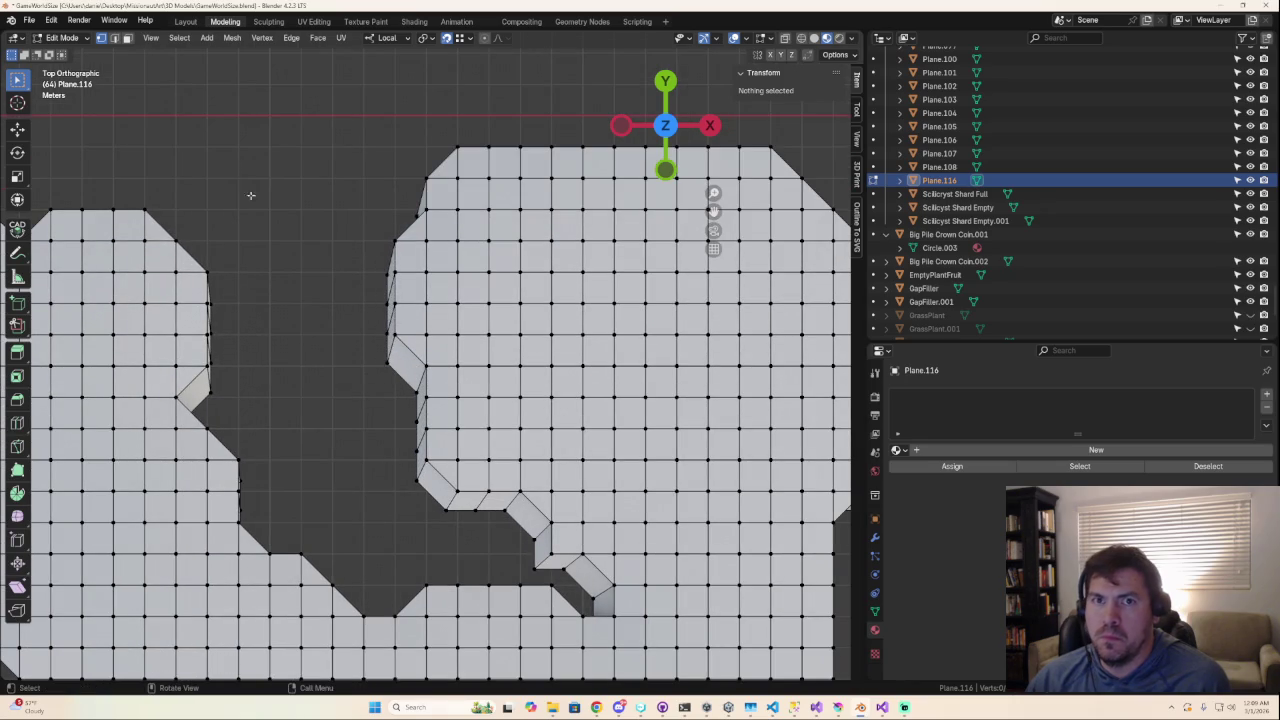
click(734, 38)
click(734, 38)
key(Tab)
key(Tab)
drag(18, 88, 83, 140)
mouse_move(367, 267)
mouse_down()
mouse_move(383, 303)
mouse_move(389, 277)
mouse_move(385, 350)
mouse_up()
ctrl+drag(396, 295, 405, 386)
drag(420, 470, 430, 458)
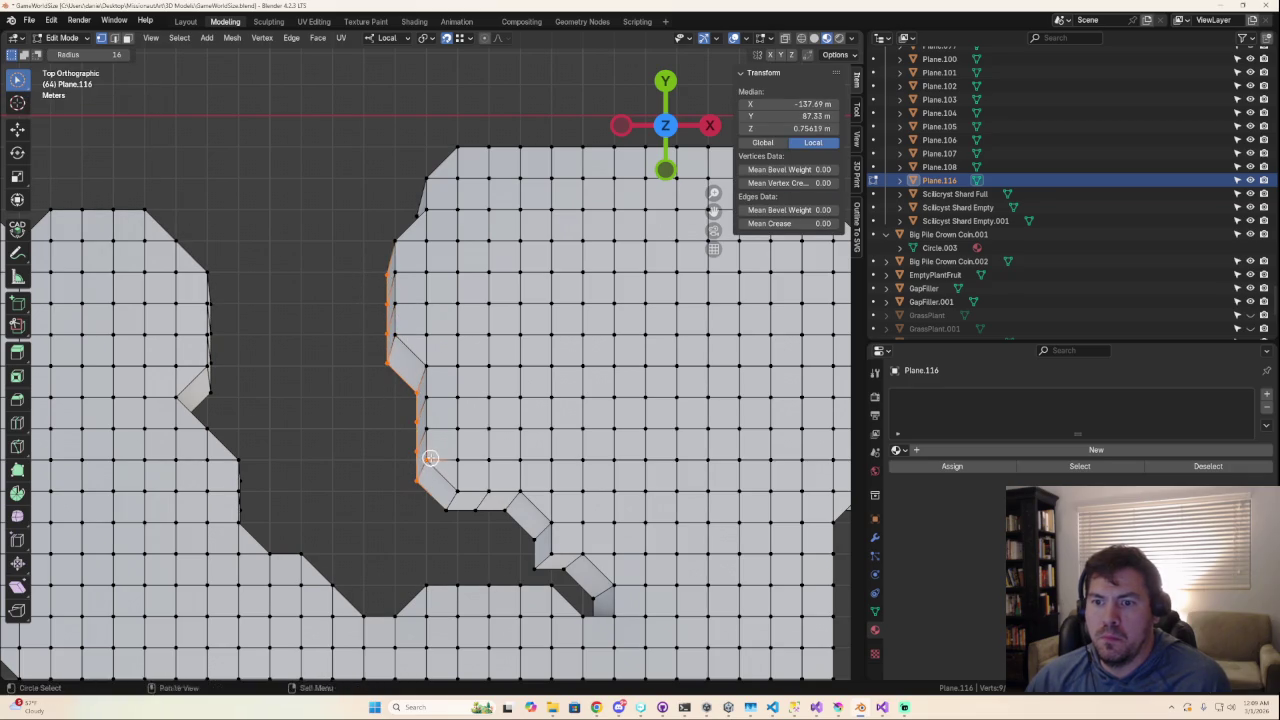
drag(434, 508, 488, 512)
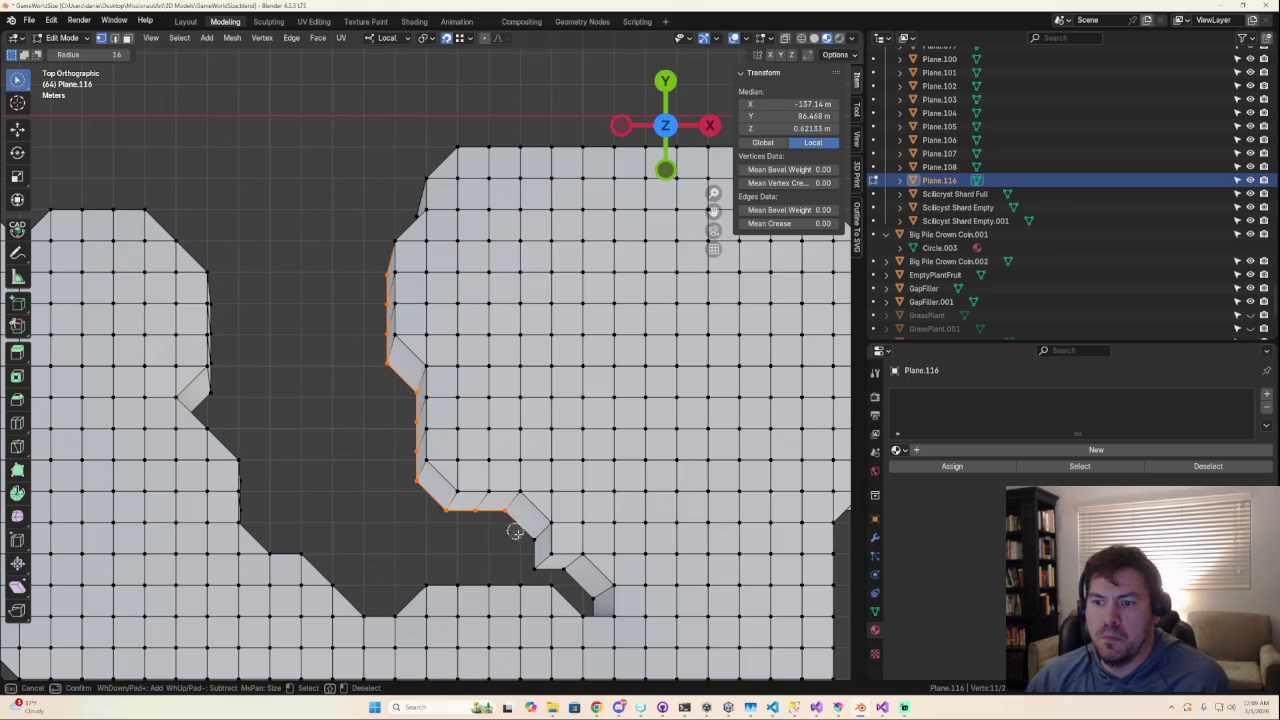
drag(591, 598, 593, 598)
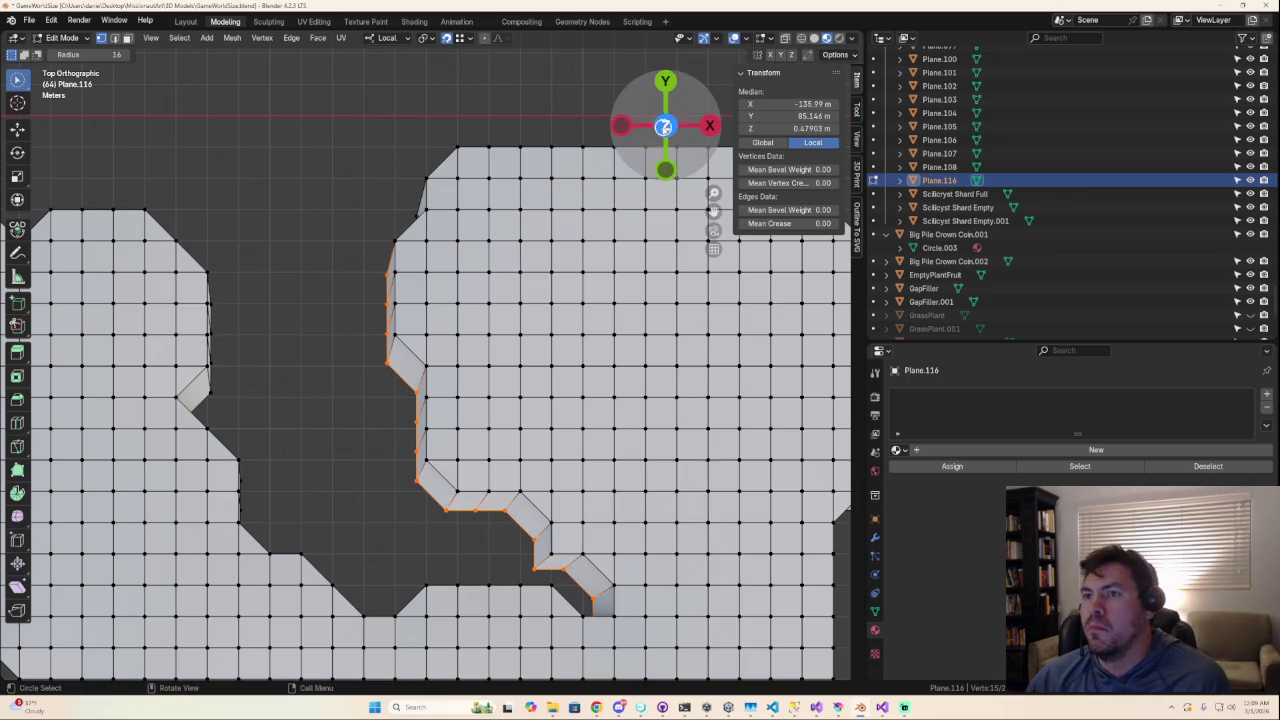
click(666, 127)
click(666, 125)
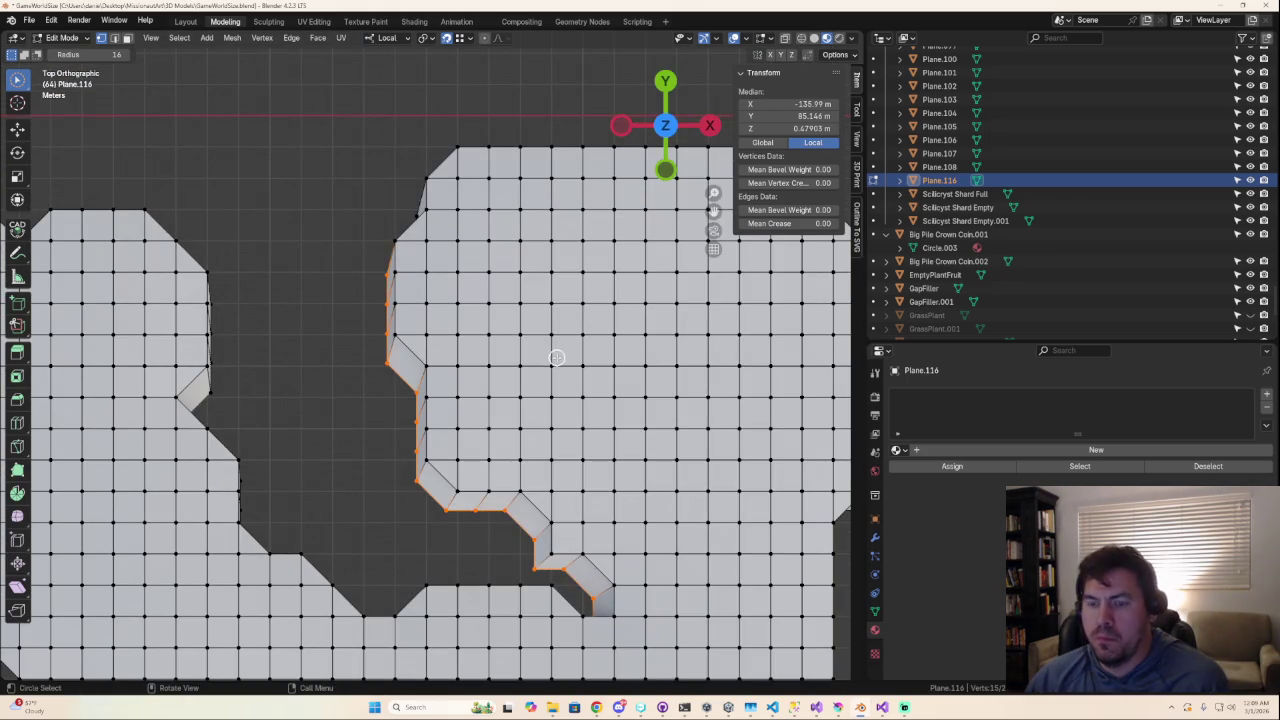
Step: Move the selected notch vertices 1.1328 m in X and 0.87748 m in Y
key(g)
right_click(561, 355)
key(g)
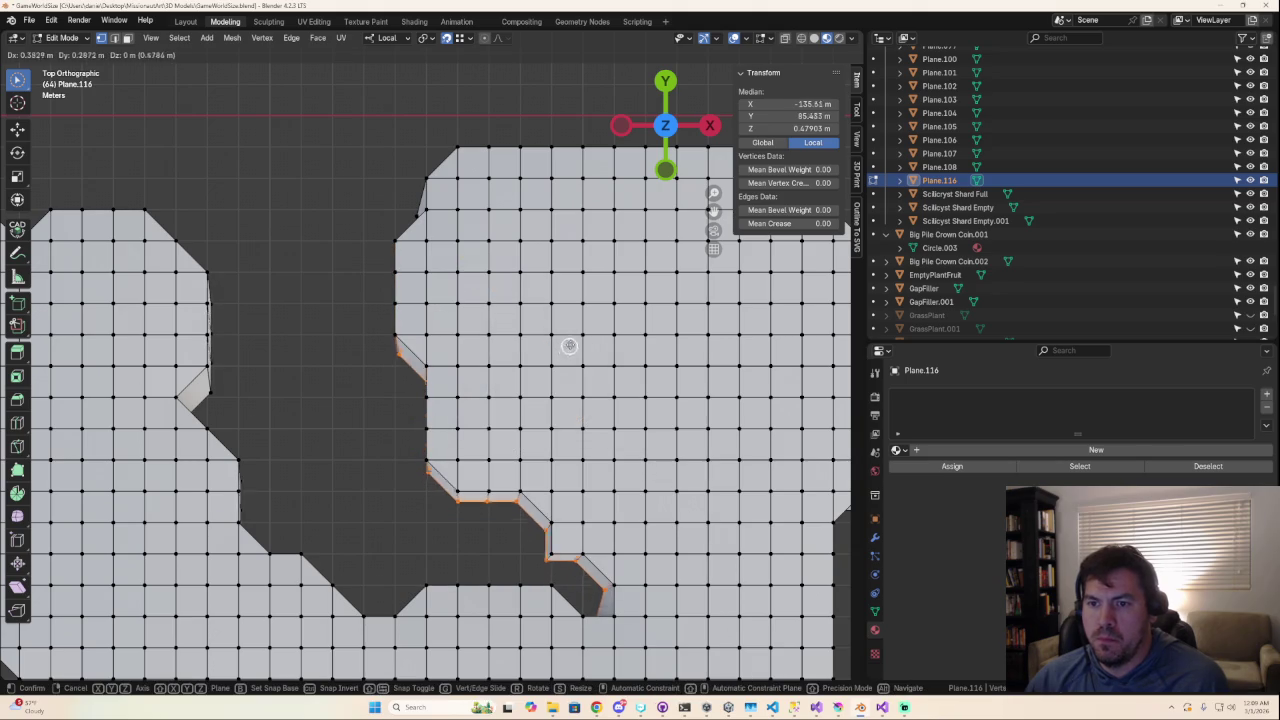
click(570, 347)
key(c)
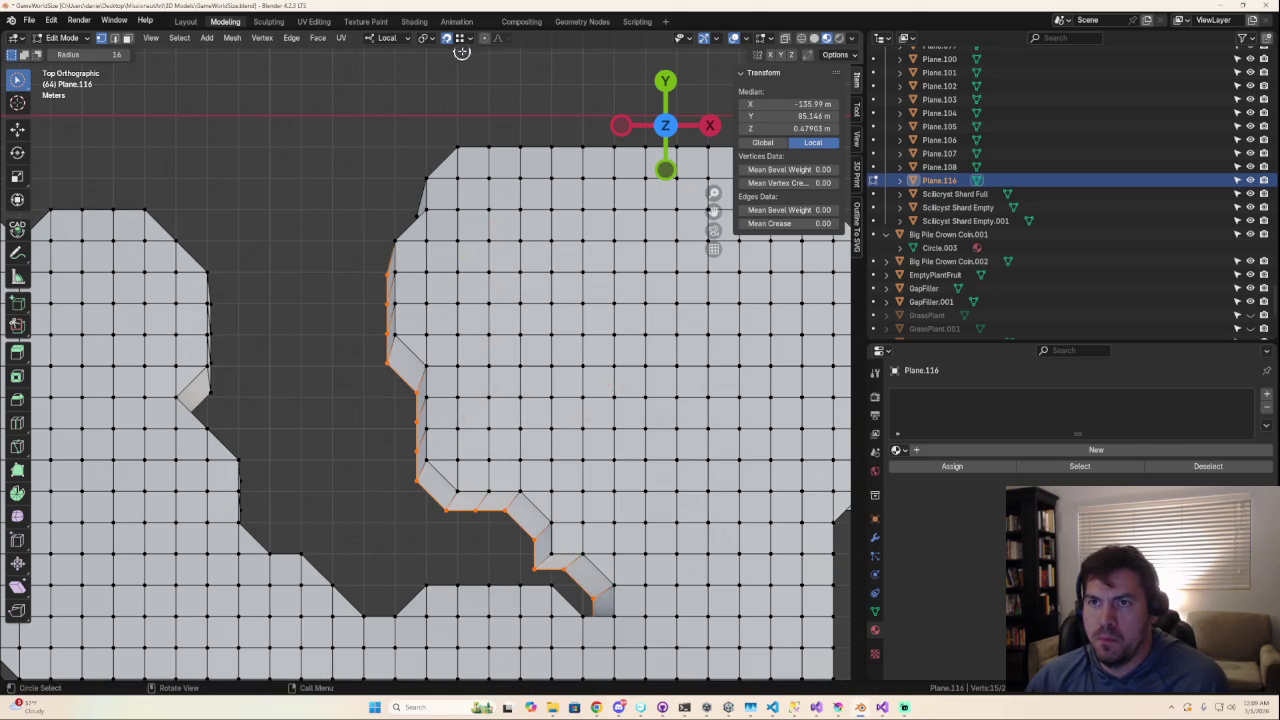
key(g)
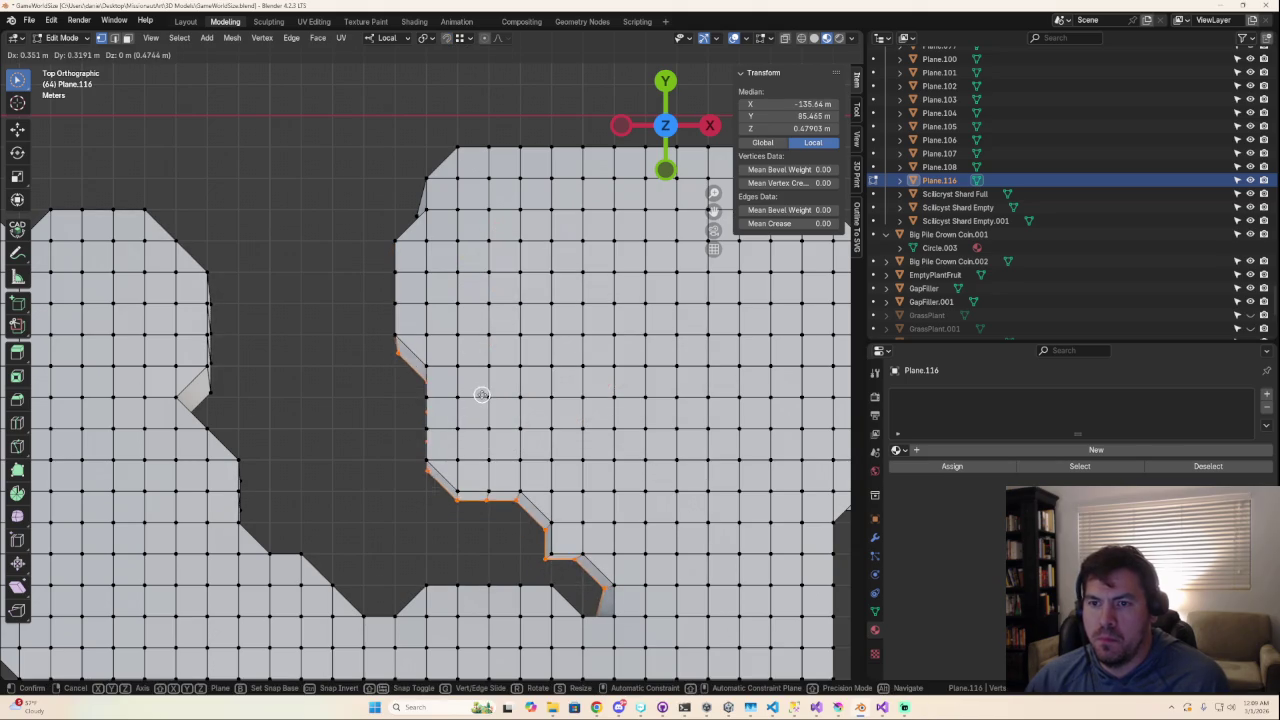
click(505, 377)
mouse_move(493, 451)
middle_down()
mouse_move(632, 301)
mouse_move(661, 361)
mouse_move(609, 320)
mouse_move(366, 583)
mouse_move(406, 490)
mouse_move(486, 517)
mouse_move(437, 571)
mouse_move(418, 536)
middle_up()
right_click(418, 536)
Step: Reposition a single vertex on the notch's underside rim
mouse_move(449, 457)
middle_down()
mouse_move(449, 480)
mouse_move(391, 543)
mouse_move(545, 170)
middle_up()
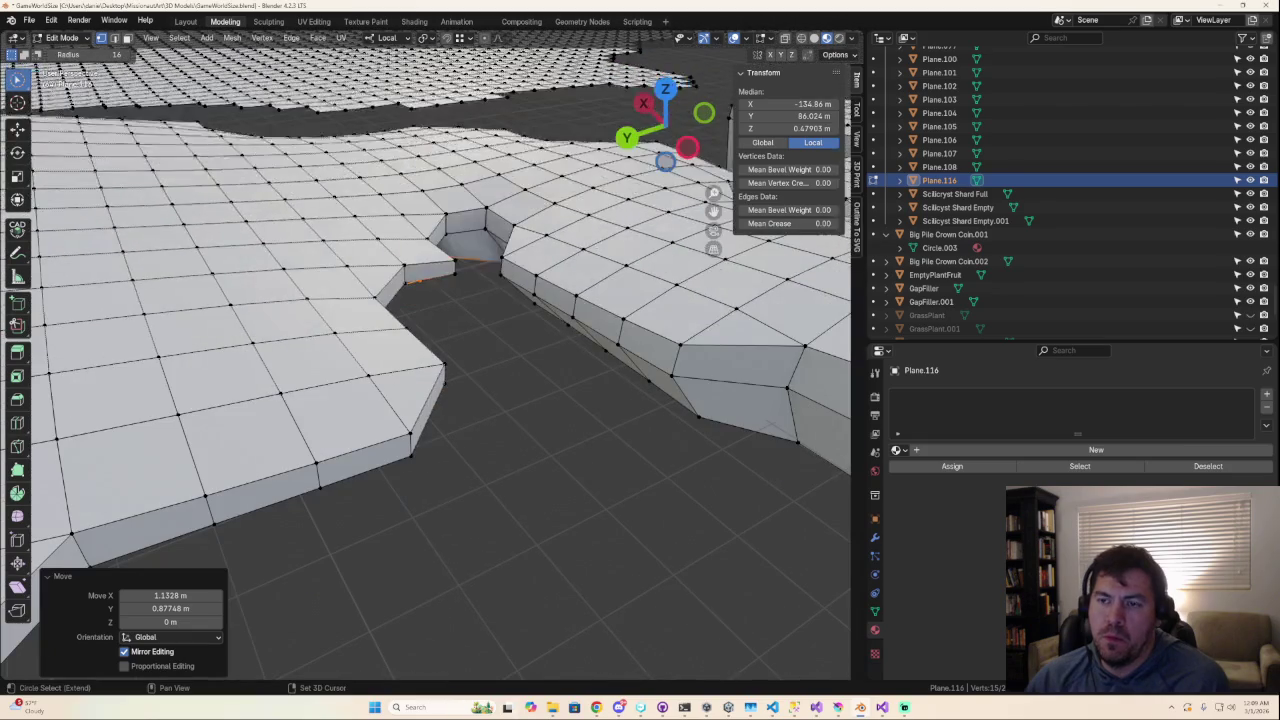
mouse_move(511, 445)
middle_down()
mouse_move(497, 377)
mouse_move(486, 400)
mouse_move(452, 385)
middle_up()
mouse_move(649, 610)
shift+middle_down()
mouse_move(594, 586)
mouse_move(507, 362)
mouse_move(560, 200)
shift+middle_up()
mouse_move(617, 274)
middle_down()
mouse_move(619, 348)
mouse_move(526, 277)
mouse_move(494, 340)
mouse_move(497, 287)
mouse_move(440, 430)
mouse_move(400, 480)
mouse_move(456, 401)
mouse_move(429, 313)
middle_up()
click(492, 231)
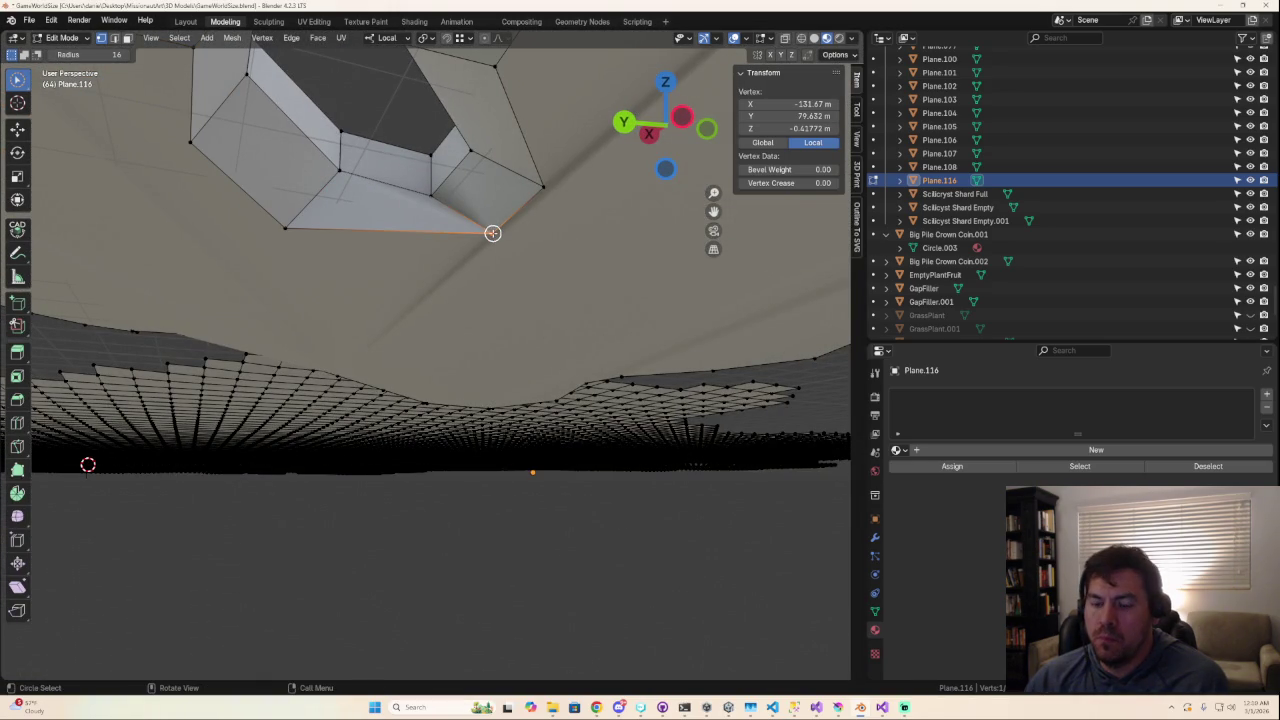
key(g)
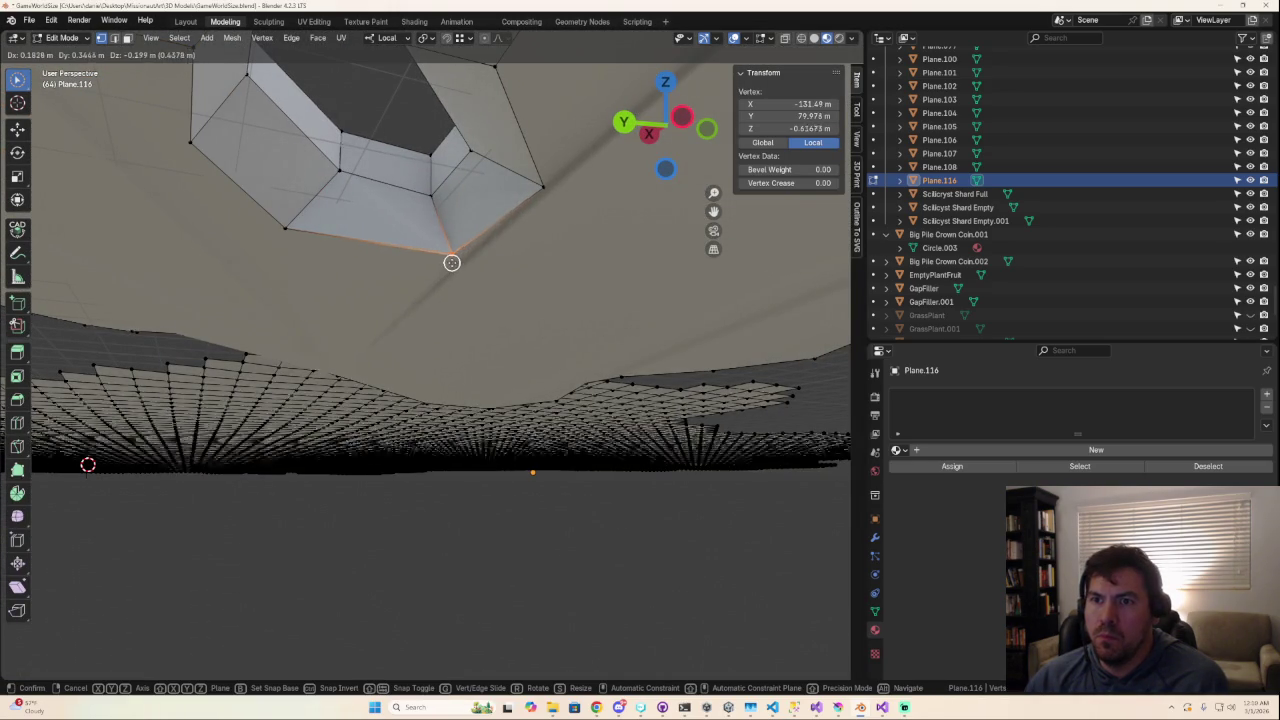
click(454, 261)
Step: Nudge a wall-corner vertex by -0.0168 m X, -0.0891 m Y, 0.0446 m Z
middle_drag(457, 271, 510, 428)
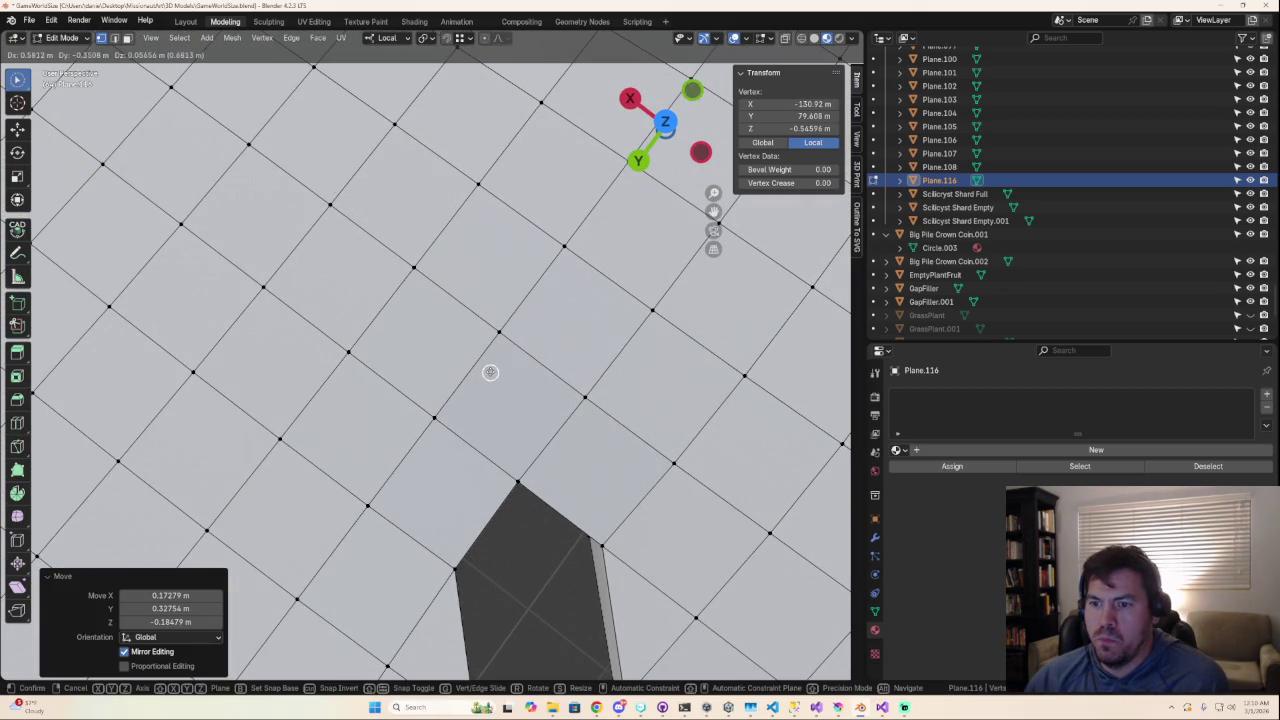
click(634, 428)
mouse_move(634, 428)
middle_down()
mouse_move(614, 397)
mouse_move(593, 395)
mouse_move(611, 451)
mouse_move(596, 503)
middle_up()
click(606, 457)
scroll(614, 397, up, 3)
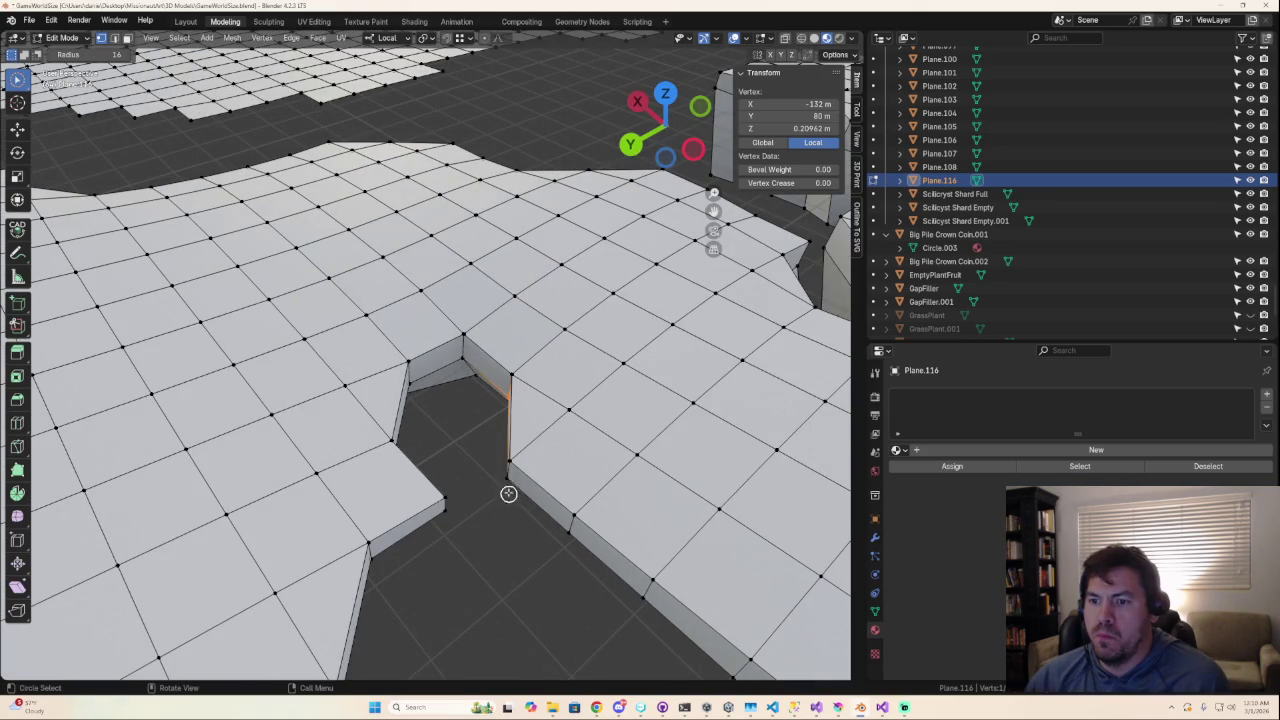
key(g)
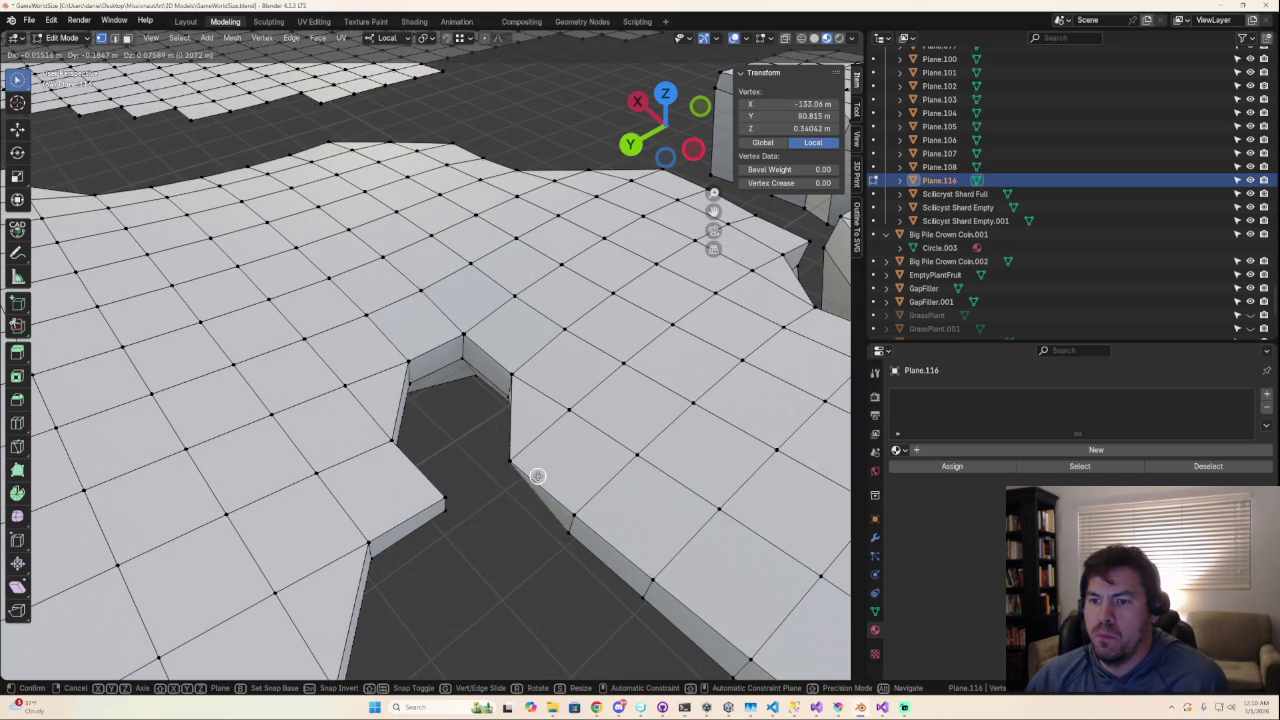
click(530, 479)
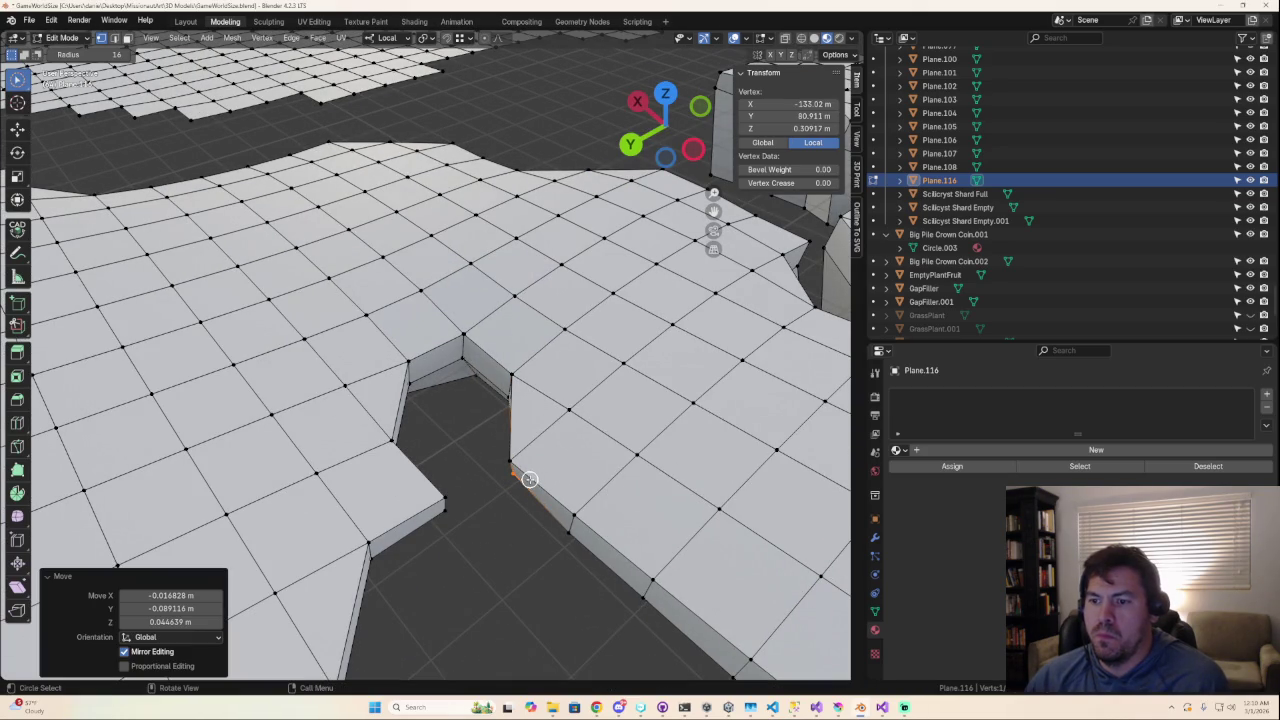
Step: Select the lower wall edge vertices, cancel a trial move, and switch to Top view
scroll(625, 579, down, 3)
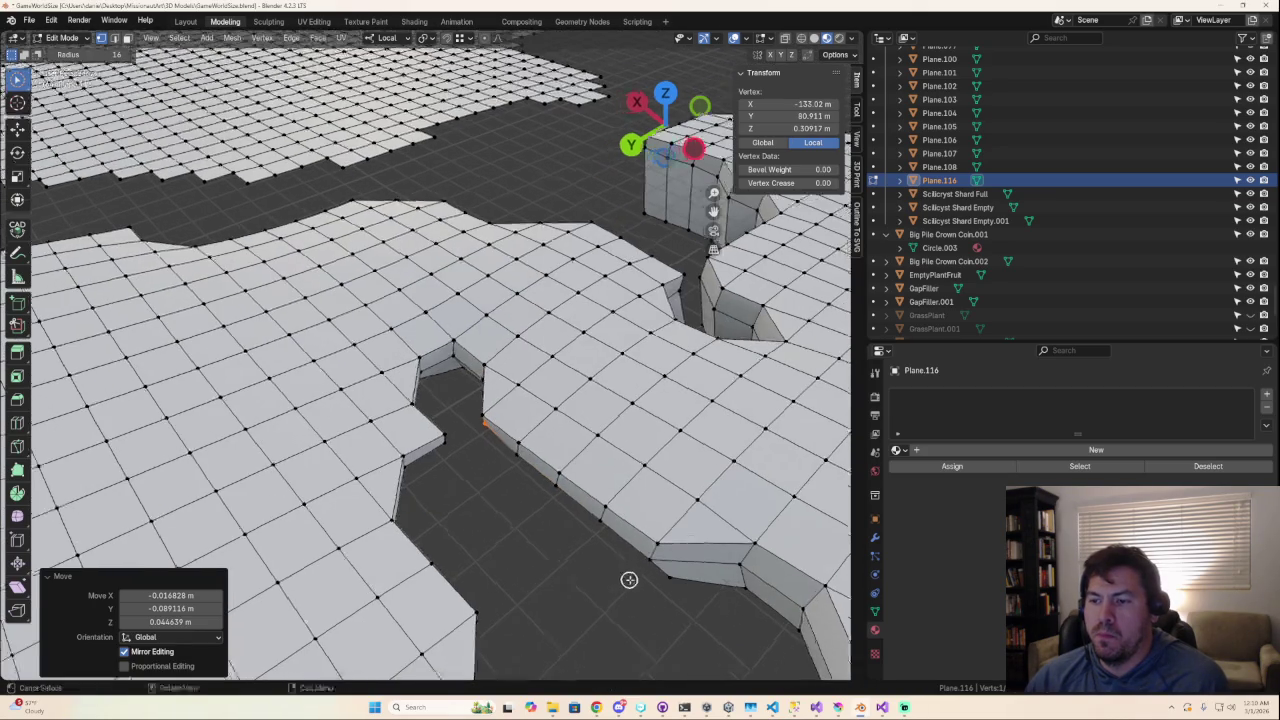
shift+click(522, 460)
click(558, 495)
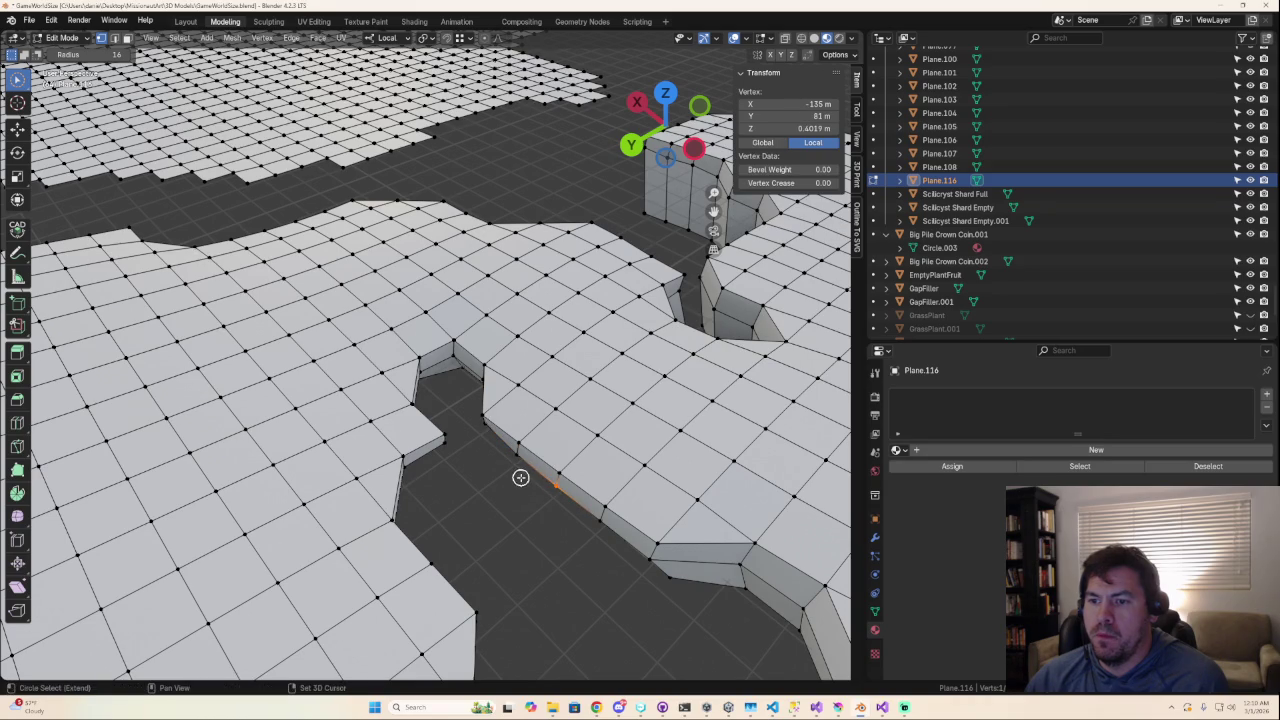
shift+click(518, 463)
shift+click(598, 517)
shift+click(649, 559)
shift+click(667, 577)
mouse_move(667, 577)
middle_down()
mouse_move(683, 567)
mouse_move(614, 571)
middle_up()
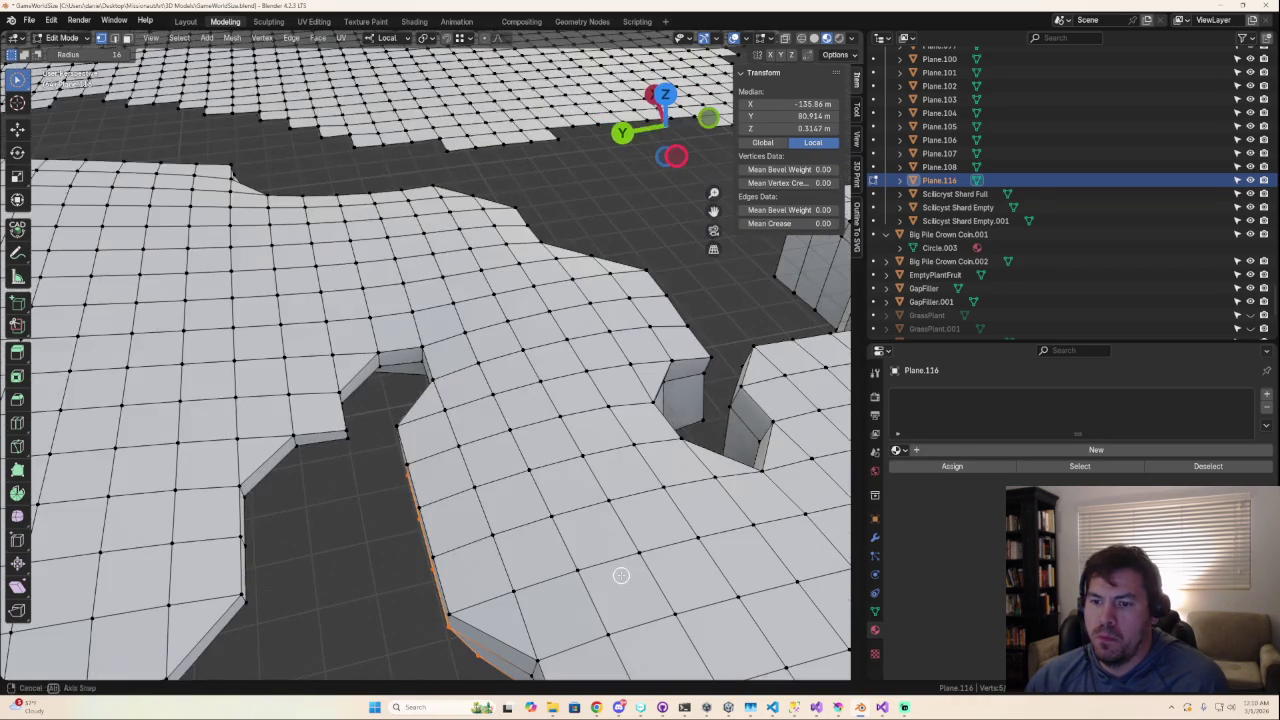
key(g)
right_click(624, 570)
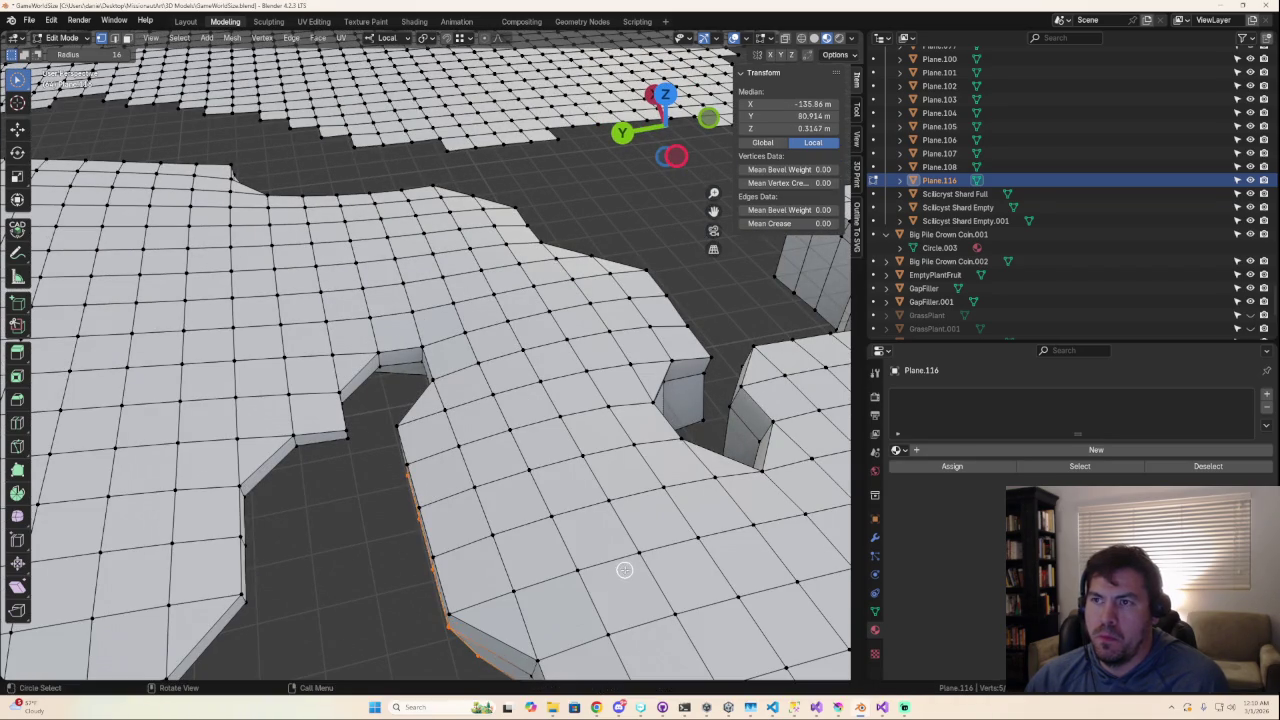
click(665, 97)
Step: Move the selected notch vertices into line, then check the notch in 3D
key(g)
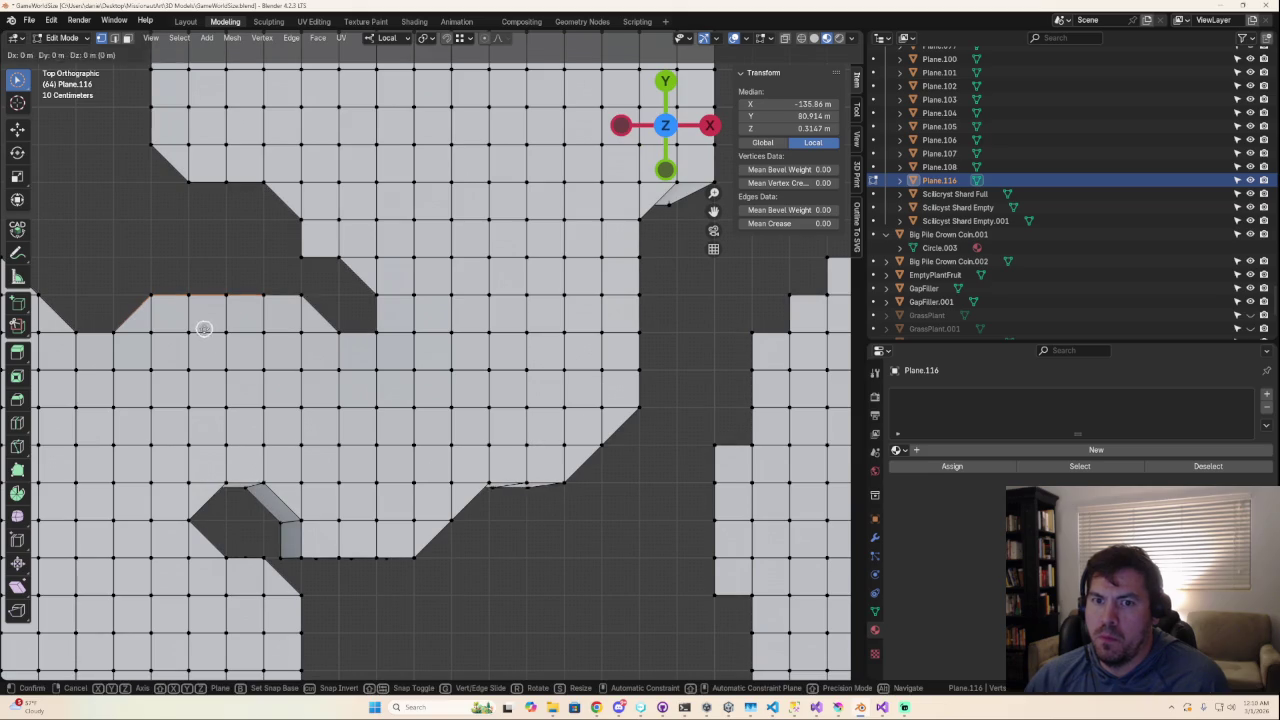
click(207, 346)
mouse_move(207, 346)
middle_down()
mouse_move(410, 248)
mouse_move(571, 371)
mouse_move(637, 397)
mouse_move(634, 432)
mouse_move(714, 206)
mouse_move(662, 140)
middle_up()
click(663, 119)
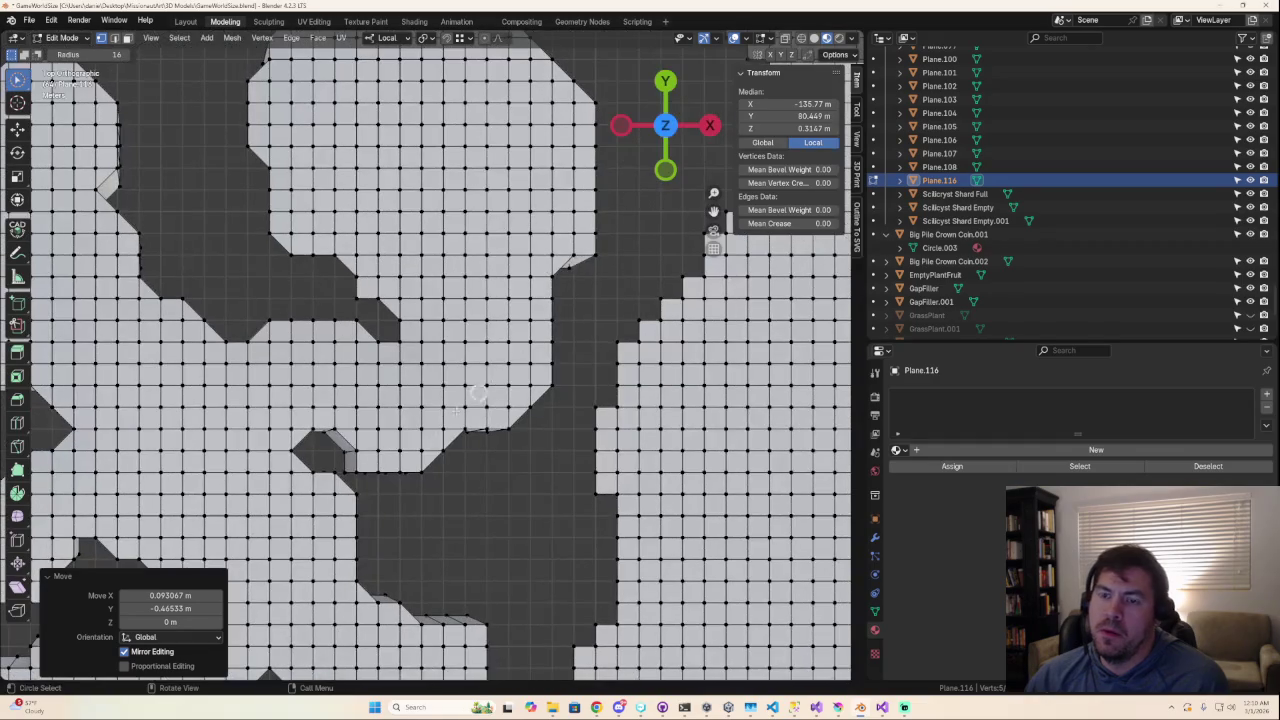
Step: Add the notch corner vertex and shift the group to straighten that notch
shift+middle_drag(382, 467, 401, 375)
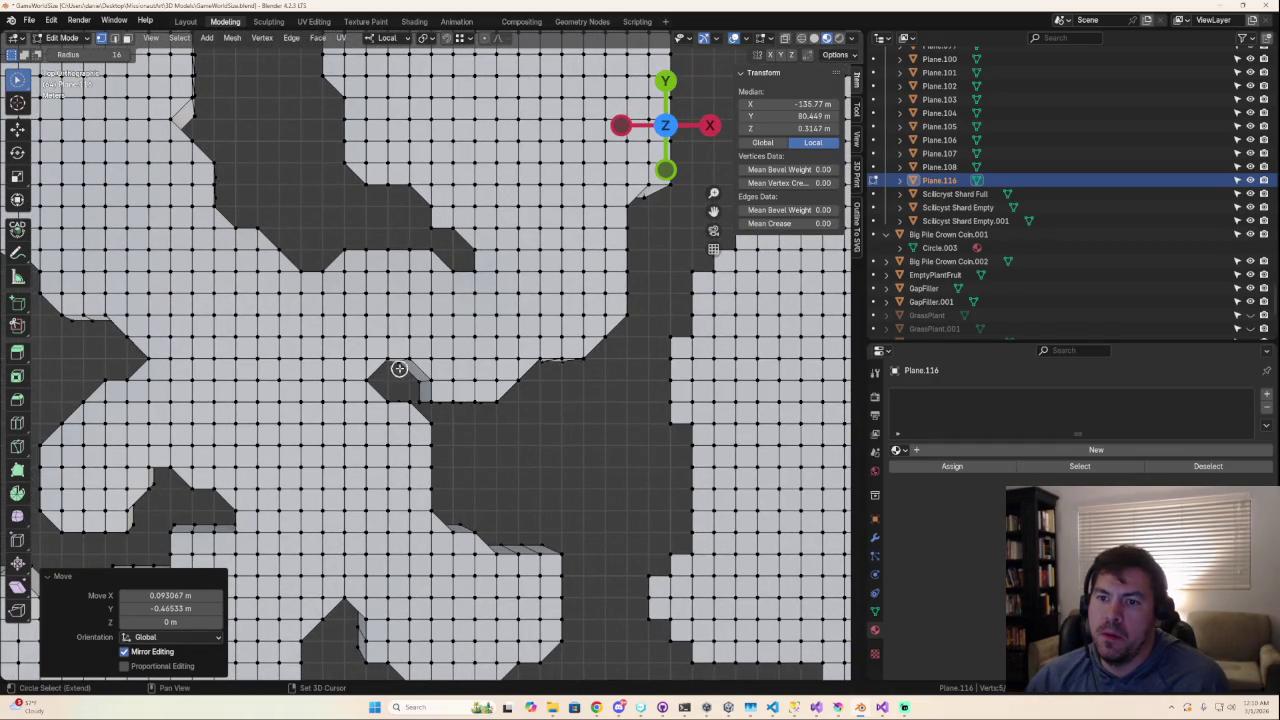
shift+click(399, 369)
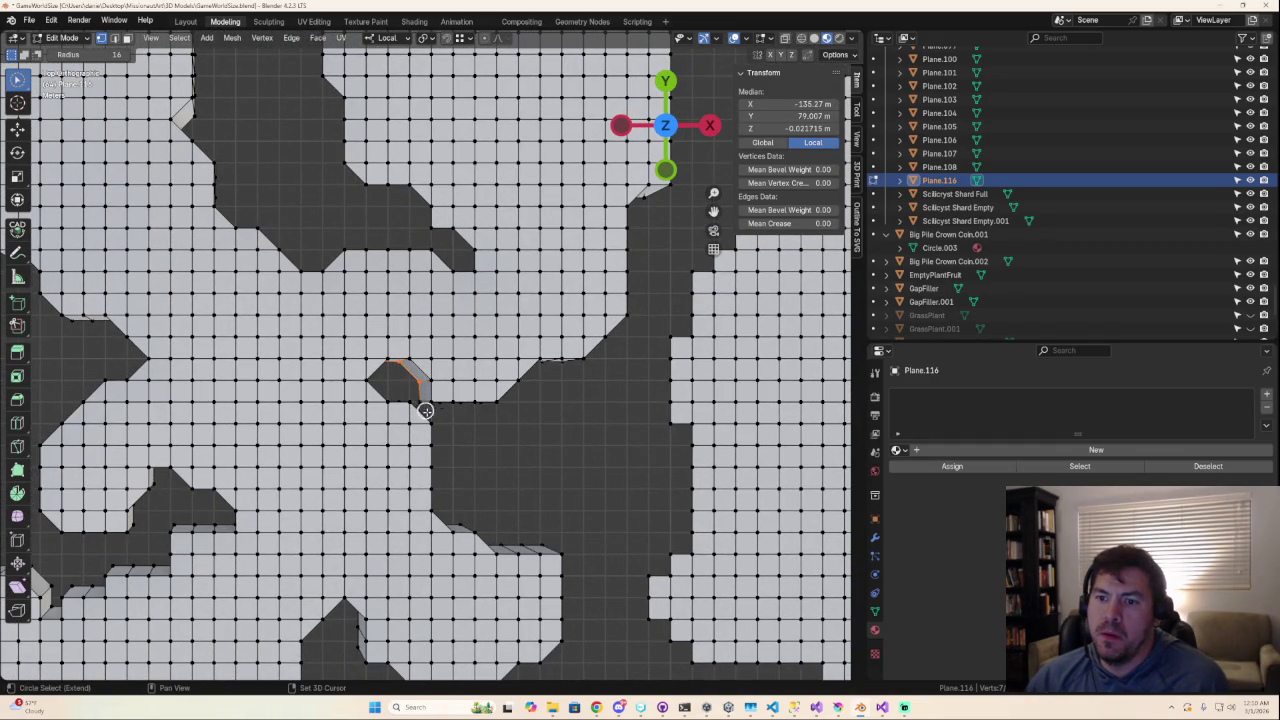
scroll(447, 433, up, 3)
scroll(449, 463, up, 2)
scroll(461, 393, up, 3)
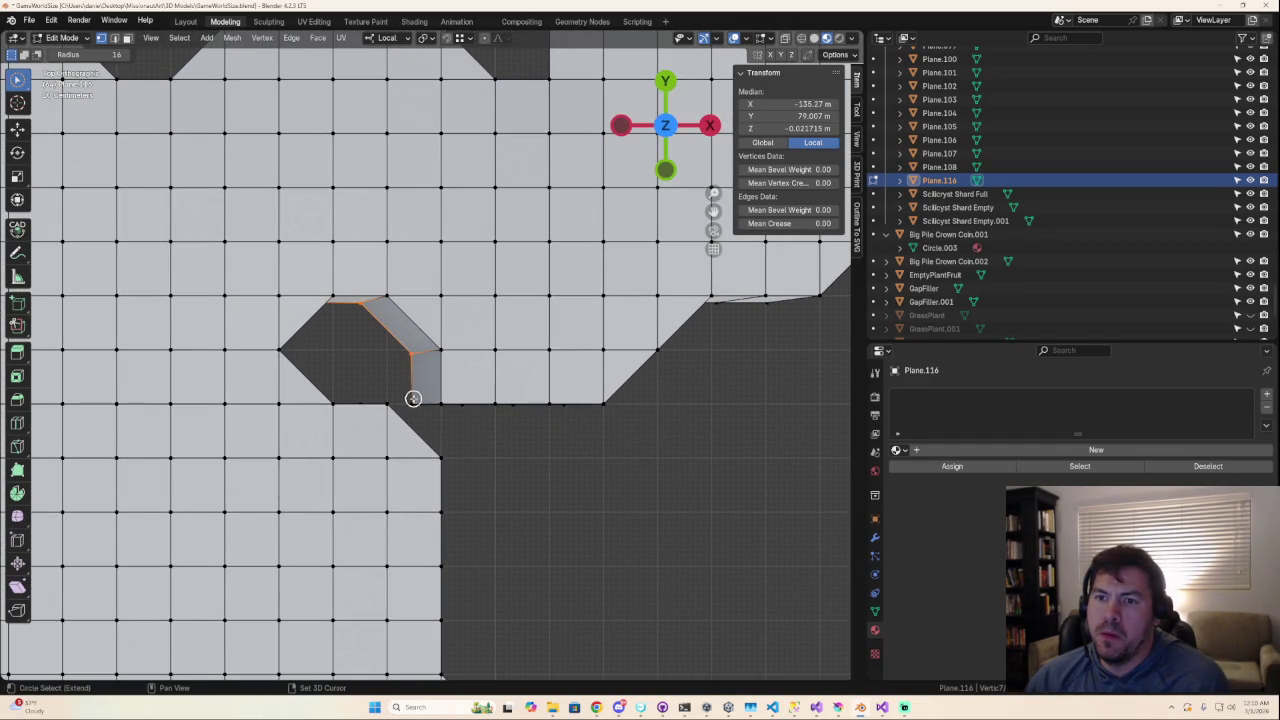
key(g)
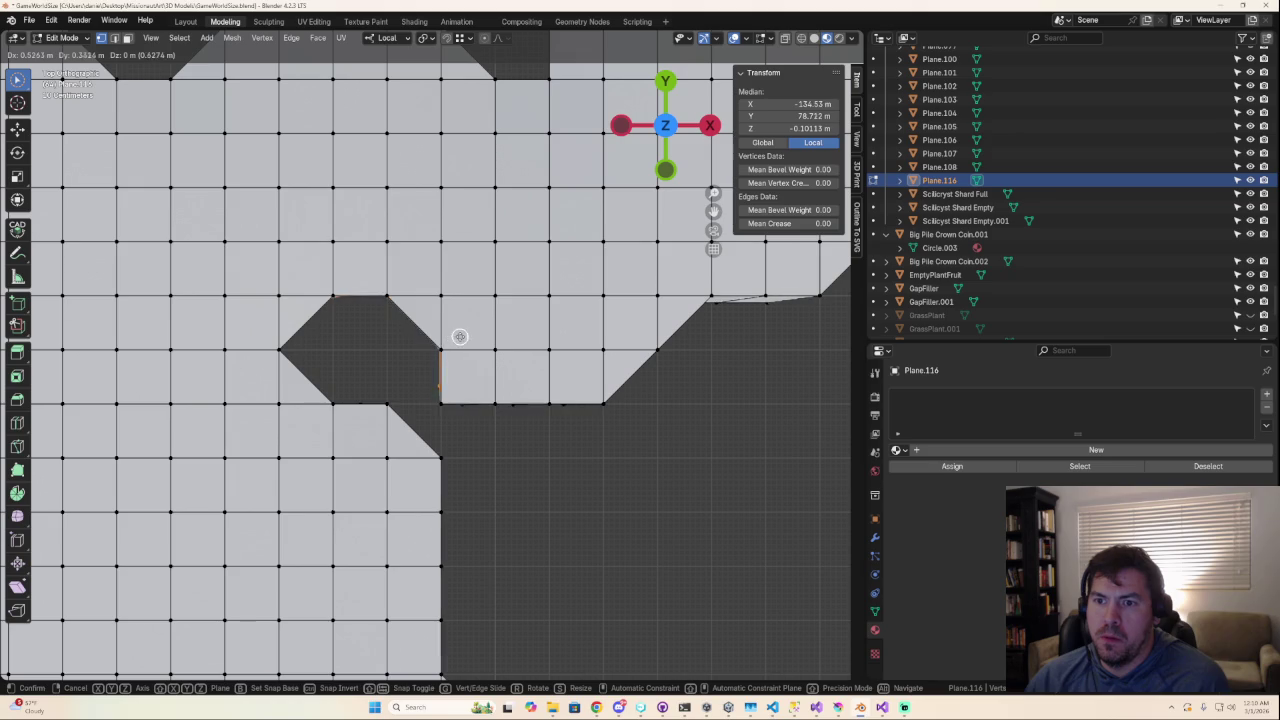
click(464, 332)
mouse_move(466, 330)
middle_down()
mouse_move(430, 213)
mouse_move(714, 118)
middle_up()
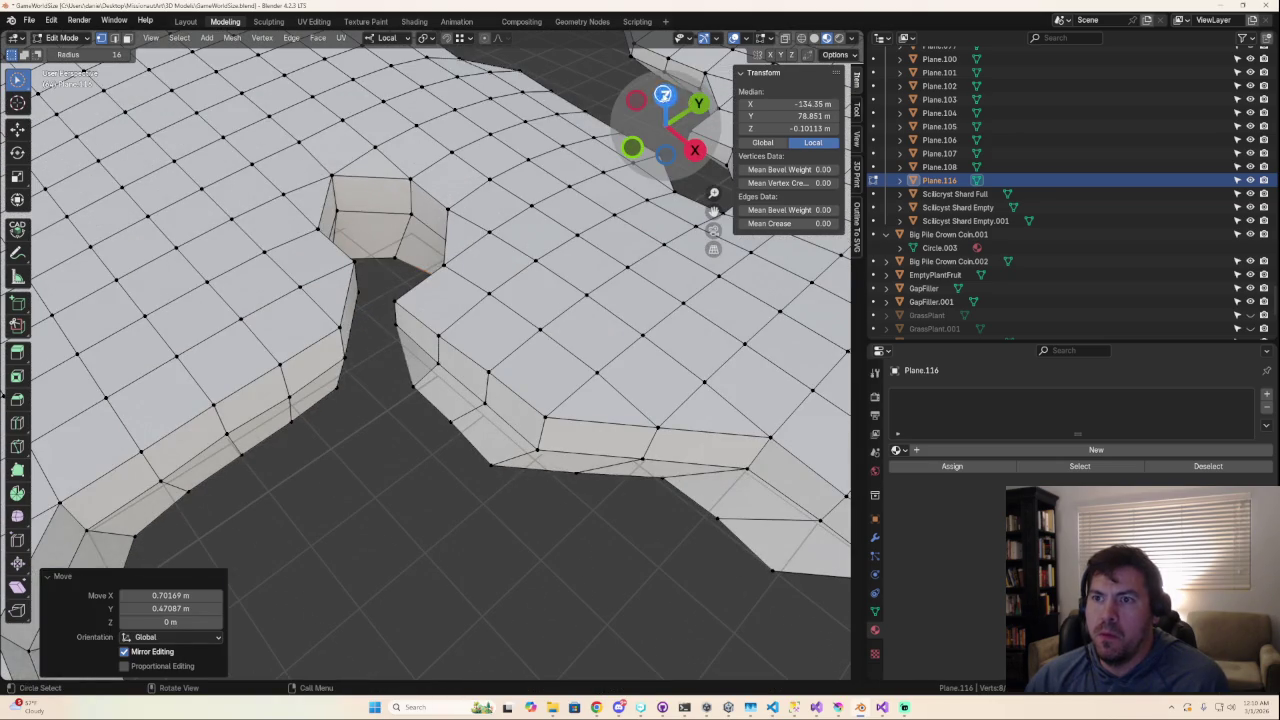
key(KP_7)
Step: Snap a stray vertex further along the island outline onto the straight edge
scroll(443, 397, down, 4)
mouse_move(443, 397)
shift+middle_down()
mouse_move(652, 505)
mouse_move(491, 246)
shift+middle_up()
scroll(652, 505, up, 2)
scroll(586, 400, up, 2)
scroll(534, 400, up, 2)
shift+middle_drag(521, 397, 446, 369)
drag(461, 322, 454, 327)
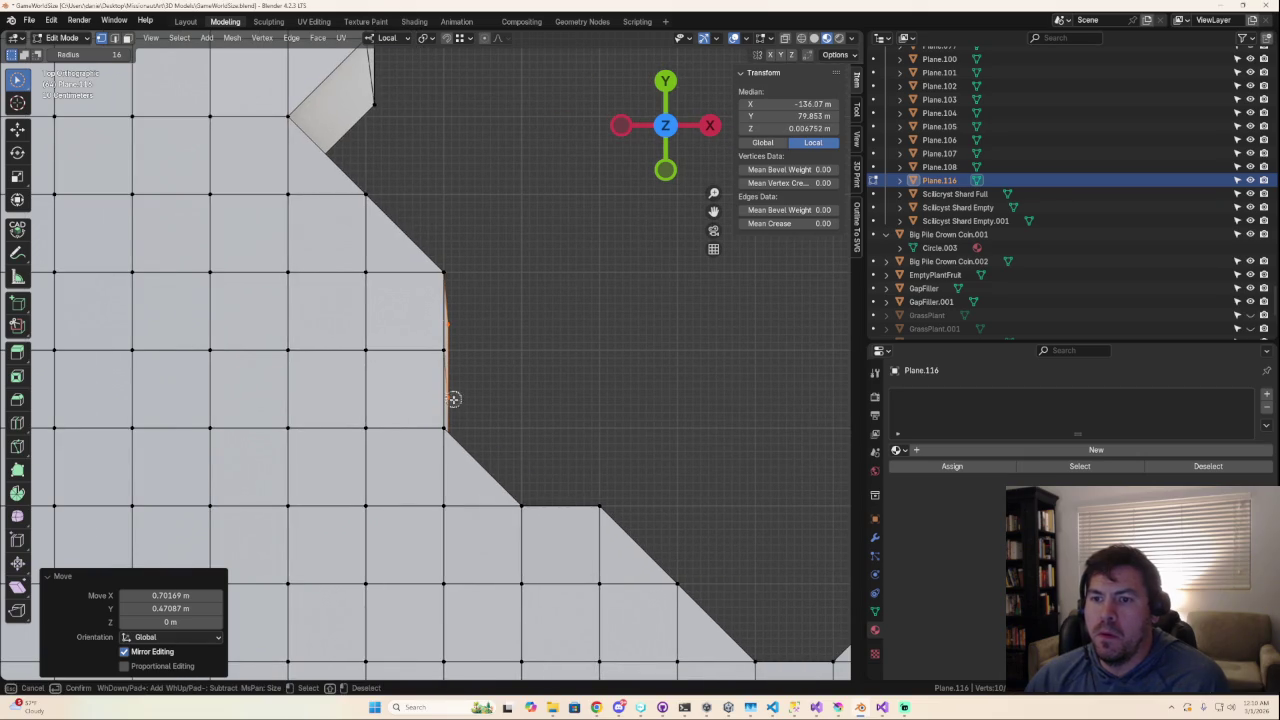
key(Escape)
key(g)
click(428, 388)
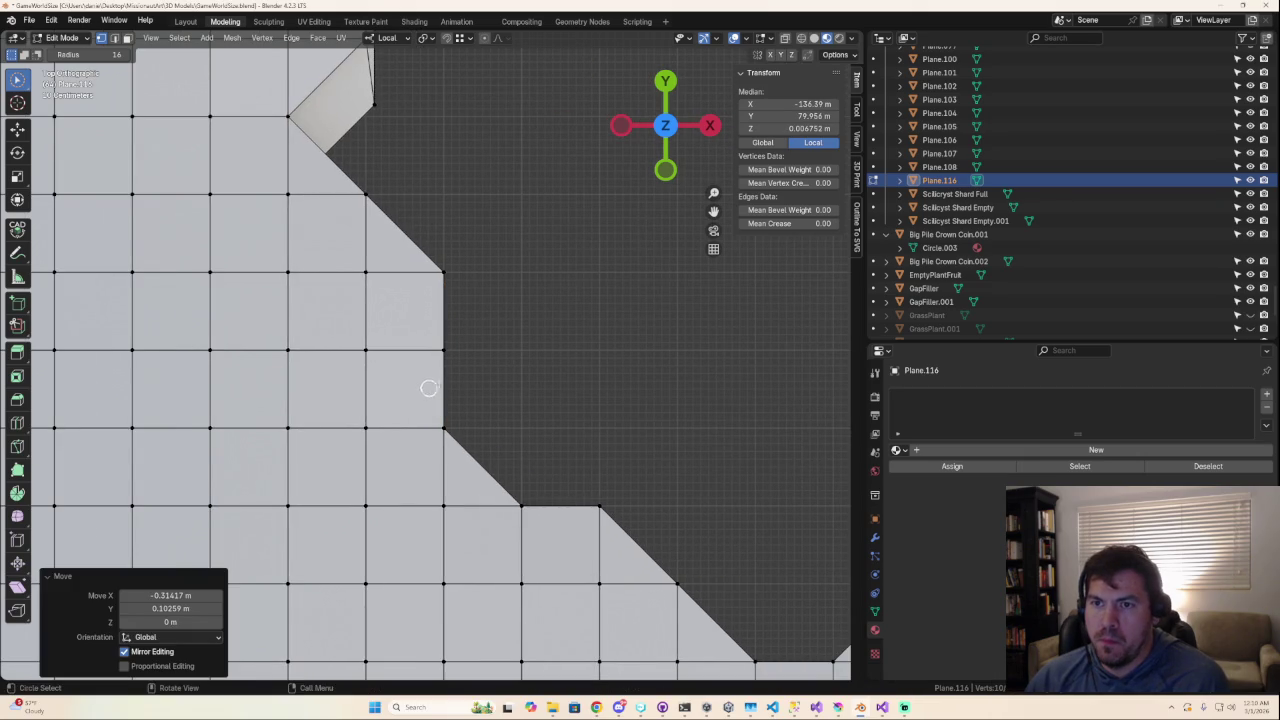
click(479, 369)
Step: Move the vertices along the next notch's straight side into line
scroll(494, 349, down, 5)
mouse_move(494, 349)
shift+middle_down()
mouse_move(434, 209)
mouse_move(511, 371)
mouse_move(508, 408)
shift+middle_up()
drag(473, 407, 482, 280)
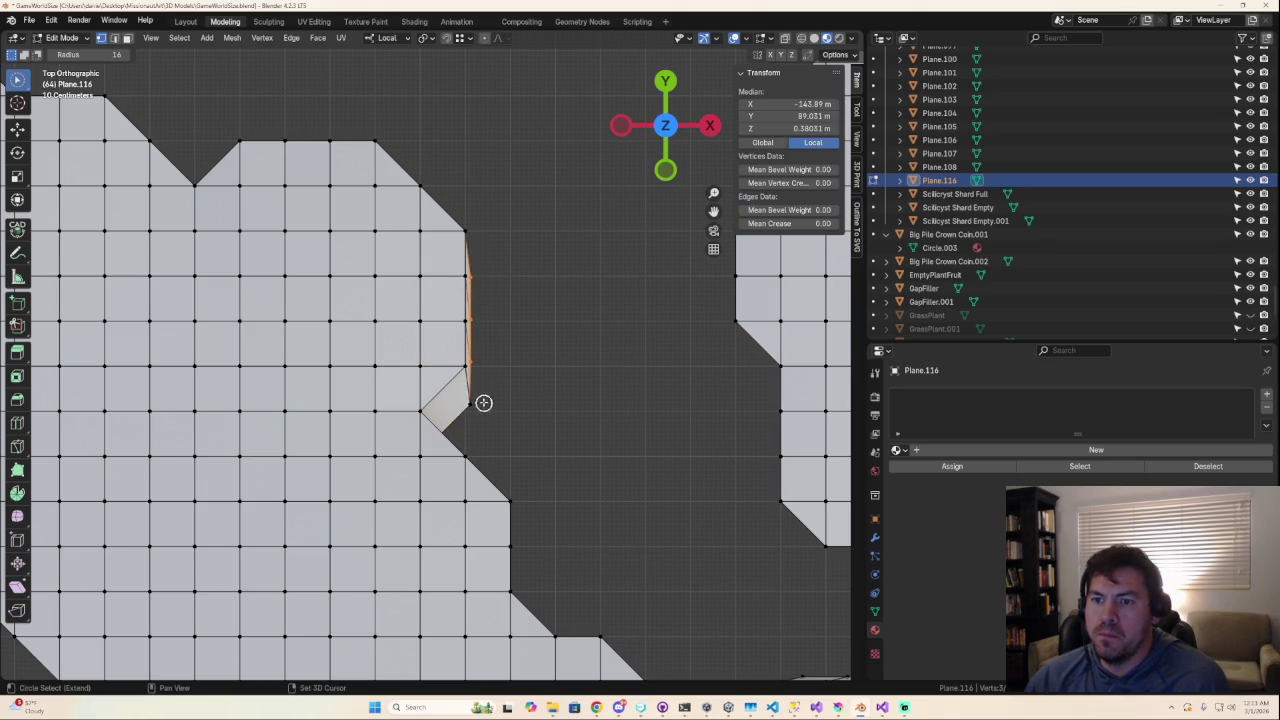
key(g)
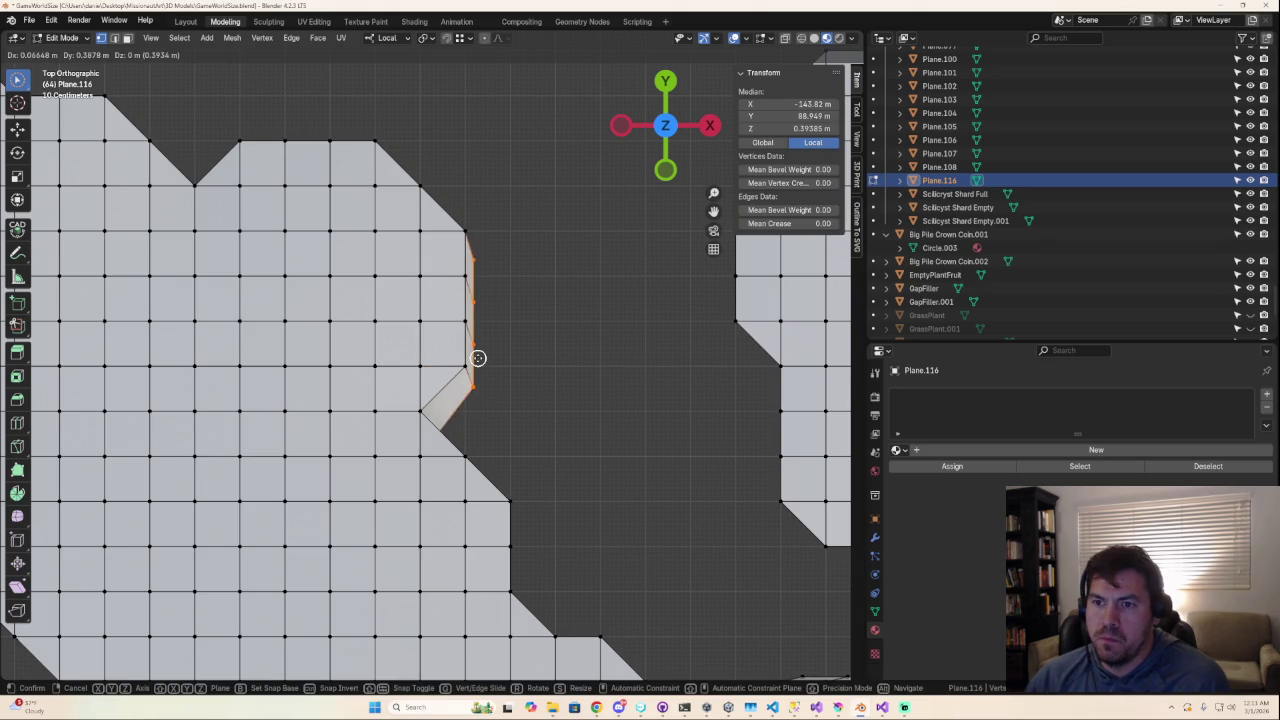
click(460, 348)
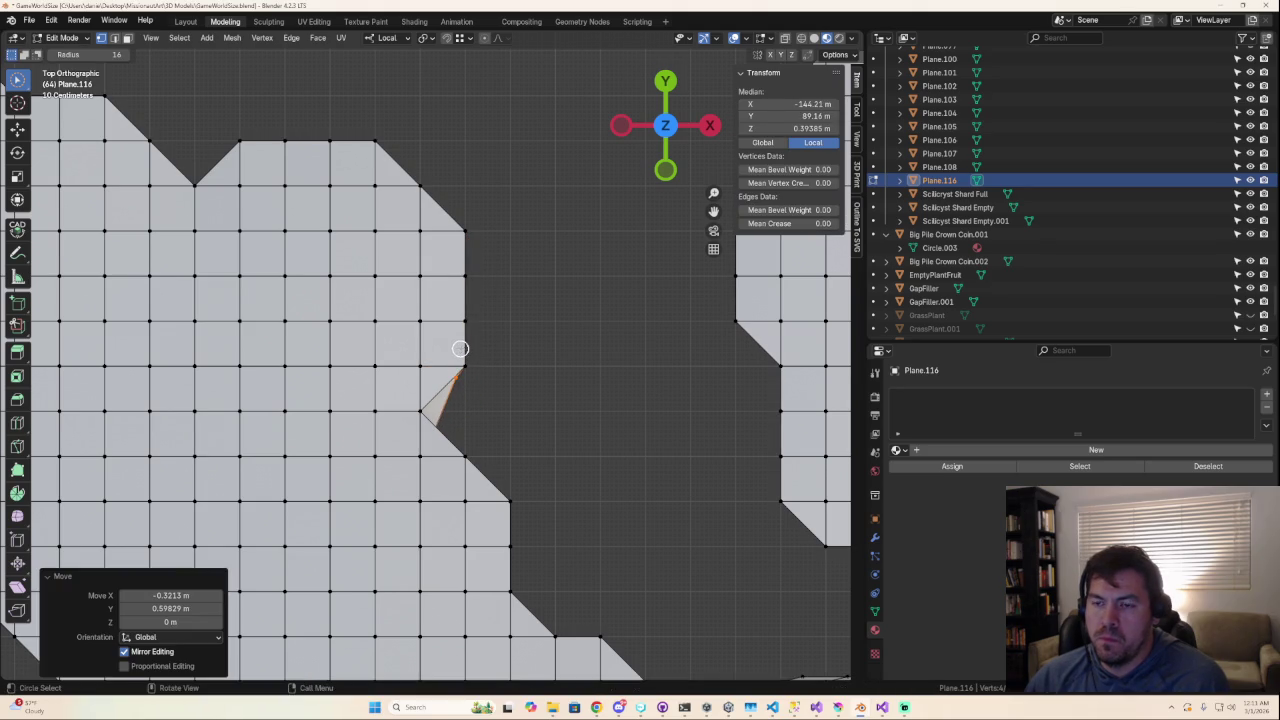
mouse_move(460, 348)
middle_down()
mouse_move(500, 371)
mouse_move(406, 302)
mouse_move(388, 342)
mouse_move(306, 320)
mouse_move(311, 387)
middle_up()
Step: Reposition two notch-corner vertices and check the side wall
click(346, 323)
shift+click(285, 328)
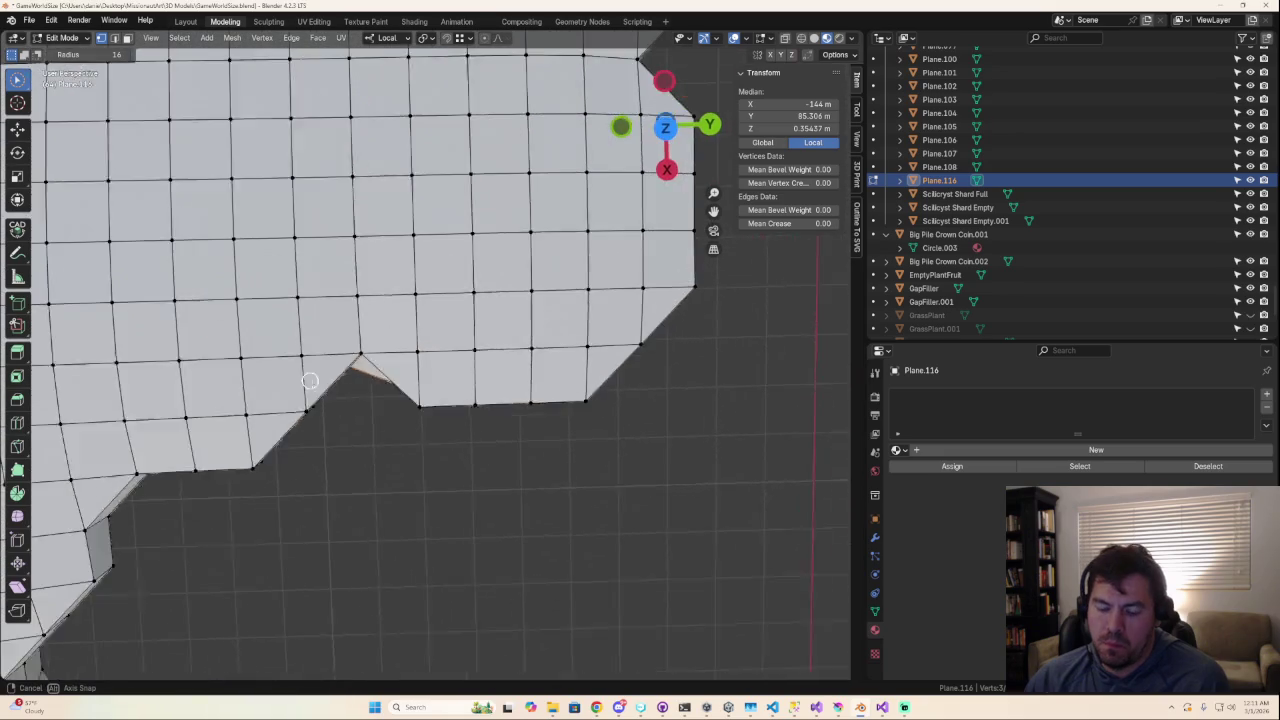
key(g)
click(327, 363)
mouse_move(329, 363)
middle_down()
mouse_move(339, 201)
mouse_move(553, 395)
mouse_move(662, 100)
middle_up()
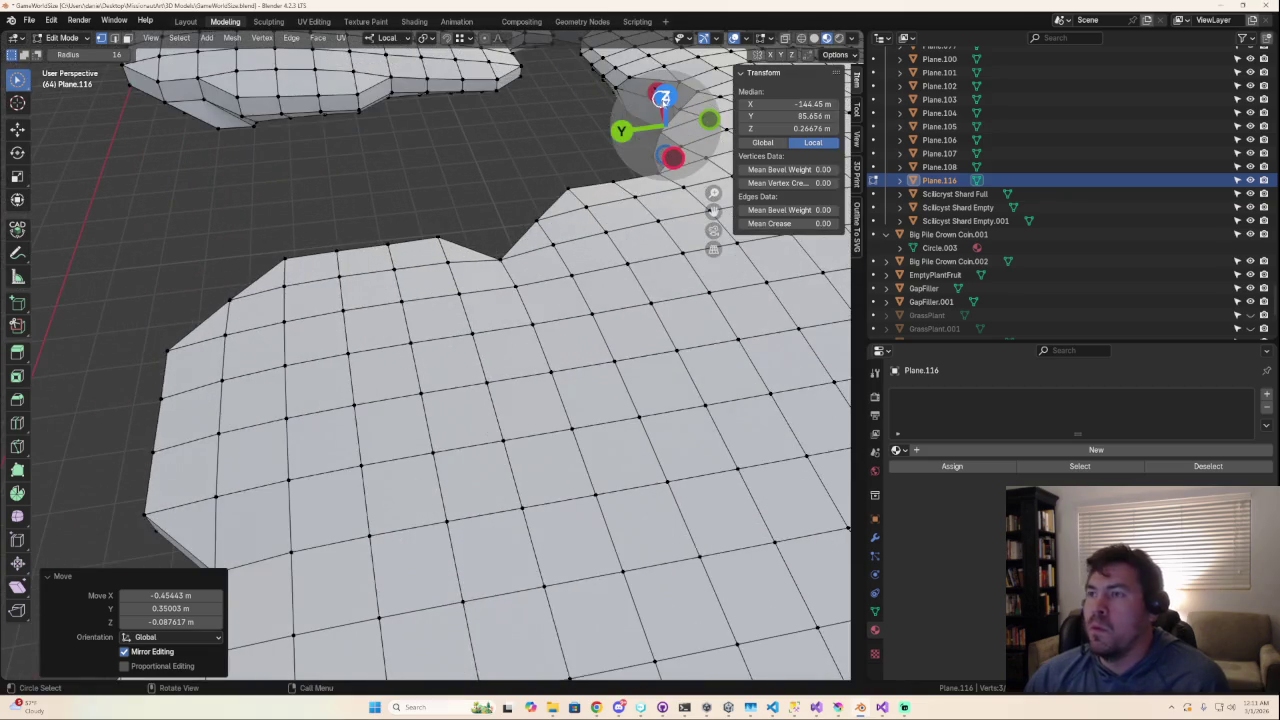
click(664, 97)
Step: Move a side-wall edge into line, about -0.203 m X and 0.499 m Y, closing the sliver
scroll(691, 337, down, 2)
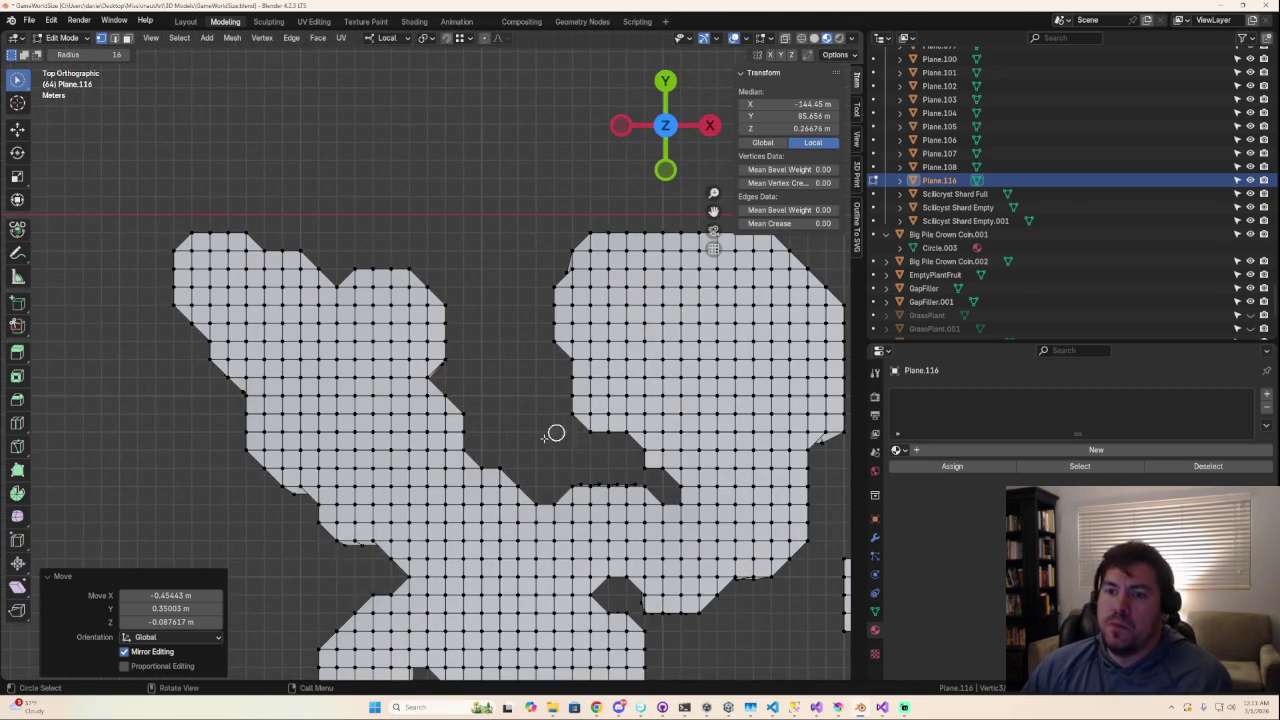
scroll(395, 433, up, 4)
mouse_move(463, 411)
middle_down()
mouse_move(443, 380)
mouse_move(397, 360)
mouse_move(446, 366)
mouse_move(454, 380)
mouse_move(409, 323)
mouse_move(328, 286)
middle_up()
click(441, 347)
shift+click(328, 286)
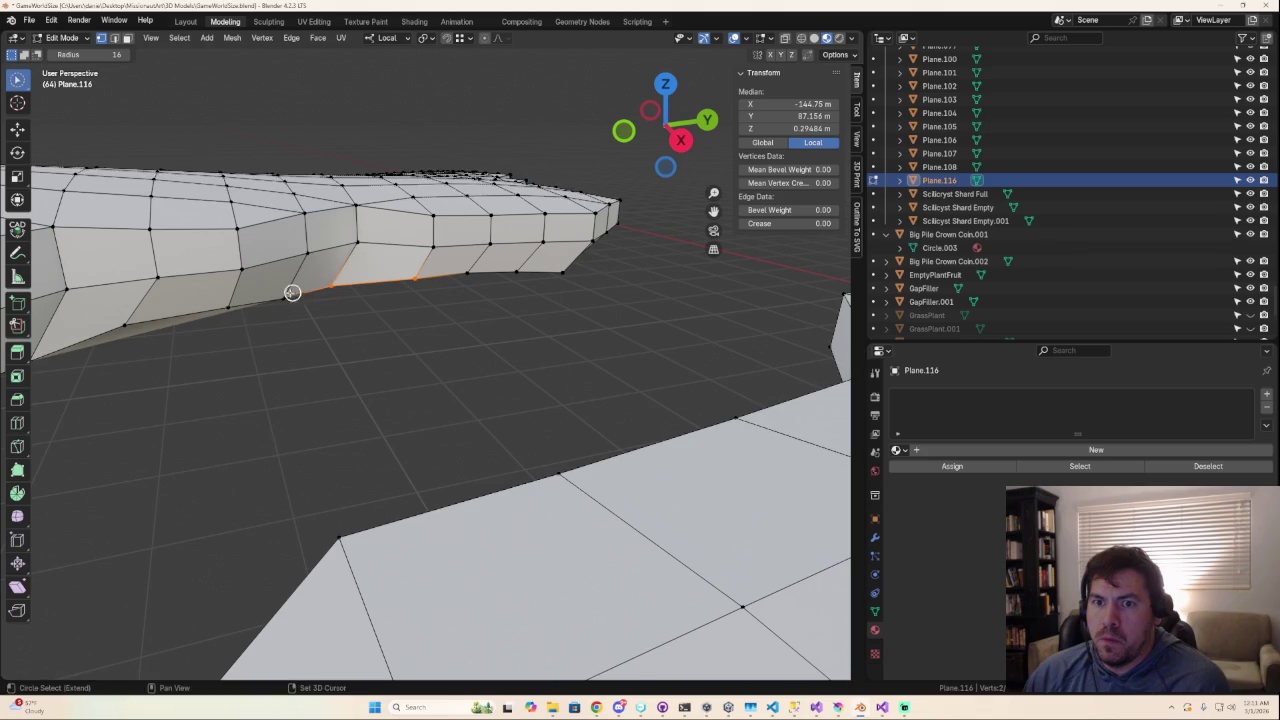
middle_drag(279, 325, 371, 434)
click(665, 125)
key(KP_7)
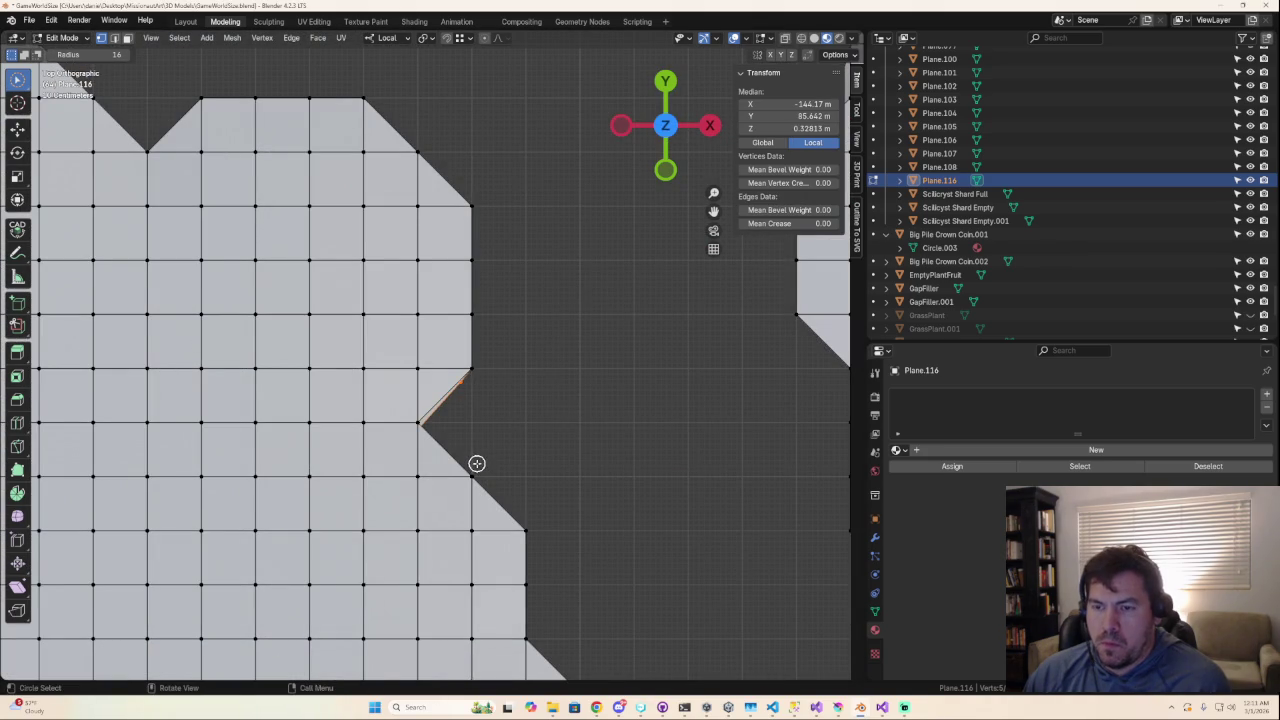
key(g)
click(465, 436)
click(551, 434)
Step: Inspect the result and begin selecting the lower rim of the next notched edge
mouse_move(551, 434)
middle_down()
mouse_move(551, 394)
mouse_move(457, 291)
mouse_move(476, 343)
mouse_move(380, 329)
mouse_move(663, 95)
middle_up()
click(663, 91)
shift+middle_drag(490, 240, 633, 236)
mouse_move(636, 510)
shift+middle_down()
mouse_move(560, 257)
mouse_move(388, 283)
shift+middle_up()
click(370, 242)
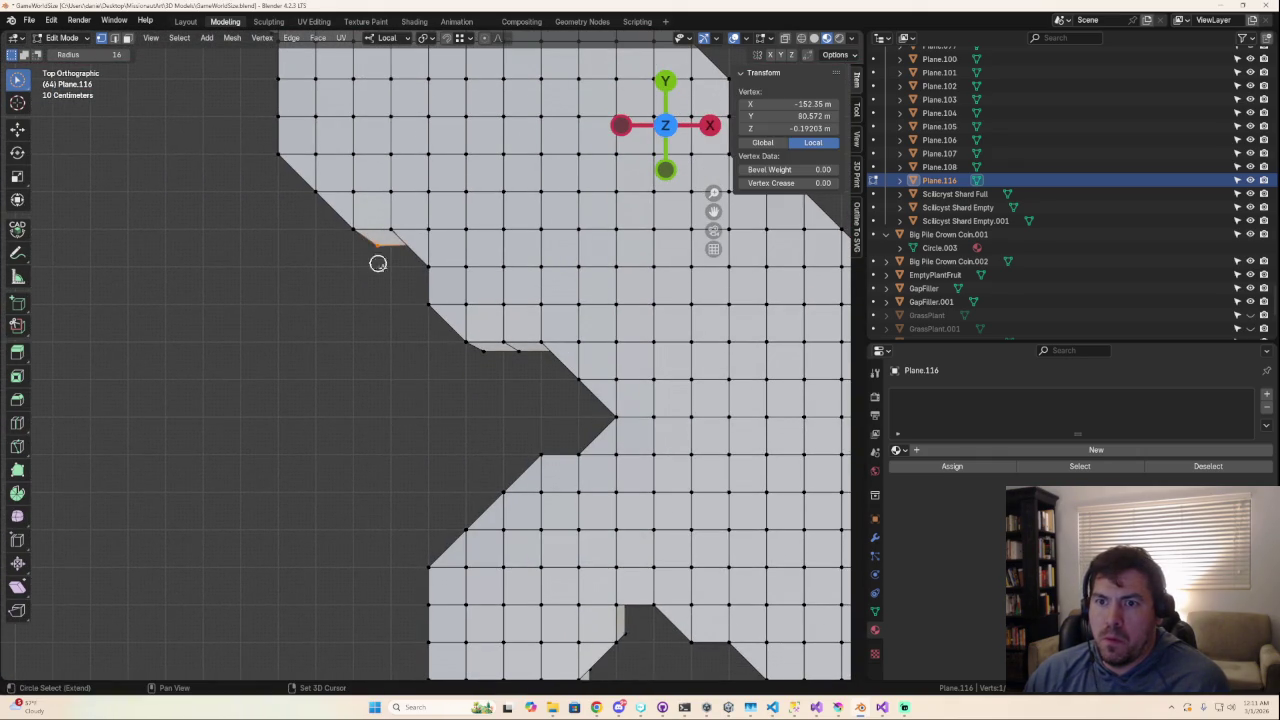
Step: Select the underside rim vertices along the notched left edge, including the inner corner
shift+click(486, 352)
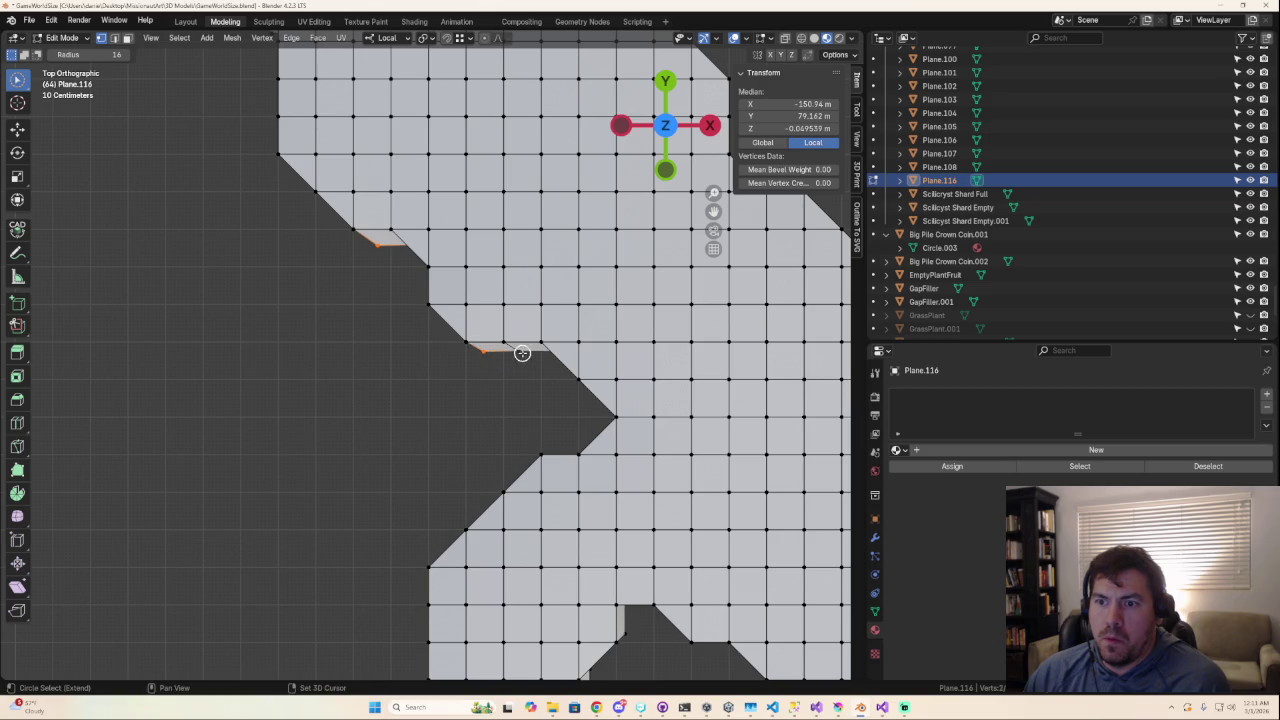
shift+click(522, 352)
middle_drag(526, 357, 551, 318)
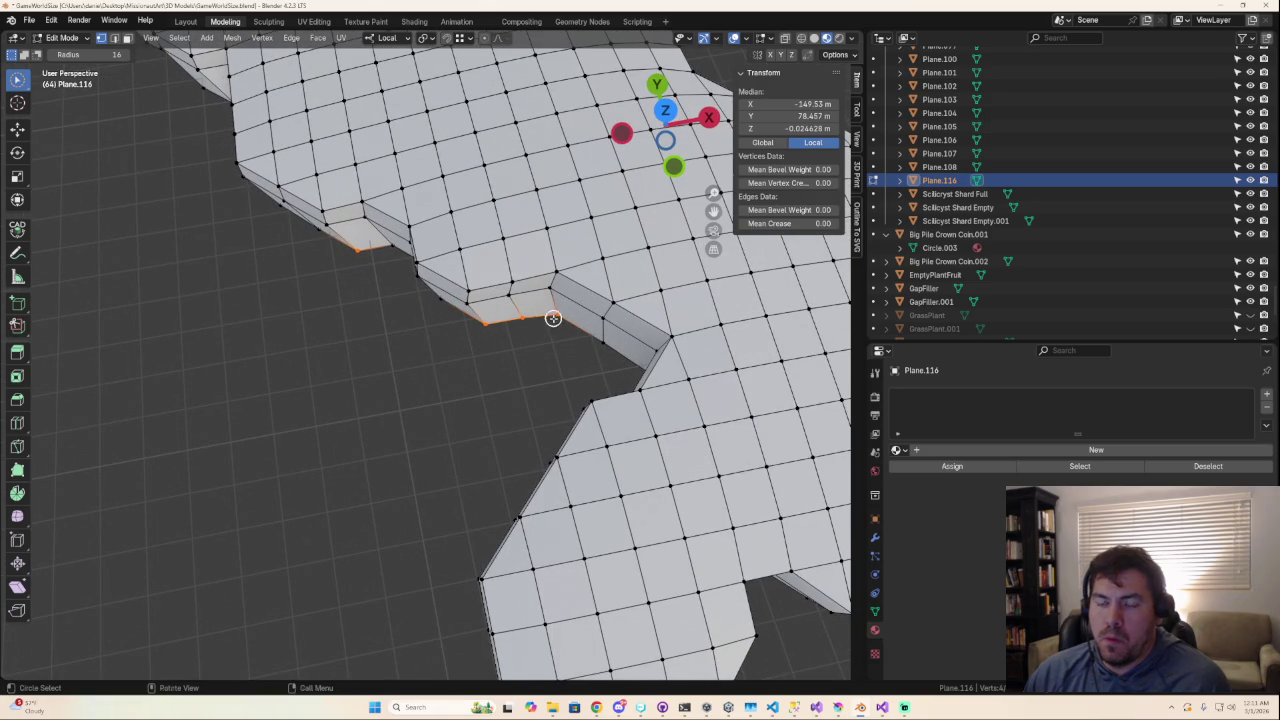
mouse_move(470, 320)
middle_down()
mouse_move(360, 277)
mouse_move(448, 273)
middle_up()
scroll(376, 256, down, 3)
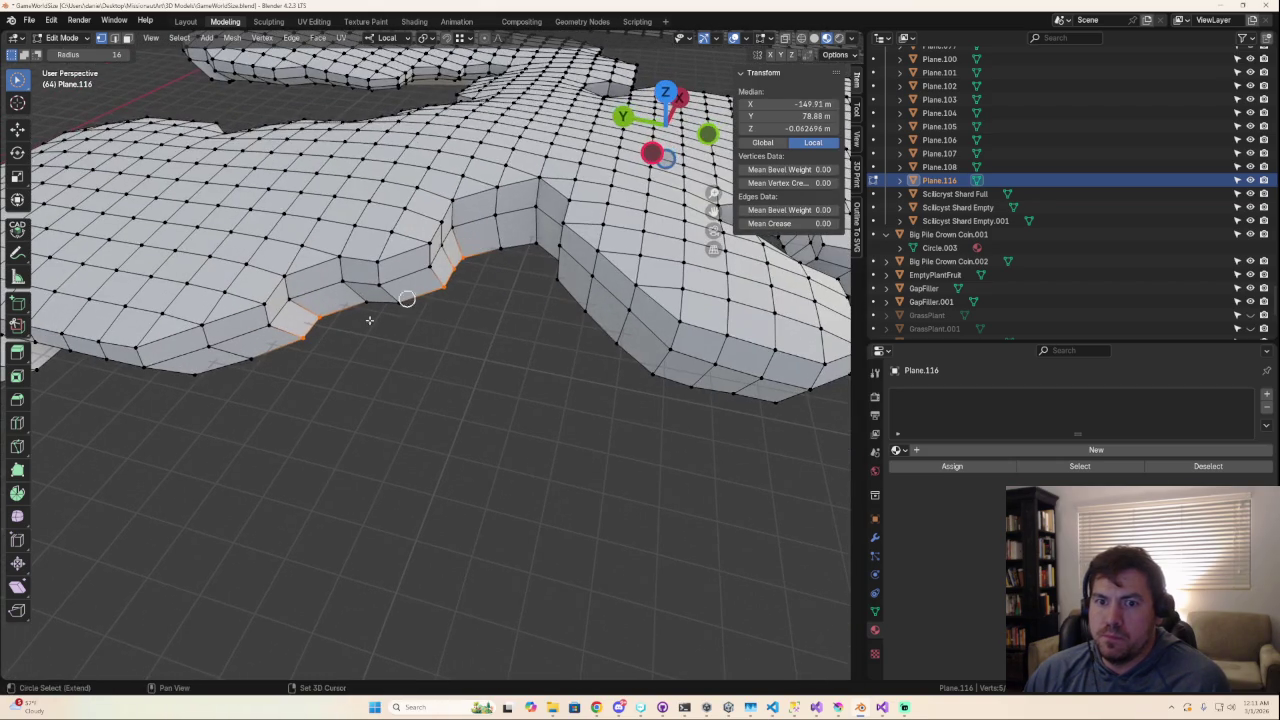
shift+click(250, 356)
shift+click(193, 373)
shift+click(400, 300)
shift+click(365, 300)
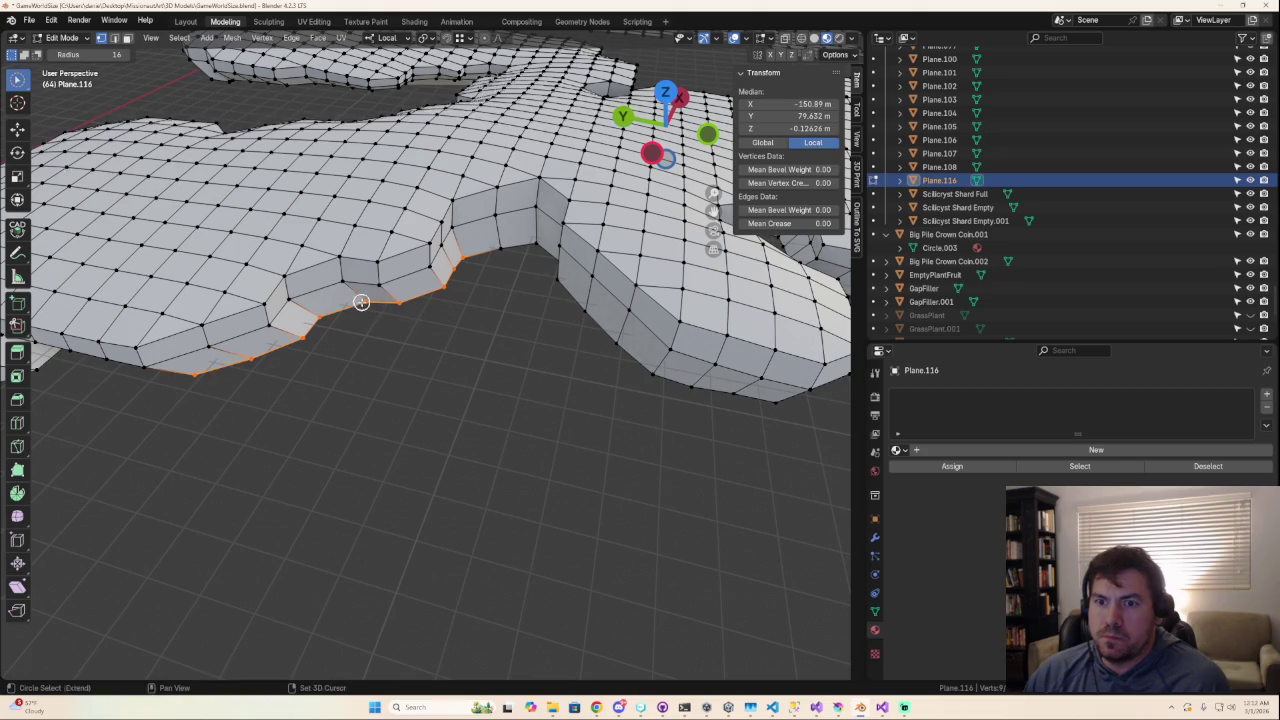
middle_drag(384, 366, 389, 360)
shift+click(493, 248)
shift+click(525, 245)
mouse_move(491, 251)
middle_down()
mouse_move(509, 283)
mouse_move(516, 270)
middle_up()
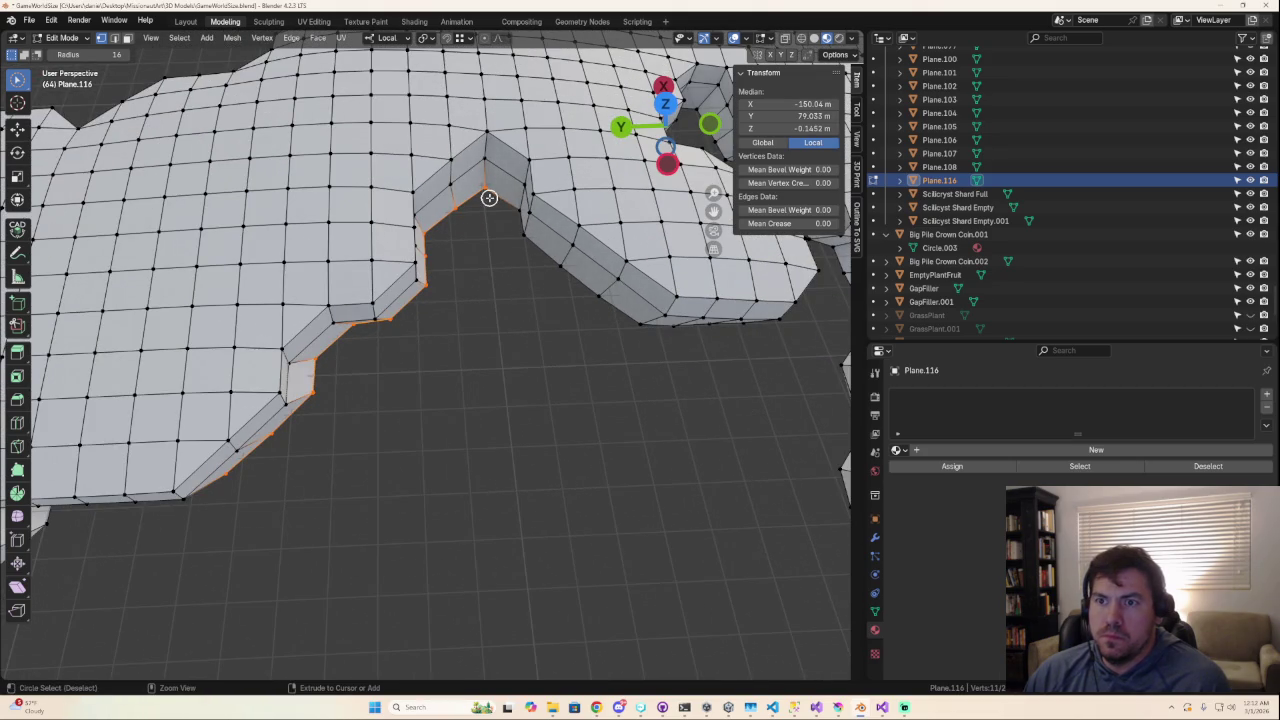
Step: Move the rim inward 0.226 m X and 0.678 m Y from Top view to taper the wall
click(668, 104)
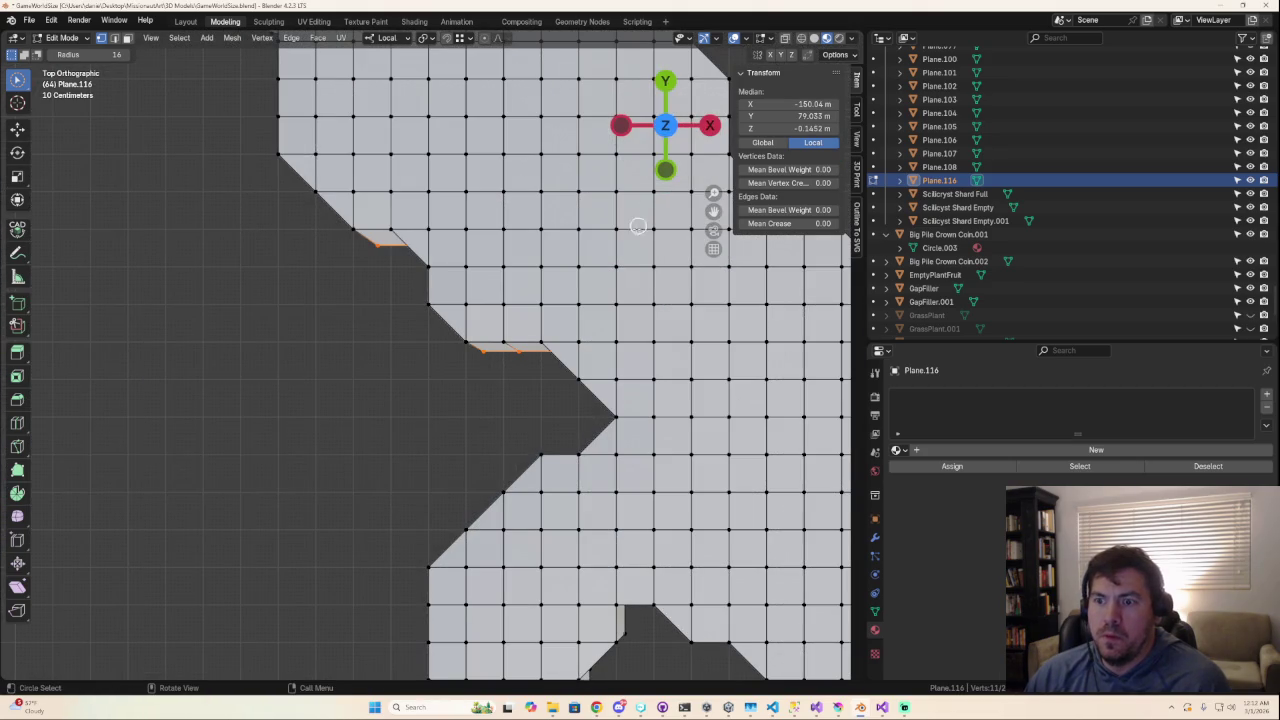
key(g)
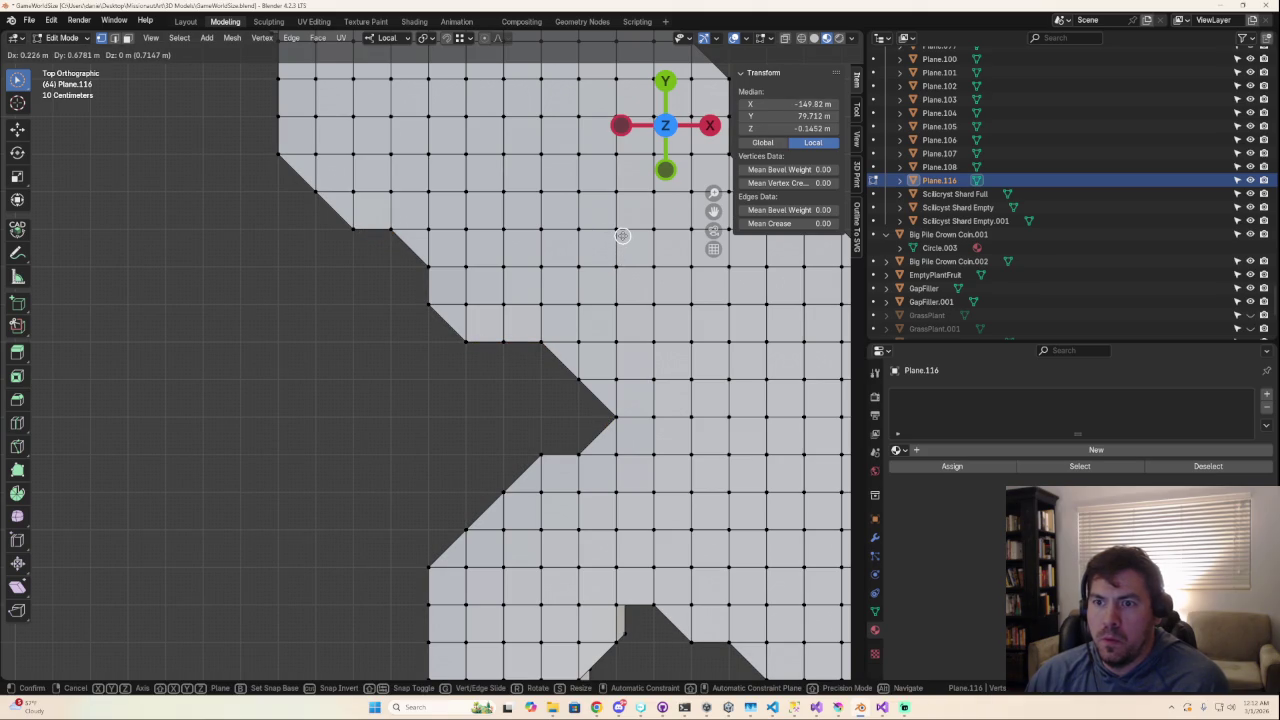
click(622, 235)
mouse_move(622, 235)
middle_down()
mouse_move(527, 310)
mouse_move(663, 86)
middle_up()
click(663, 86)
shift+middle_drag(560, 380, 540, 266)
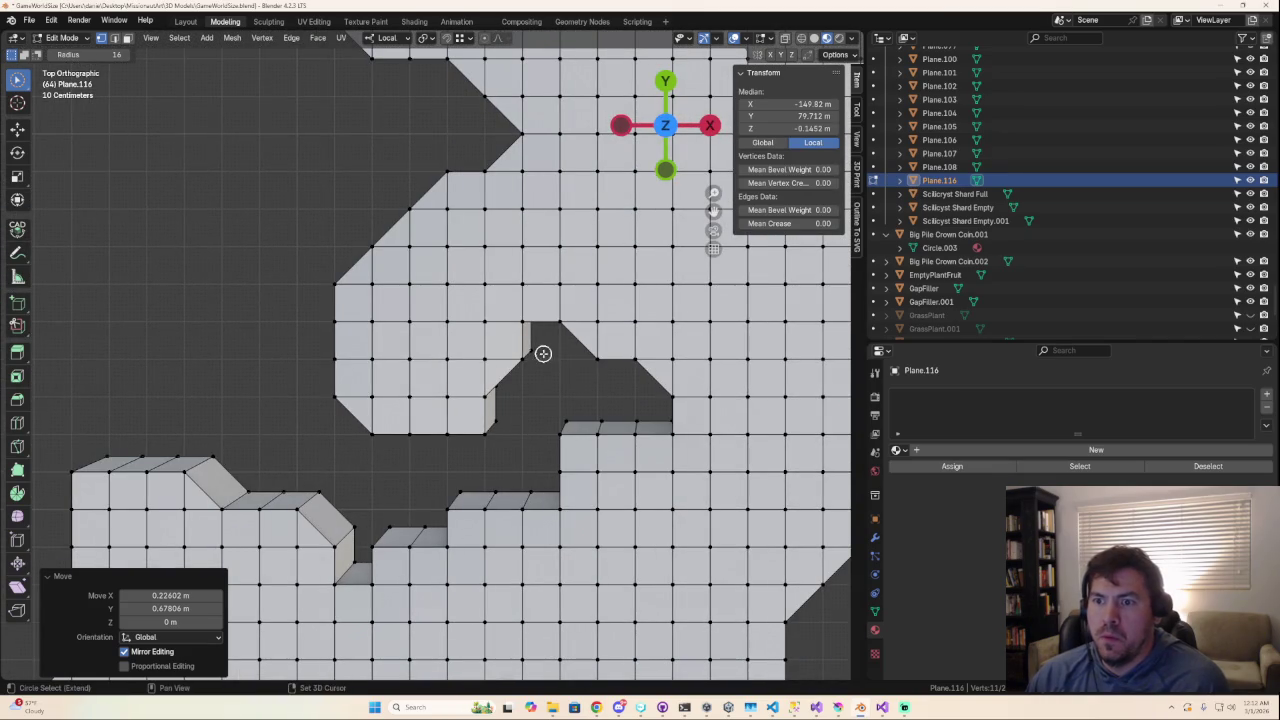
Step: Select the notch's underside rim and move it inward, then clear the selection
click(539, 350)
drag(510, 407, 501, 416)
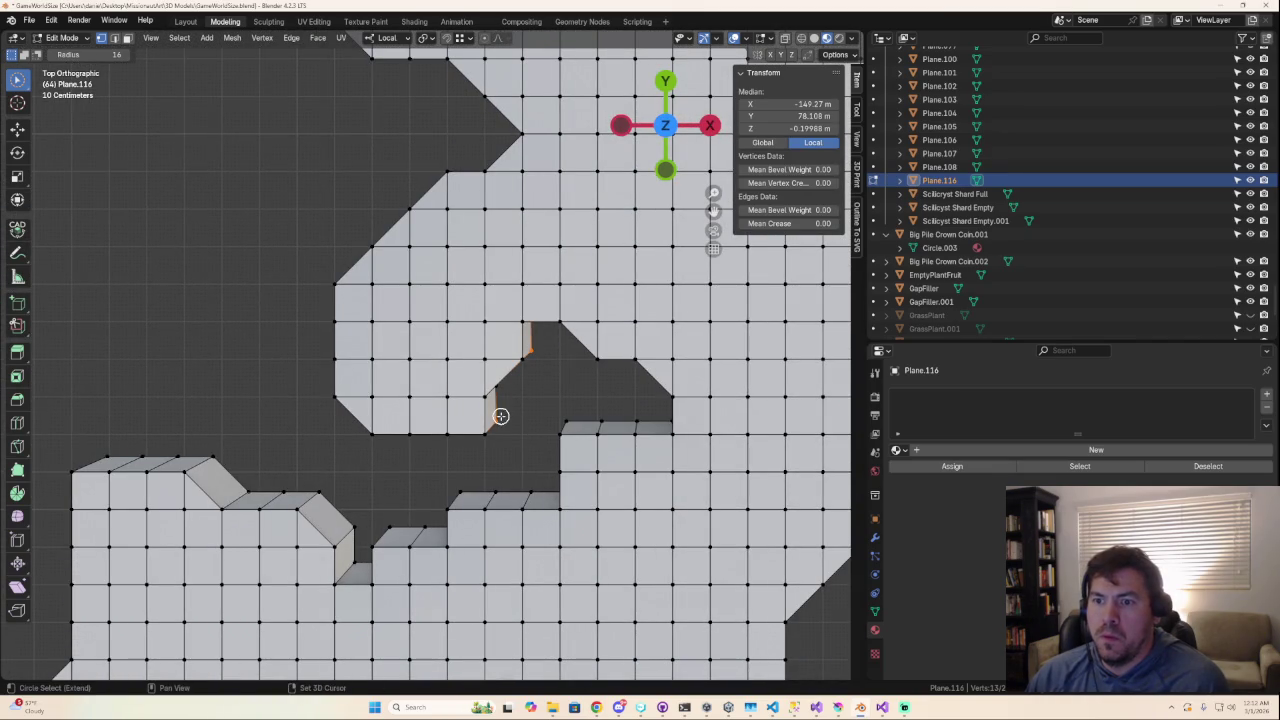
middle_drag(526, 401, 522, 336)
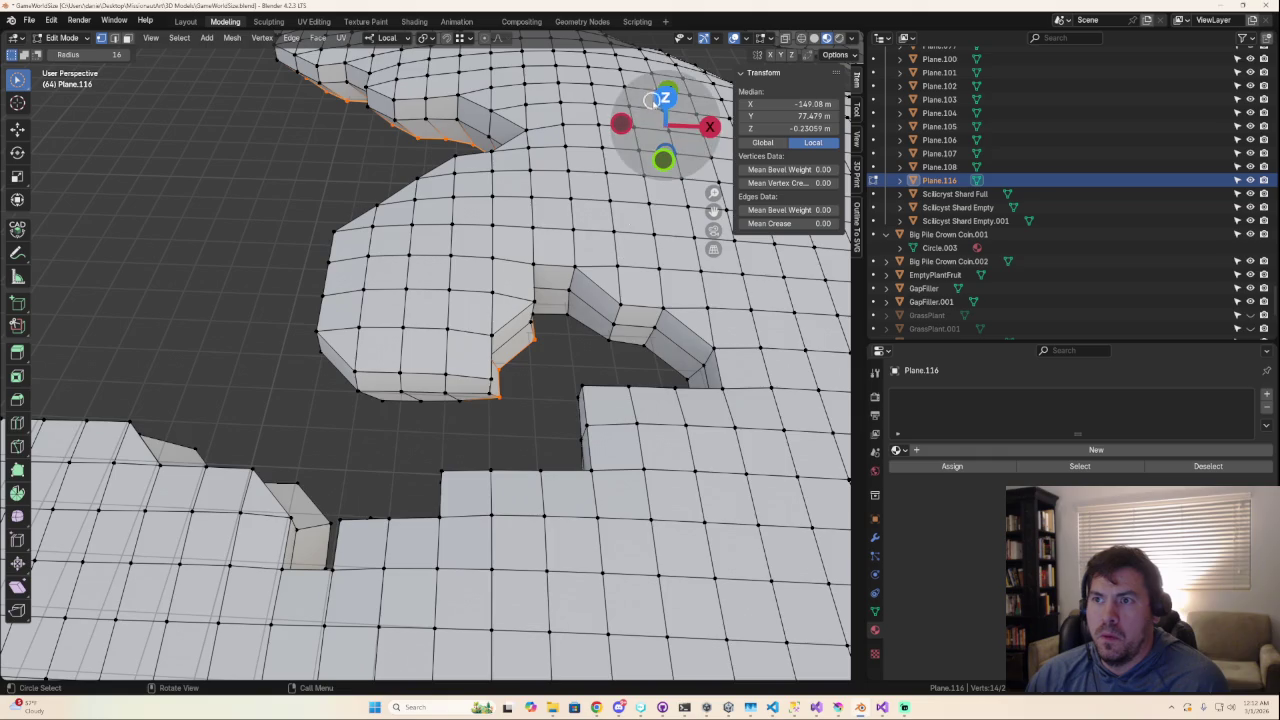
click(665, 97)
key(g)
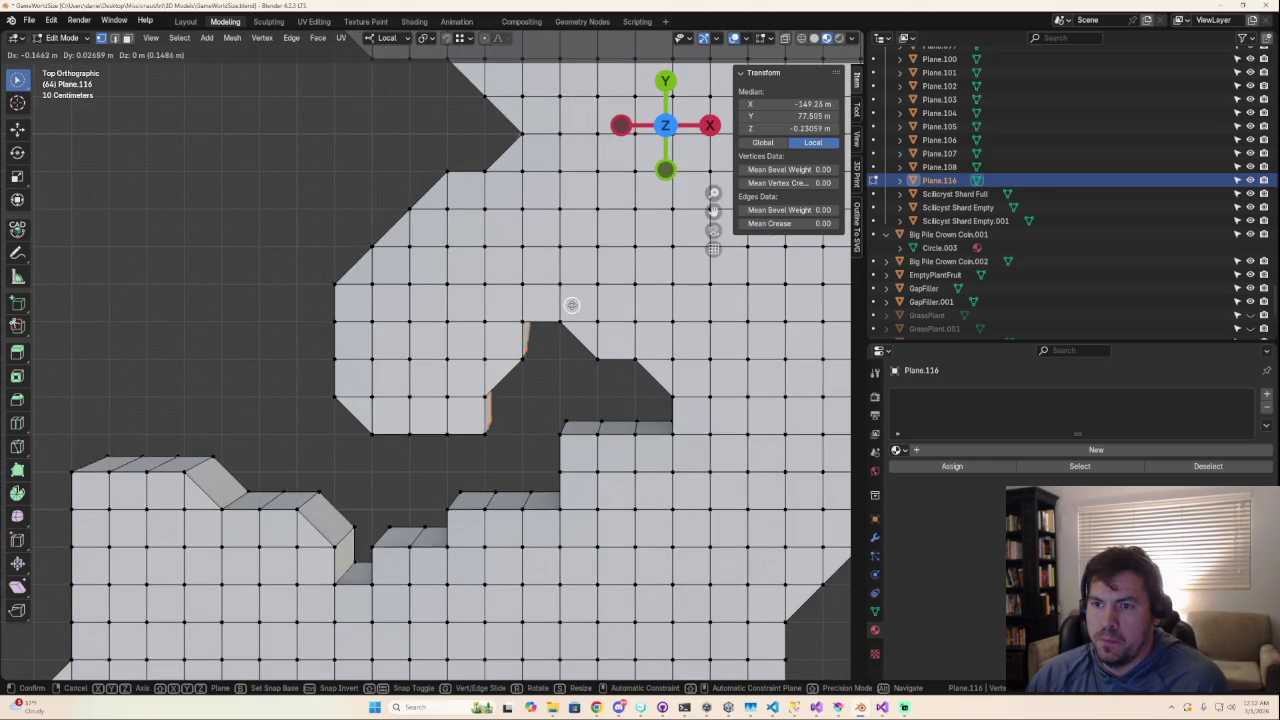
click(552, 301)
middle_drag(573, 357, 534, 374)
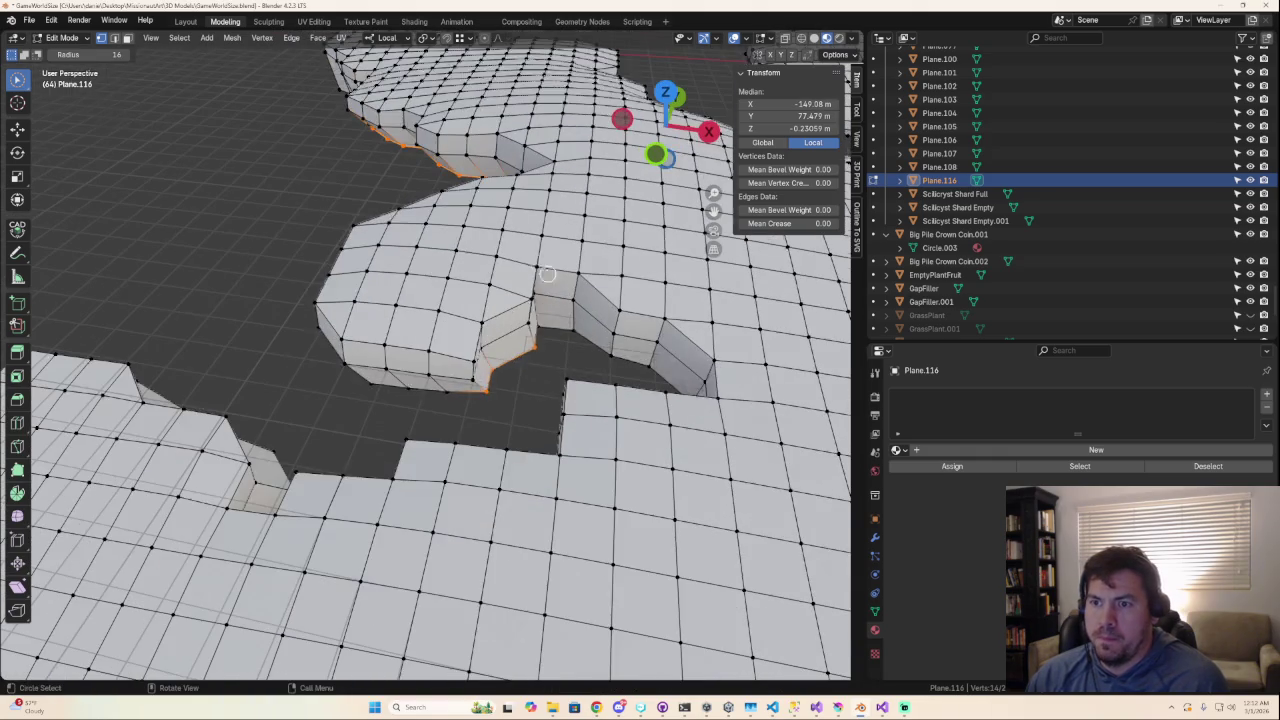
key(alt+a)
Step: Shift the notch's lower boundary edges -0.745 m X and 0.279 m Y
alt+click(525, 345)
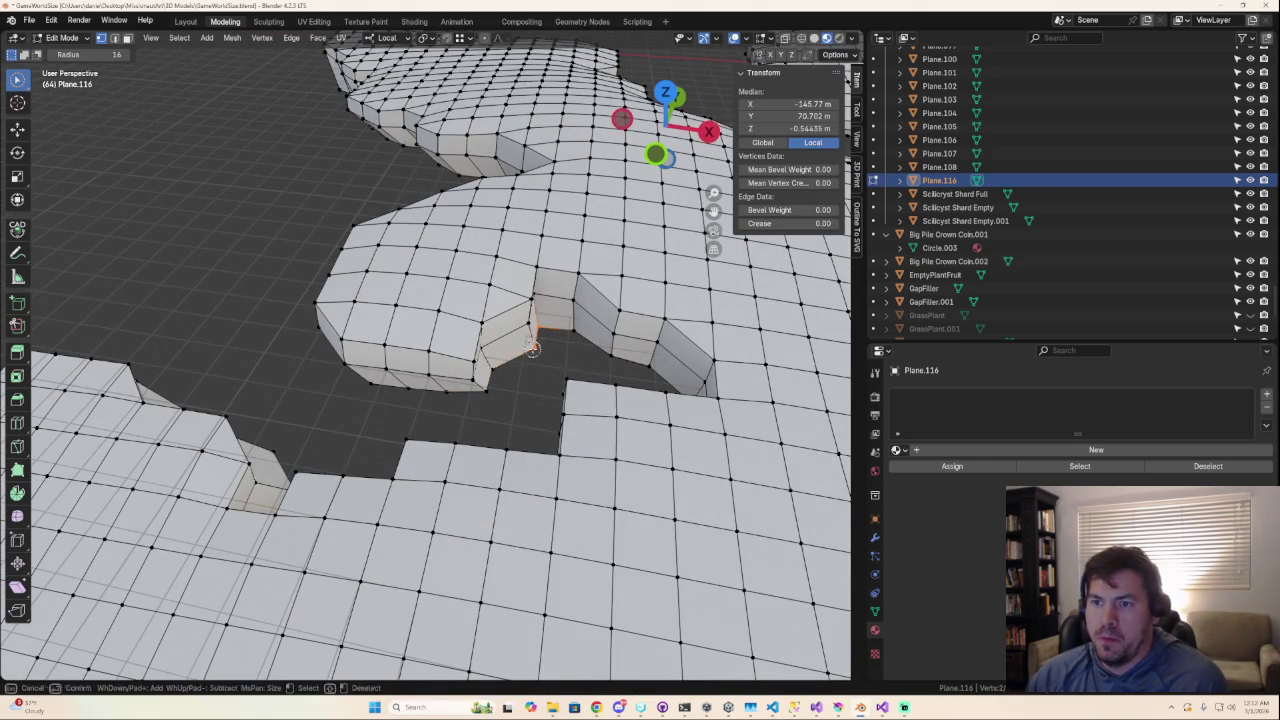
mouse_move(525, 360)
middle_down()
mouse_move(516, 387)
mouse_move(543, 437)
middle_up()
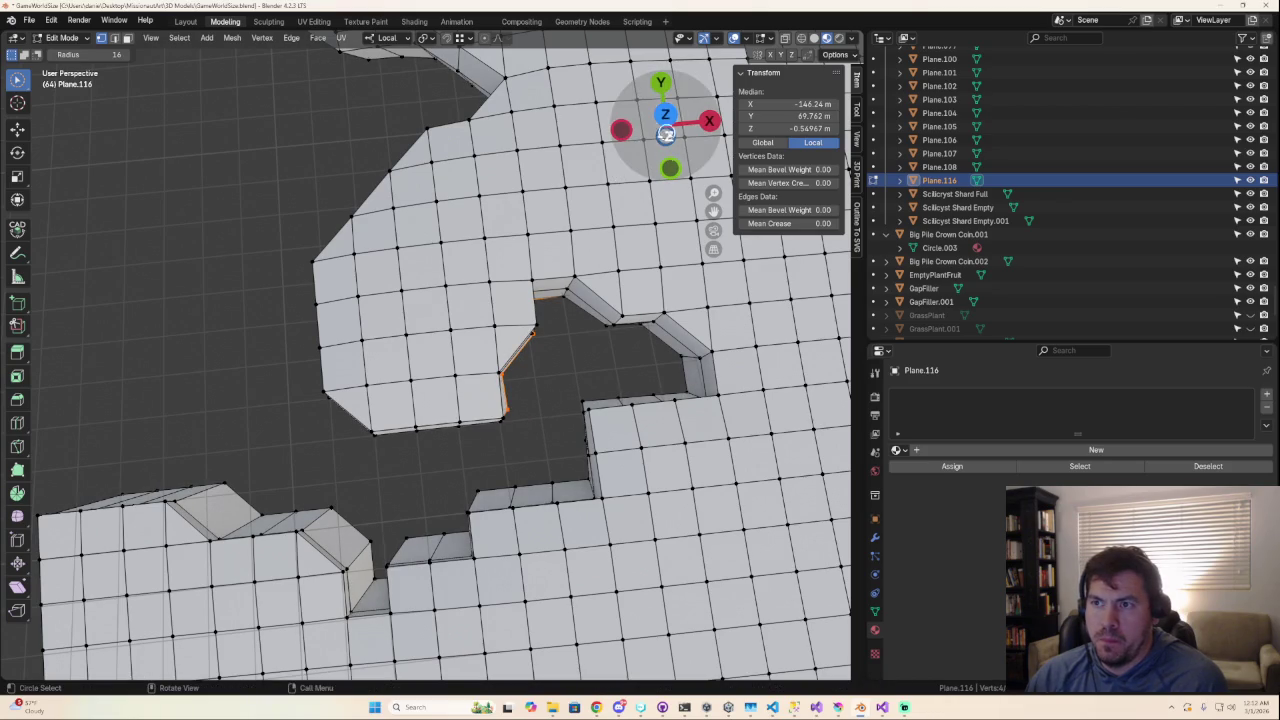
click(665, 114)
key(g)
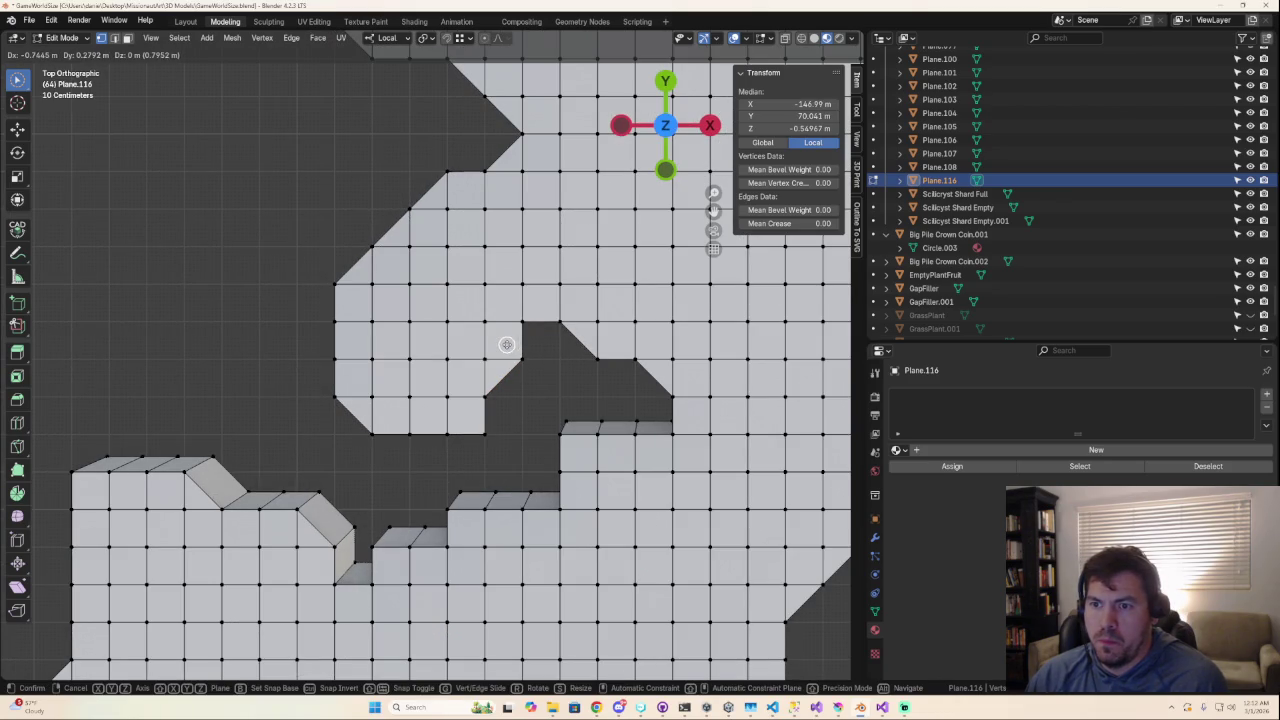
click(506, 344)
mouse_move(506, 344)
middle_down()
mouse_move(496, 286)
mouse_move(604, 337)
middle_up()
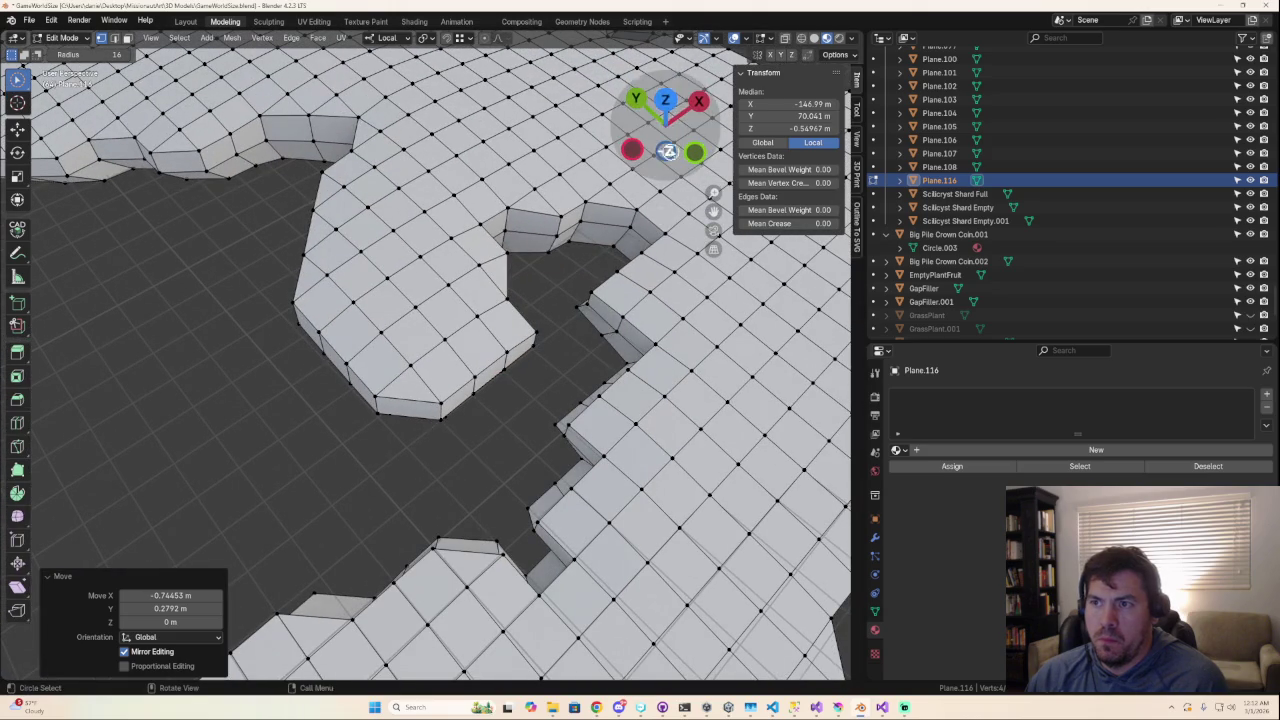
click(665, 100)
Step: Select the edges along the next notch wall
mouse_move(662, 419)
middle_down()
mouse_move(686, 343)
mouse_move(646, 333)
middle_up()
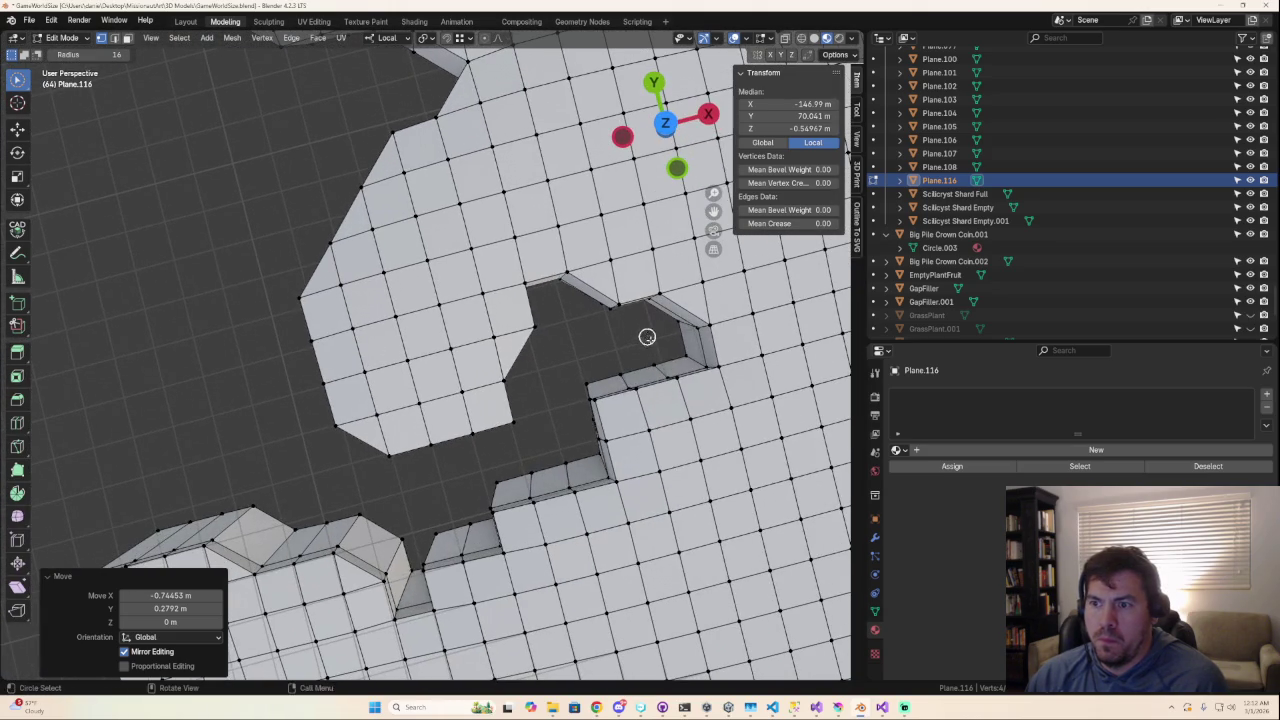
shift+drag(679, 356, 648, 363)
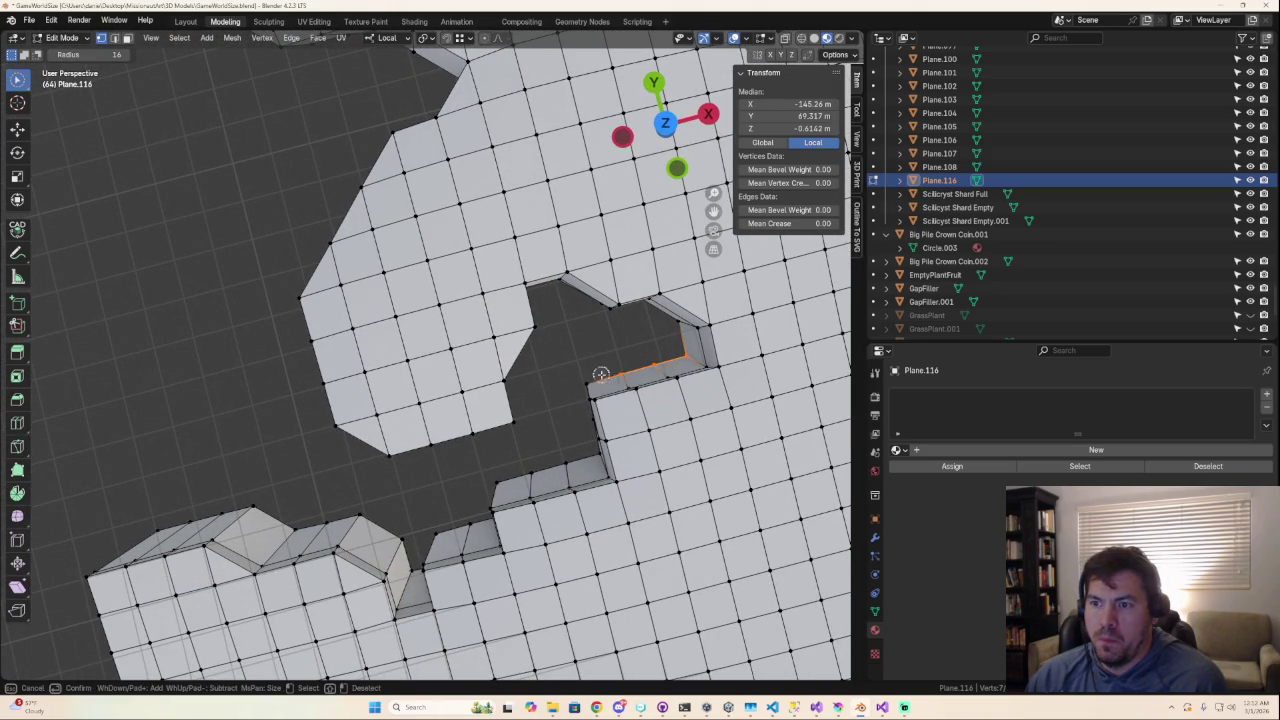
right_click(593, 377)
middle_drag(593, 377, 662, 321)
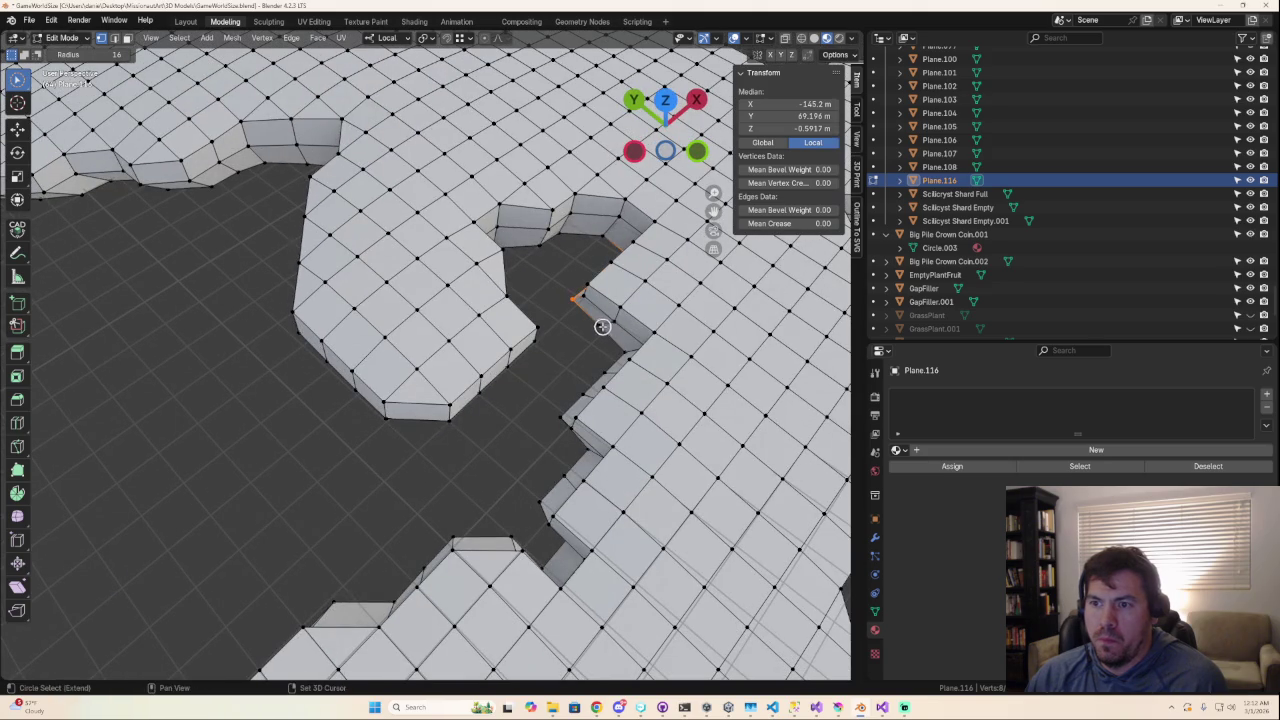
Step: Add more stepped wall edges and a corner vertex to the selection
shift+drag(620, 349, 598, 370)
shift+drag(564, 411, 554, 459)
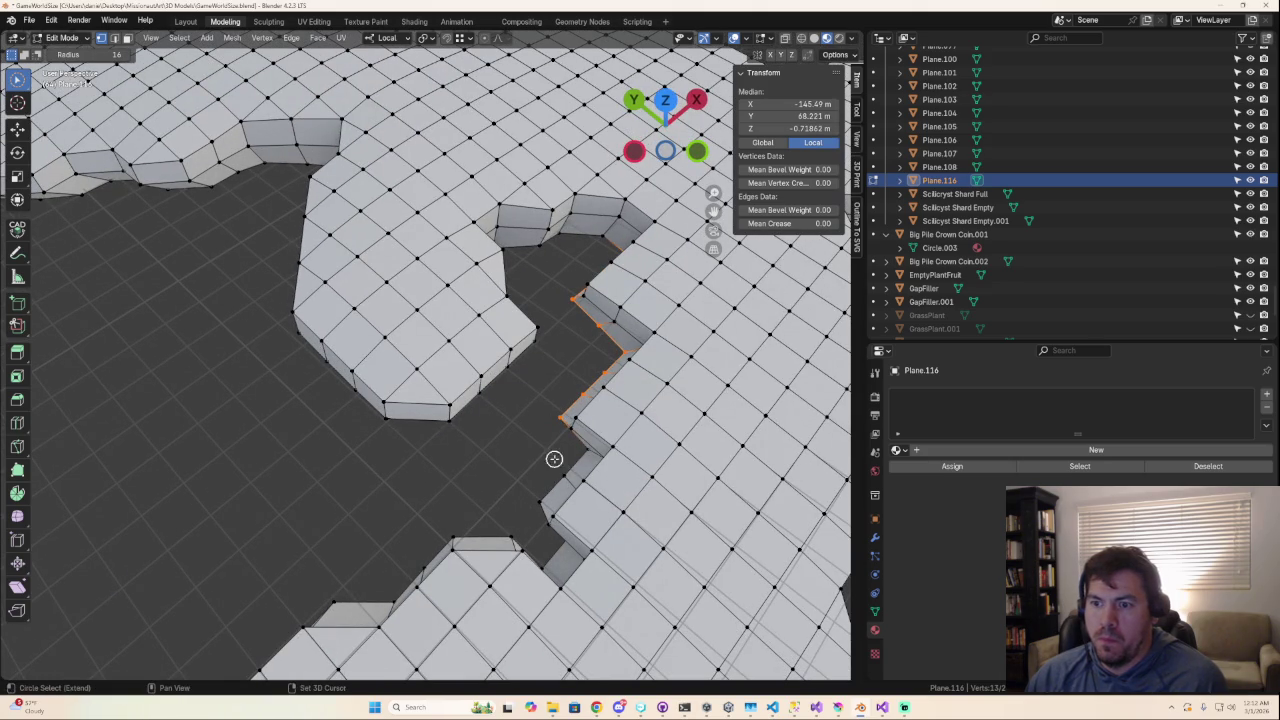
shift+click(580, 454)
middle_drag(576, 472, 703, 428)
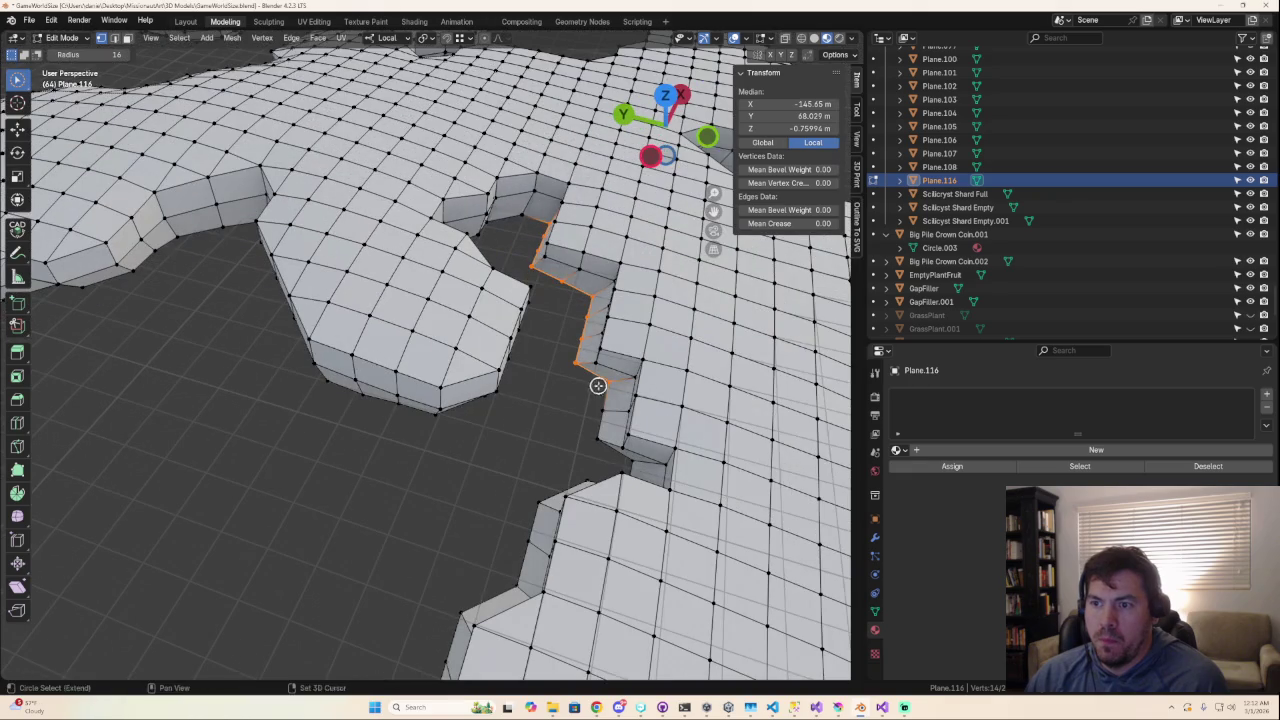
middle_drag(598, 387, 453, 235)
scroll(453, 235, up, 2)
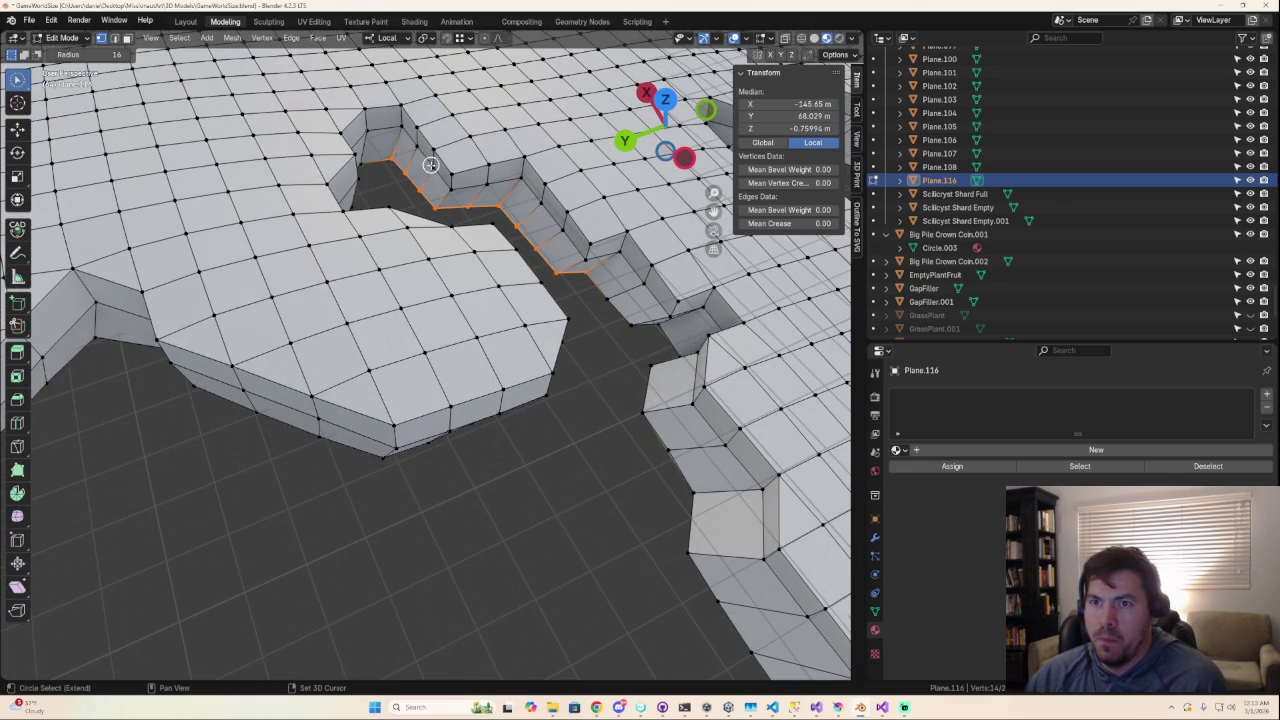
Step: Extend the selection along the remaining side-wall edges and vertices in Top view
drag(594, 287, 666, 351)
mouse_move(666, 351)
middle_down()
mouse_move(654, 334)
mouse_move(714, 481)
mouse_move(712, 400)
middle_up()
click(665, 103)
mouse_move(354, 583)
shift+middle_down()
mouse_move(457, 500)
mouse_move(545, 513)
shift+middle_up()
drag(512, 482, 495, 447)
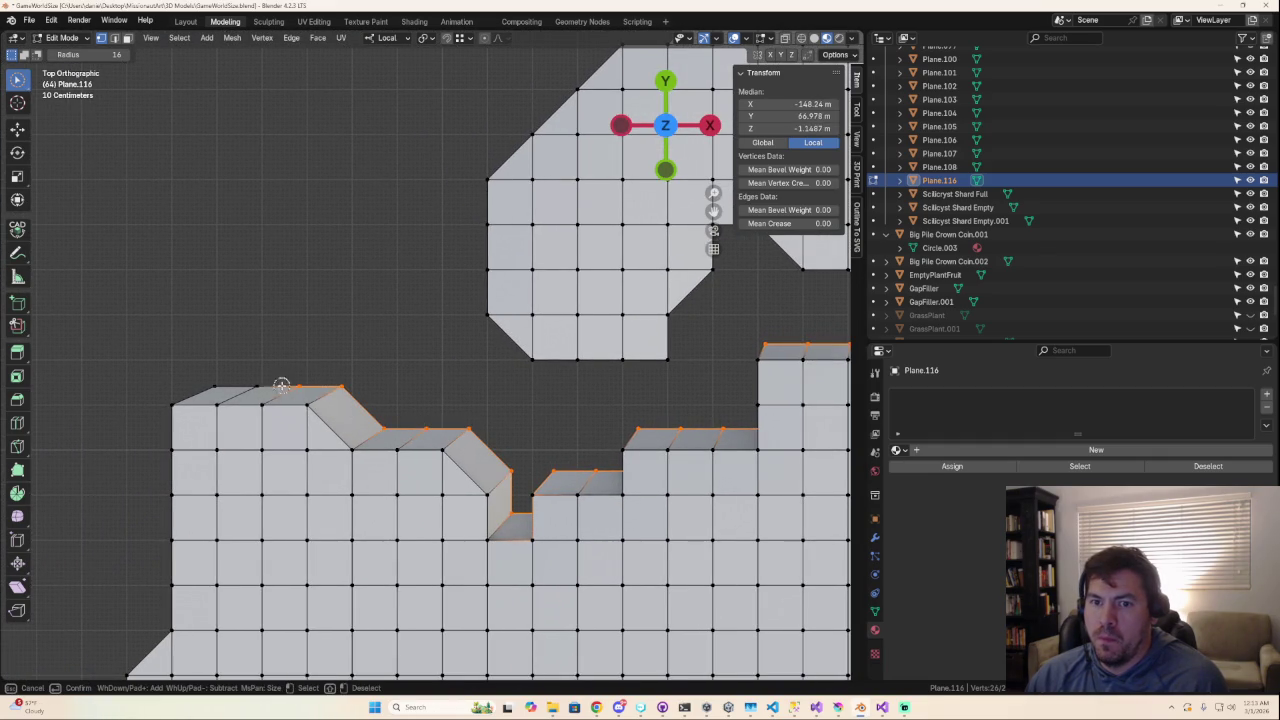
right_click(221, 388)
scroll(600, 340, down, 2)
Step: In Top view, trim the wall-edge selection by dropping the edges near the inner notch
scroll(600, 340, down, 2)
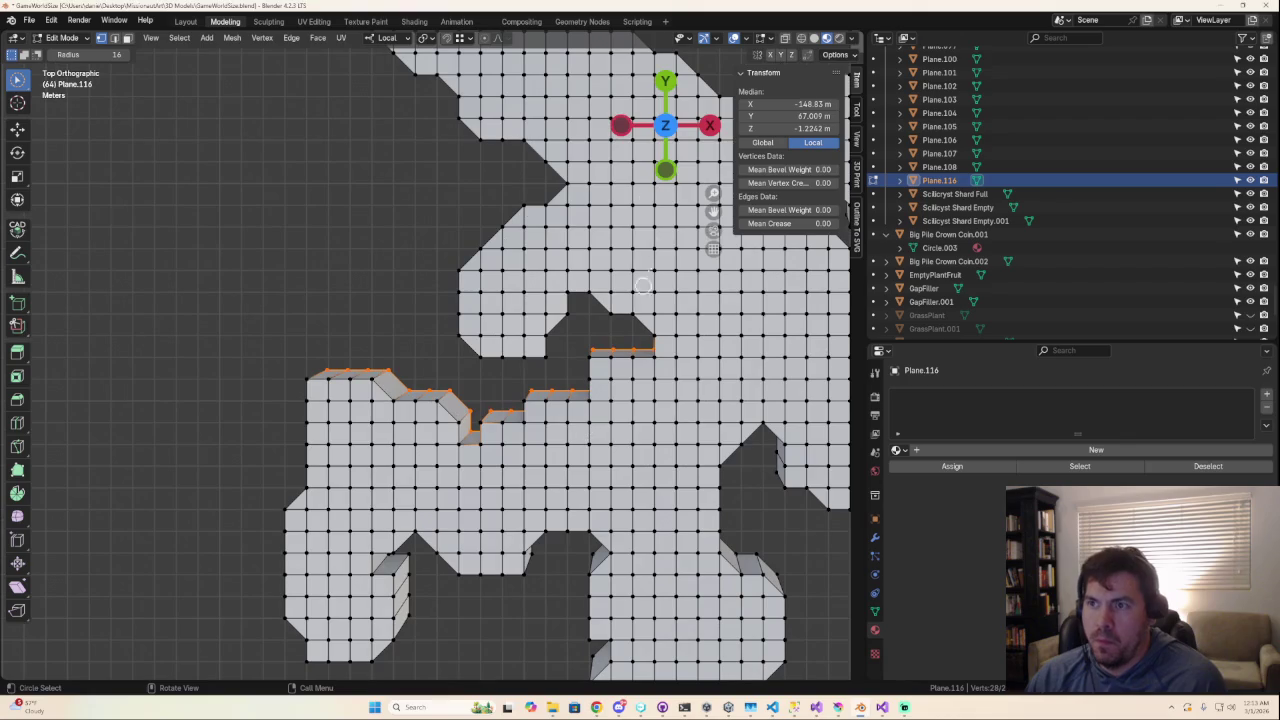
click(677, 124)
click(677, 124)
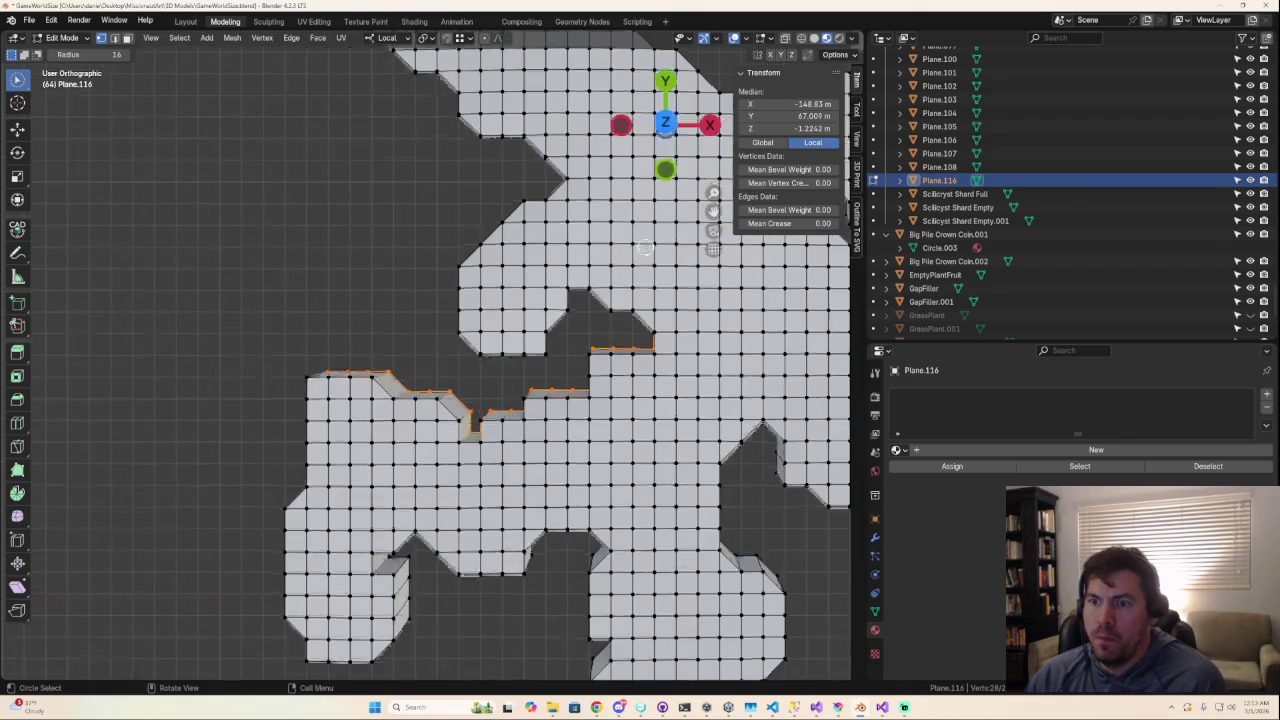
key(g)
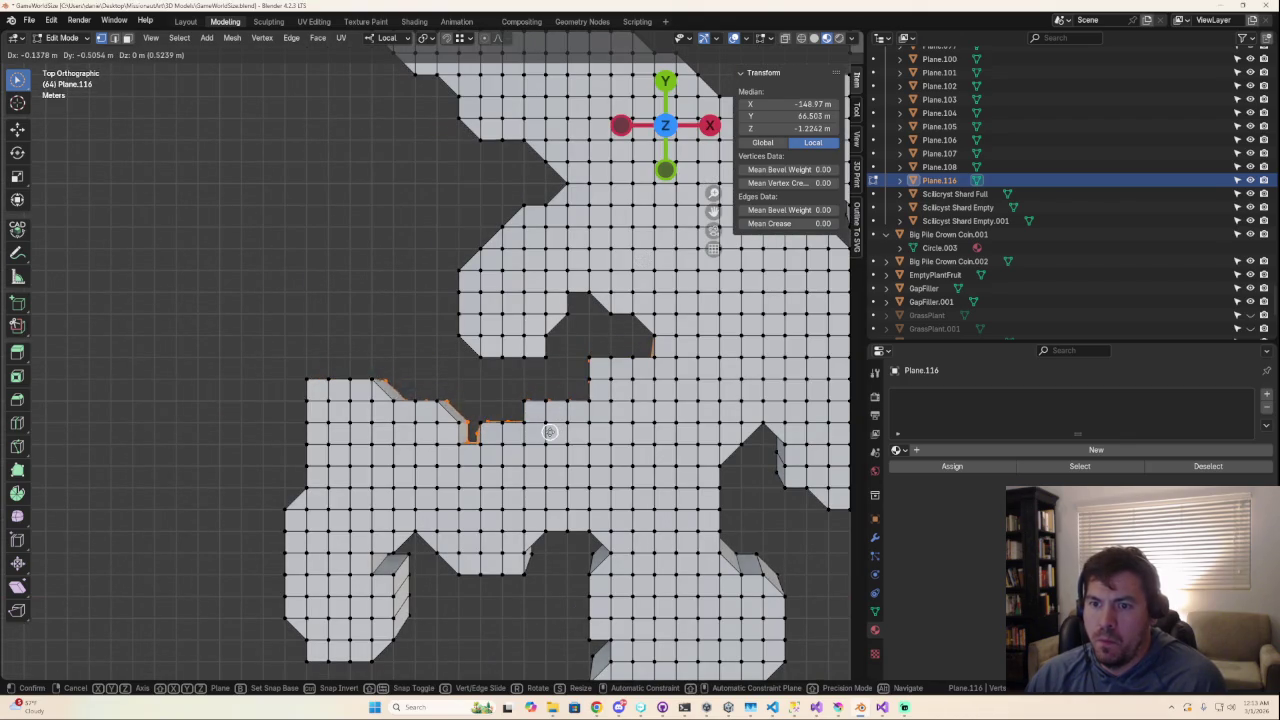
key(Escape)
key(c)
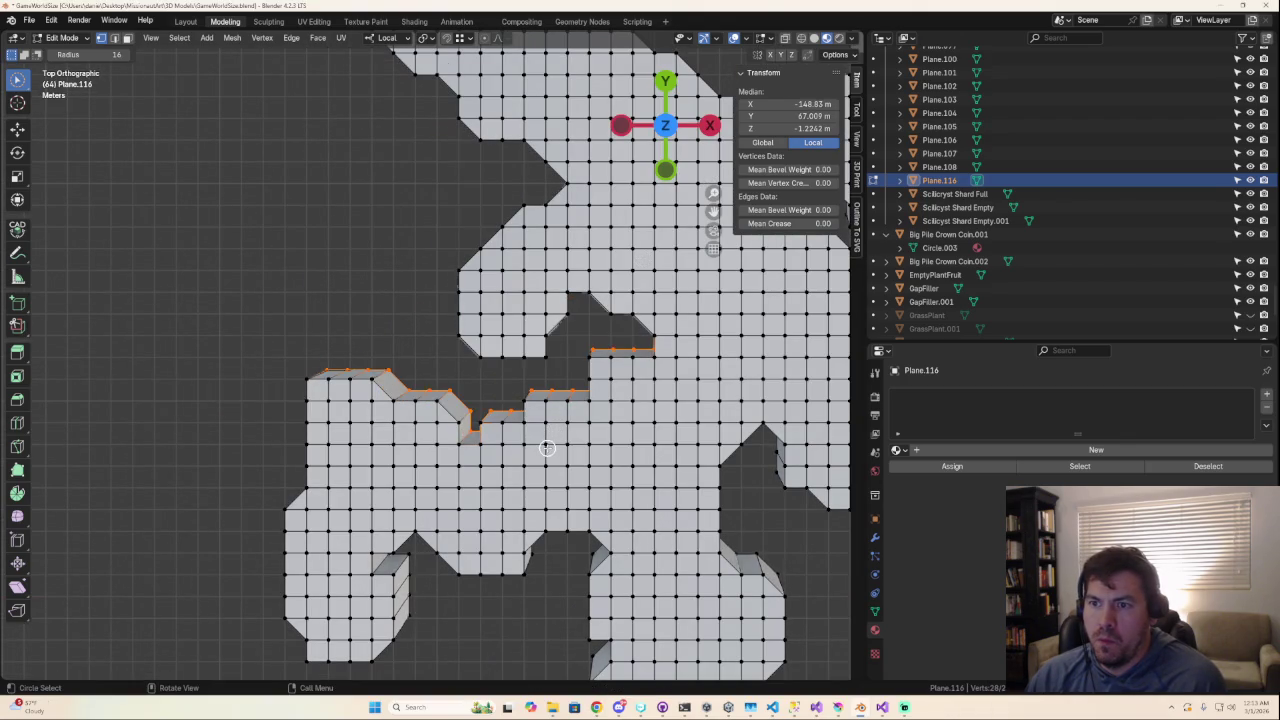
middle_drag(576, 347, 600, 390)
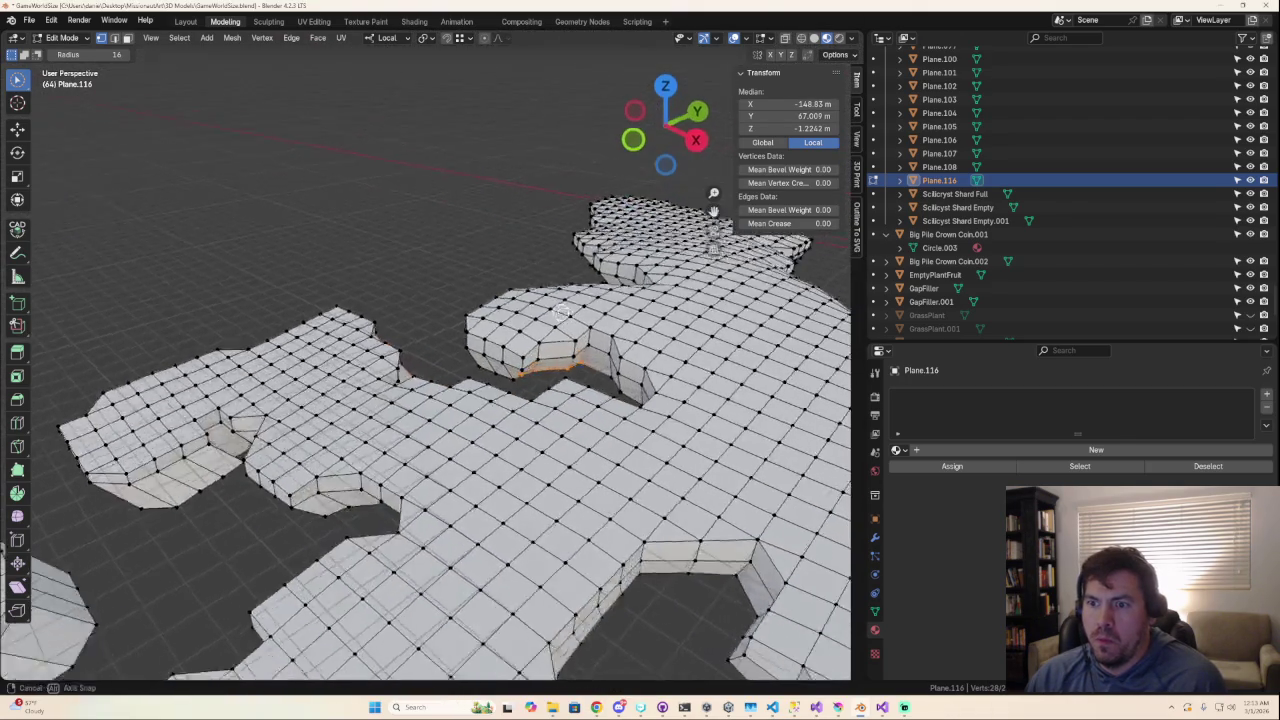
ctrl+drag(545, 365, 530, 370)
mouse_move(530, 370)
middle_down()
mouse_move(520, 388)
mouse_move(592, 405)
middle_up()
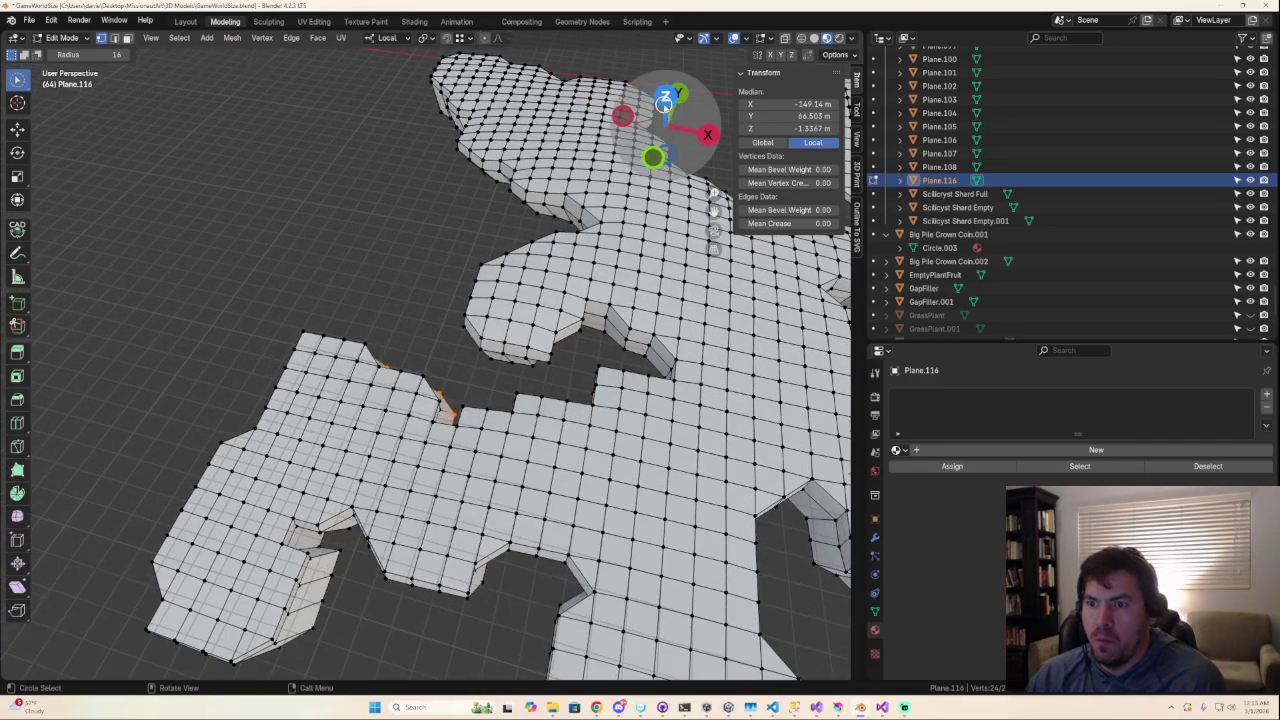
Step: Move the selected notch wall edges into line with the grid, redoing the first attempt
click(665, 101)
key(g)
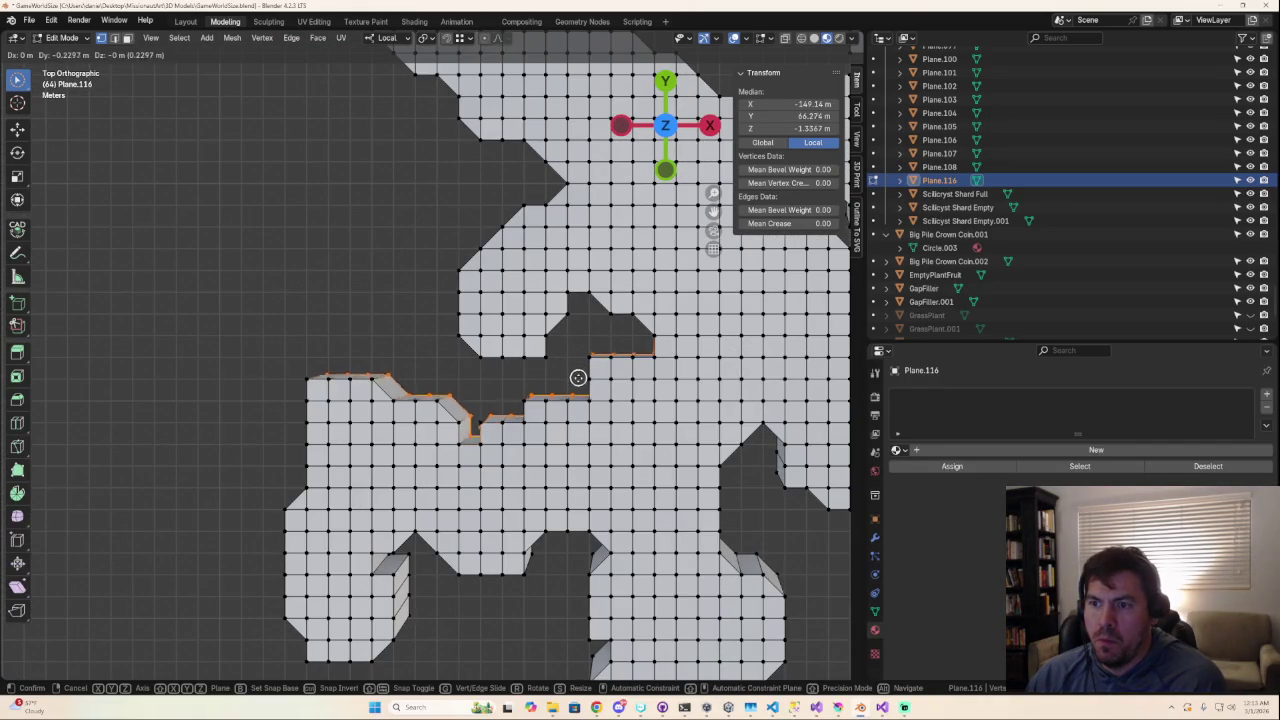
click(574, 392)
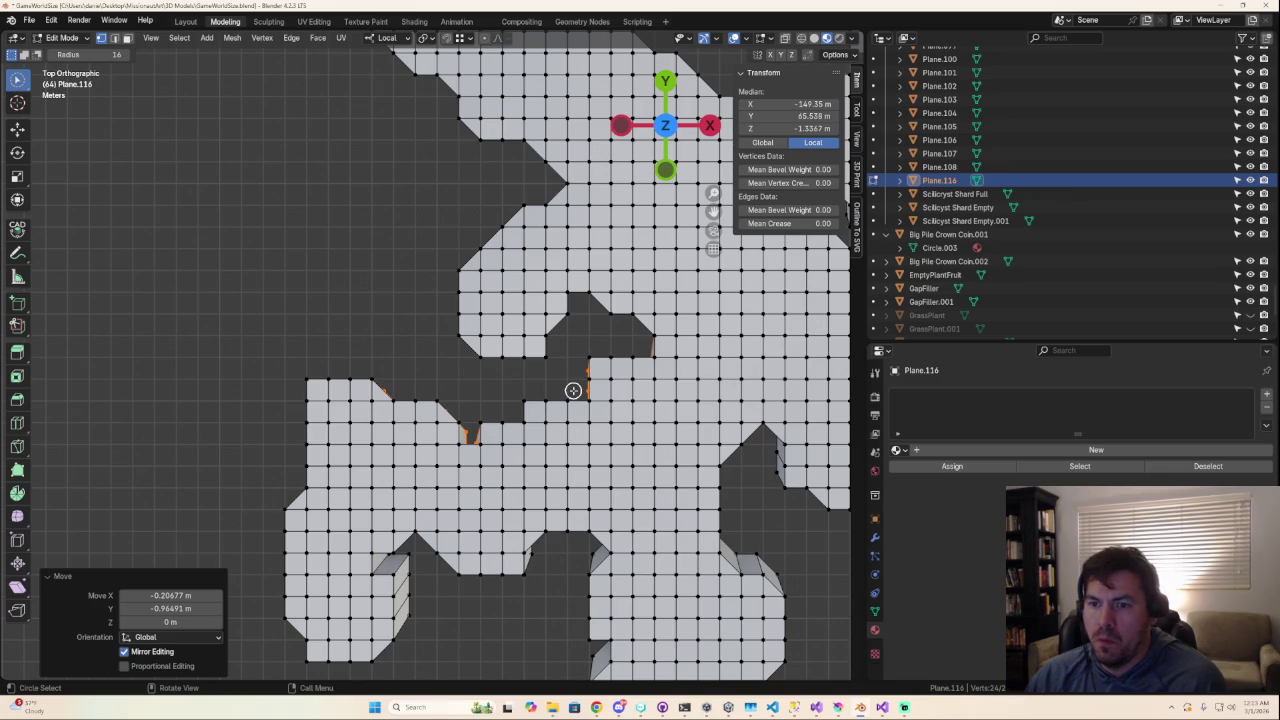
key(ctrl+z)
key(g)
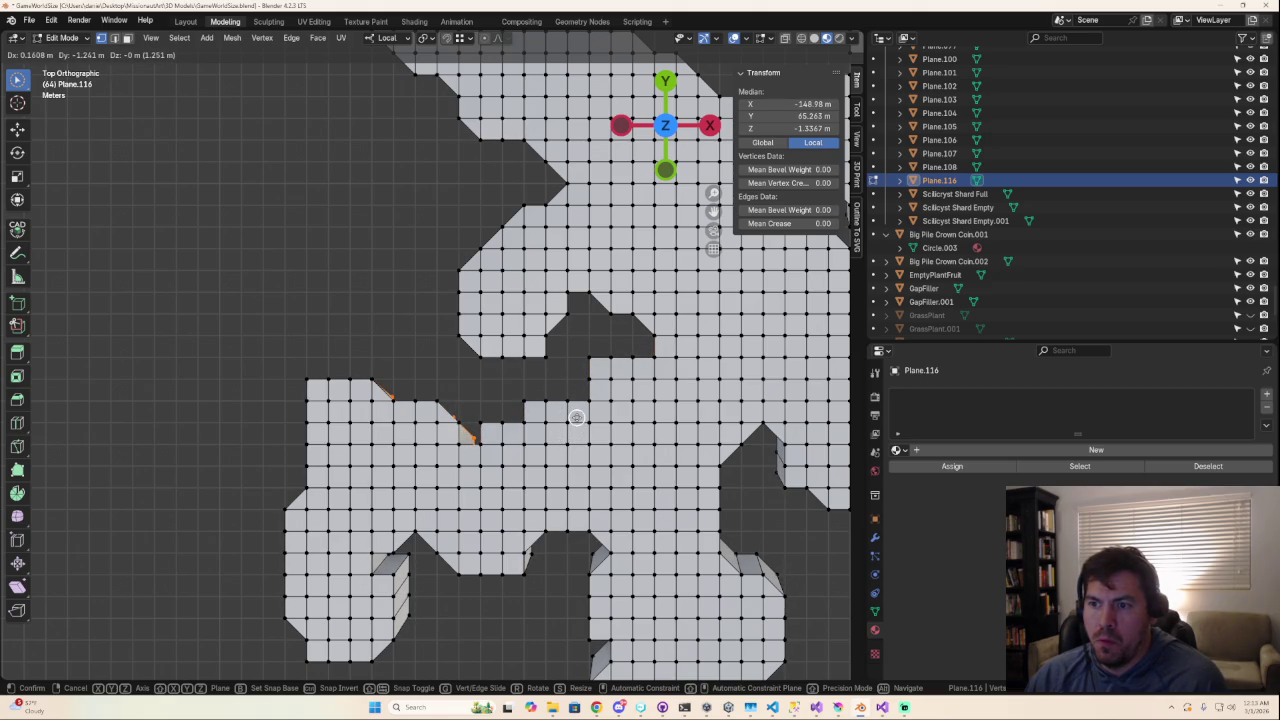
click(576, 417)
middle_drag(576, 417, 715, 345)
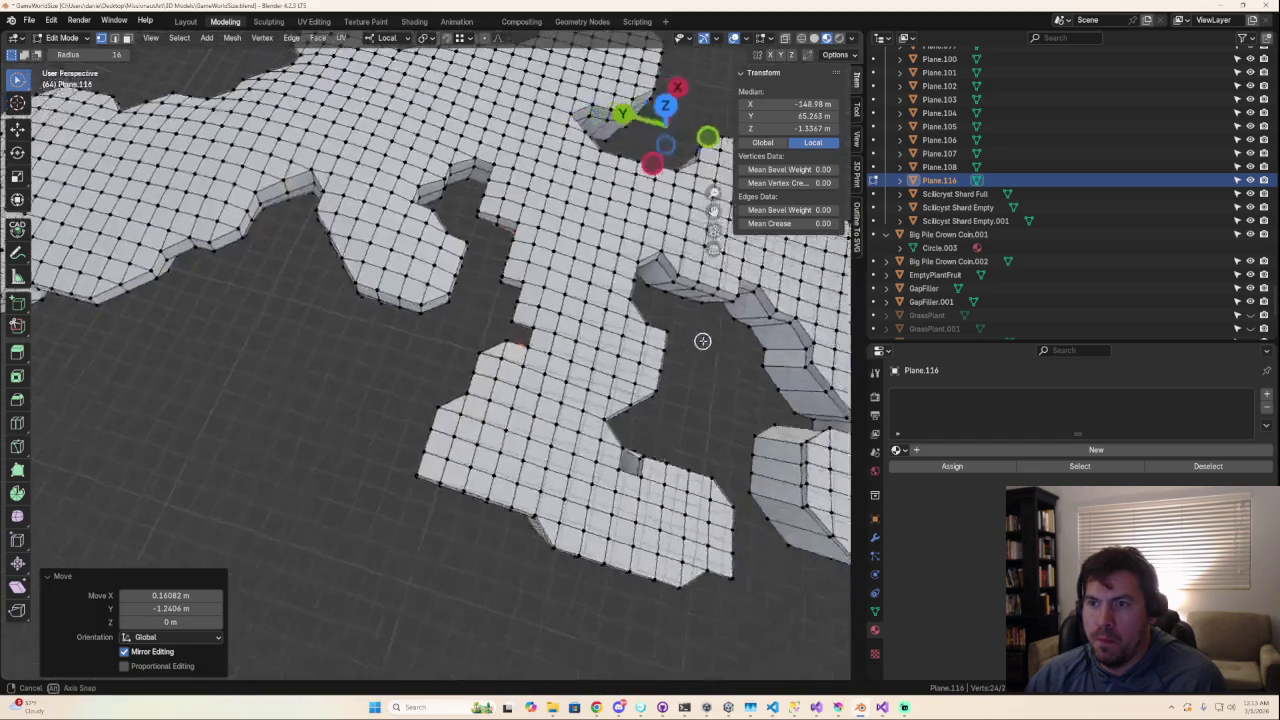
scroll(540, 323, up, 5)
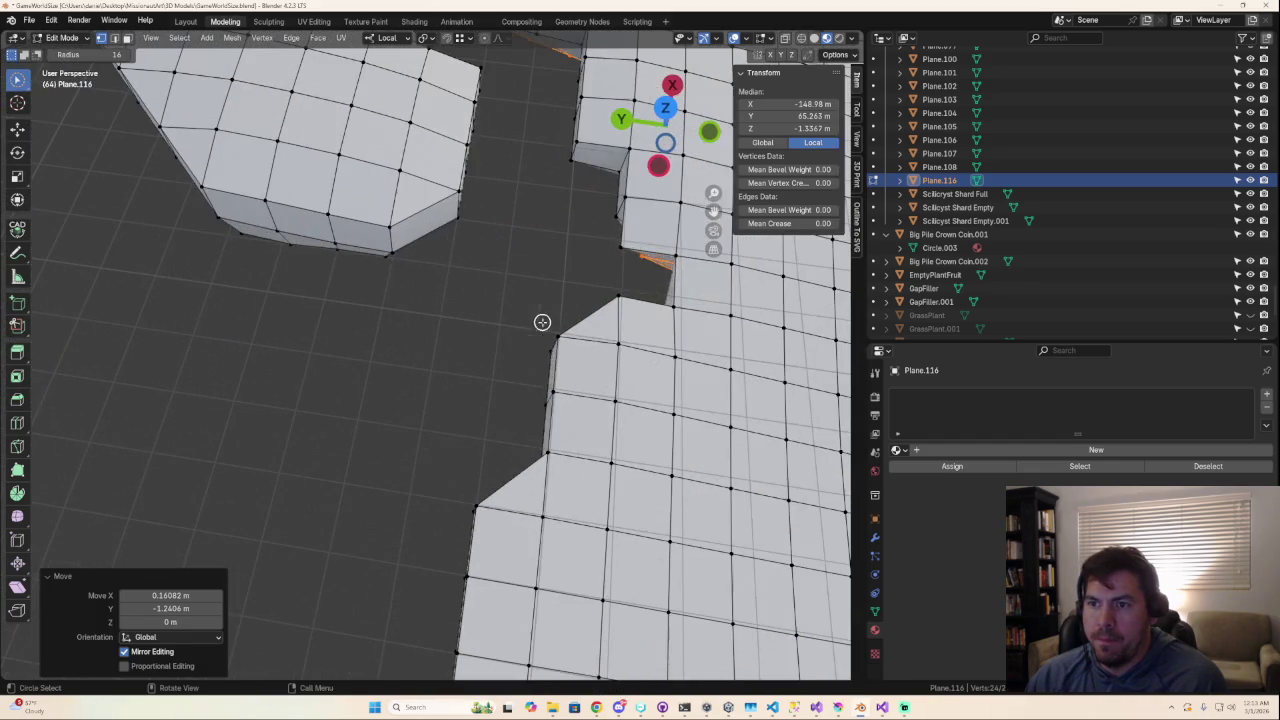
Step: Reposition the rim edges under the notch from a top-down view
click(523, 317)
mouse_move(523, 317)
middle_down()
mouse_move(611, 245)
mouse_move(443, 280)
mouse_move(440, 337)
mouse_move(437, 238)
middle_up()
key(alt+h)
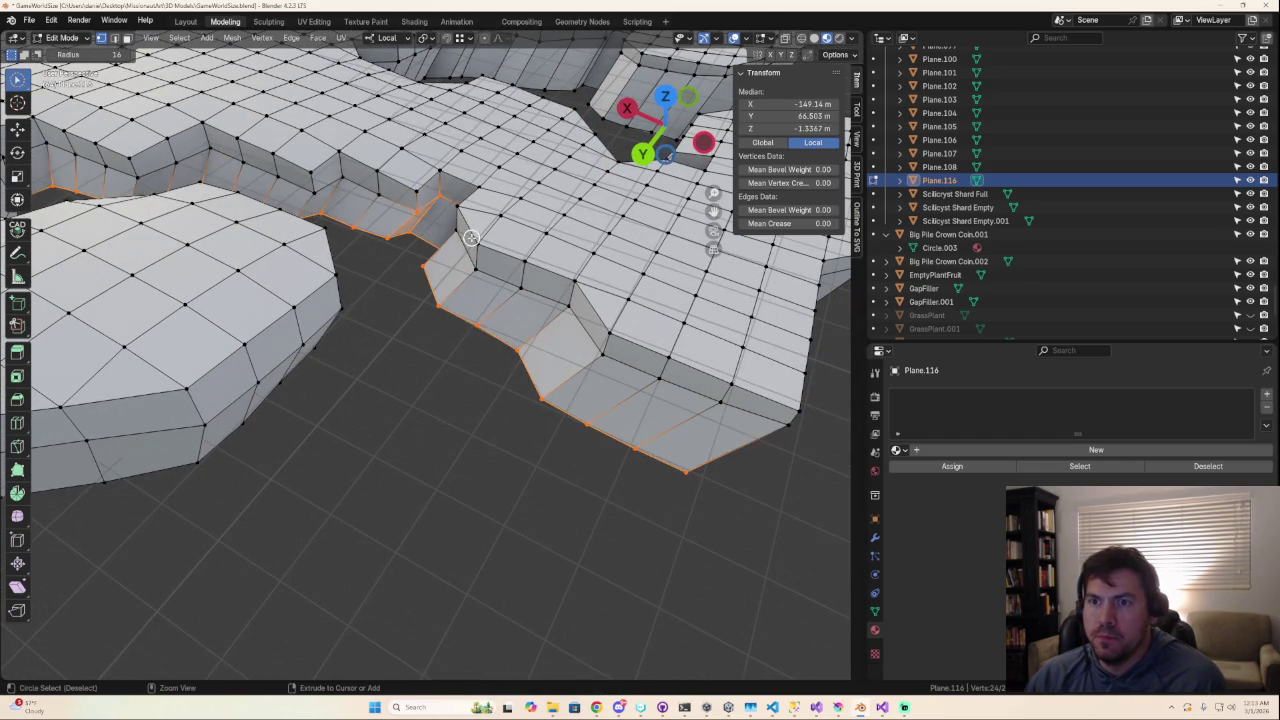
click(436, 200)
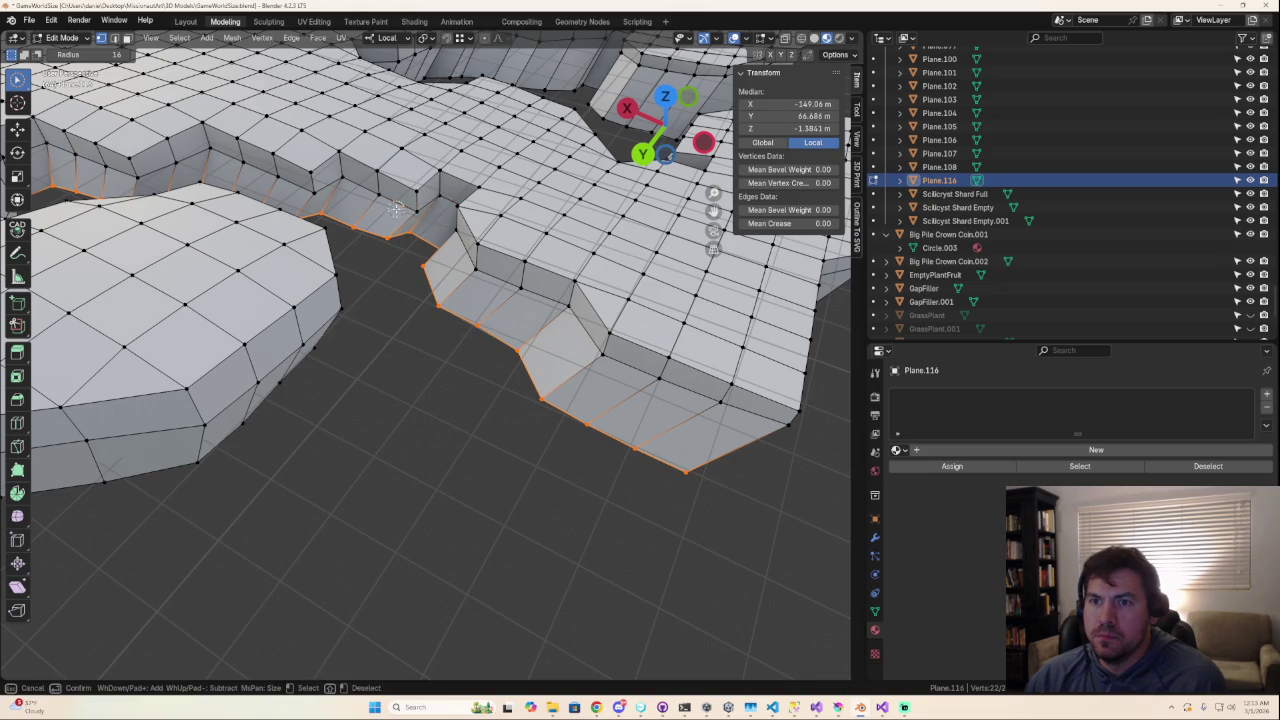
middle_drag(436, 200, 269, 229)
click(665, 115)
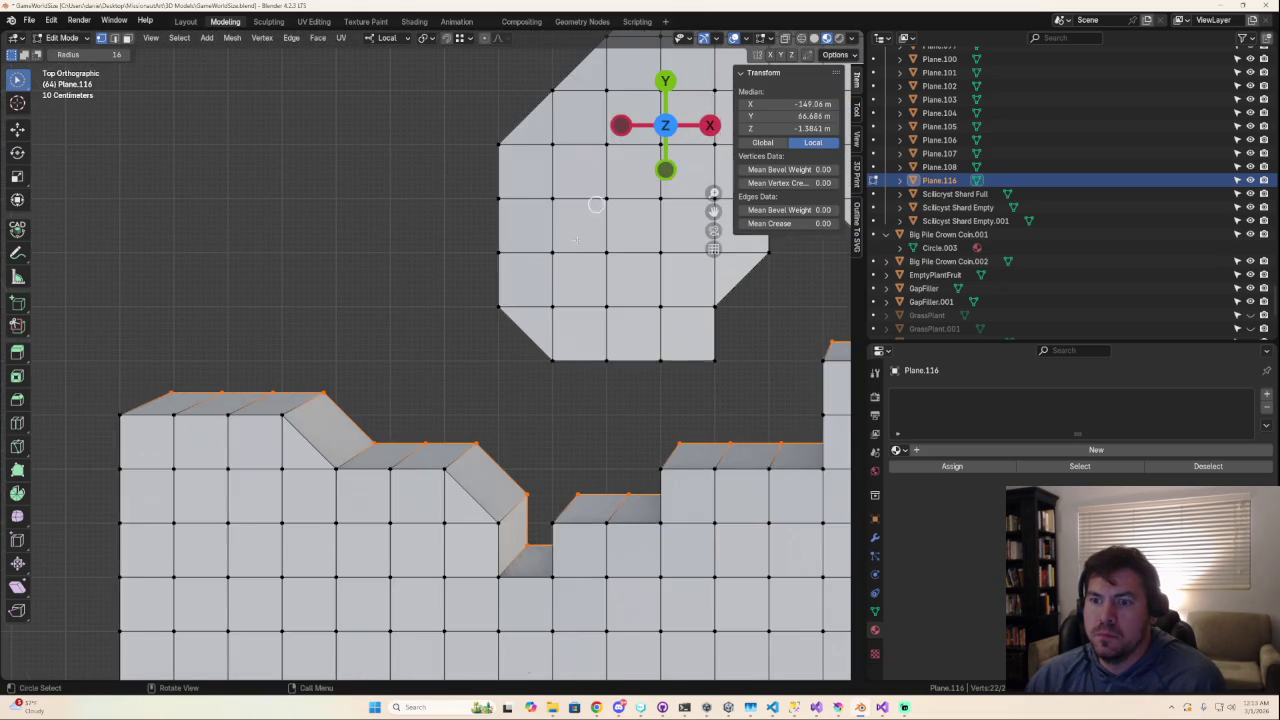
scroll(511, 451, down, 2)
key(g)
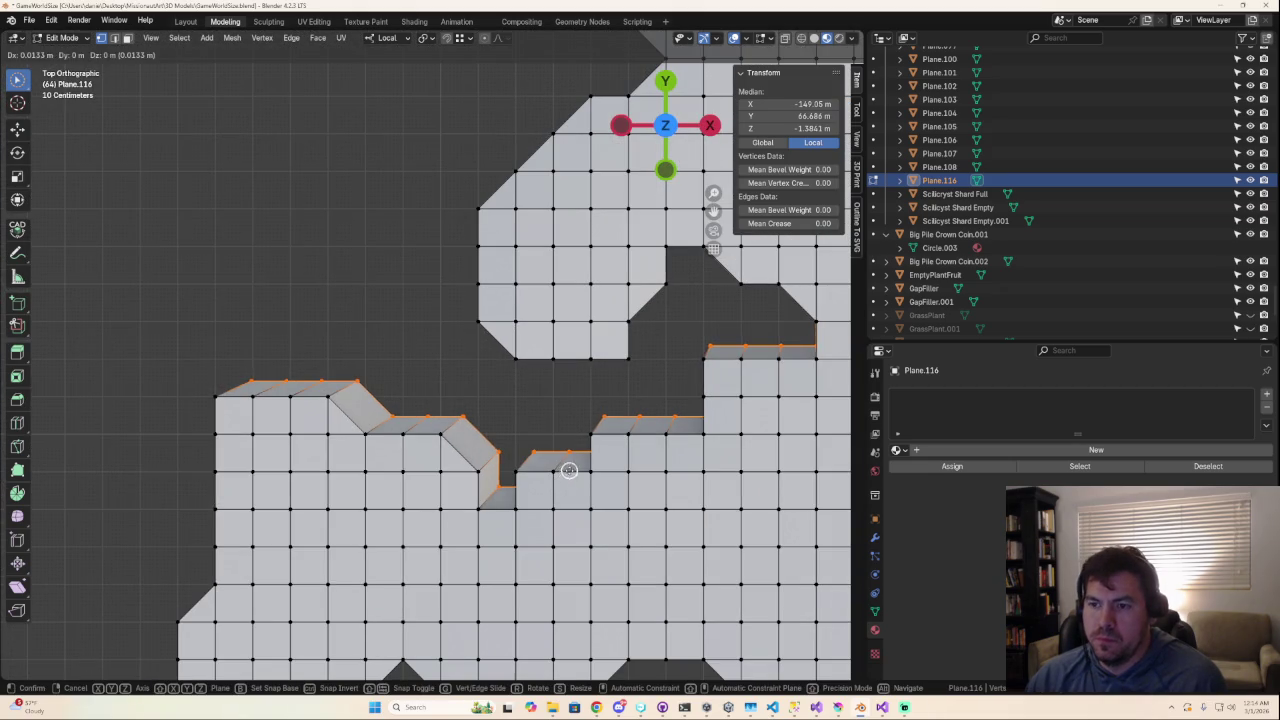
click(555, 506)
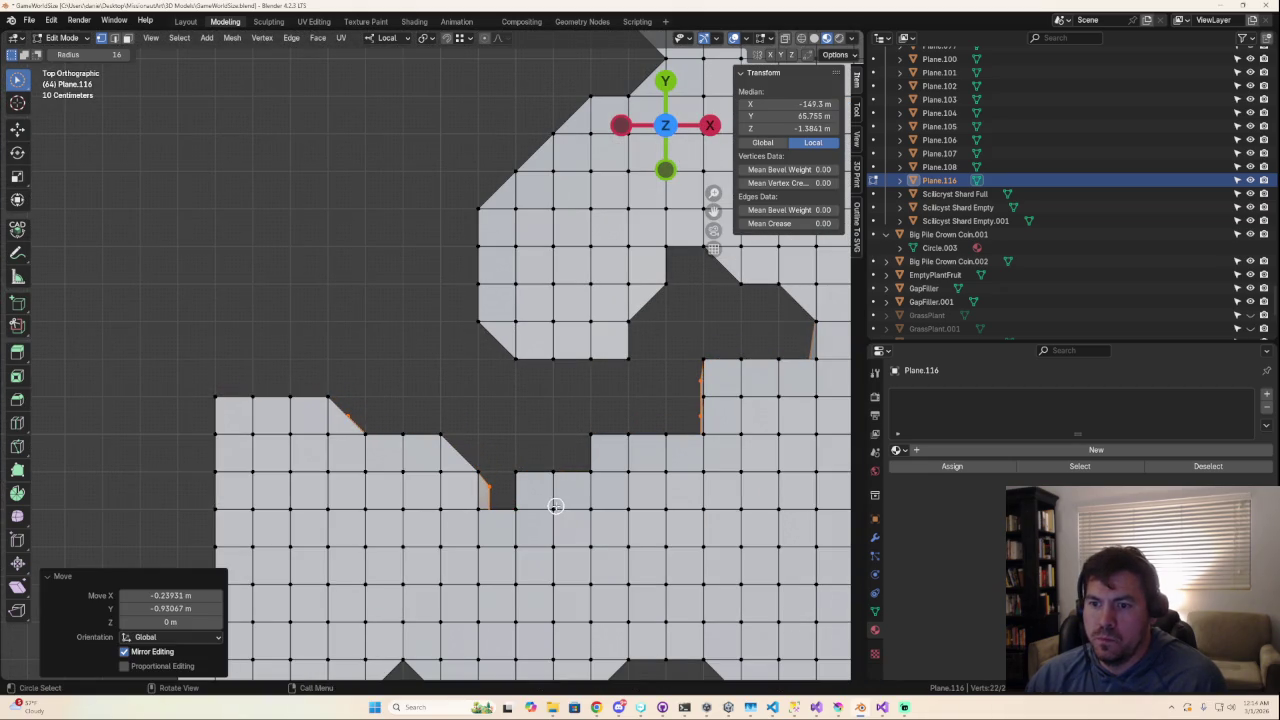
key(alt+a)
Step: Select the notch-corner vertex and nudge it into line from above
mouse_move(571, 406)
middle_down()
mouse_move(791, 269)
mouse_move(813, 240)
middle_up()
click(668, 85)
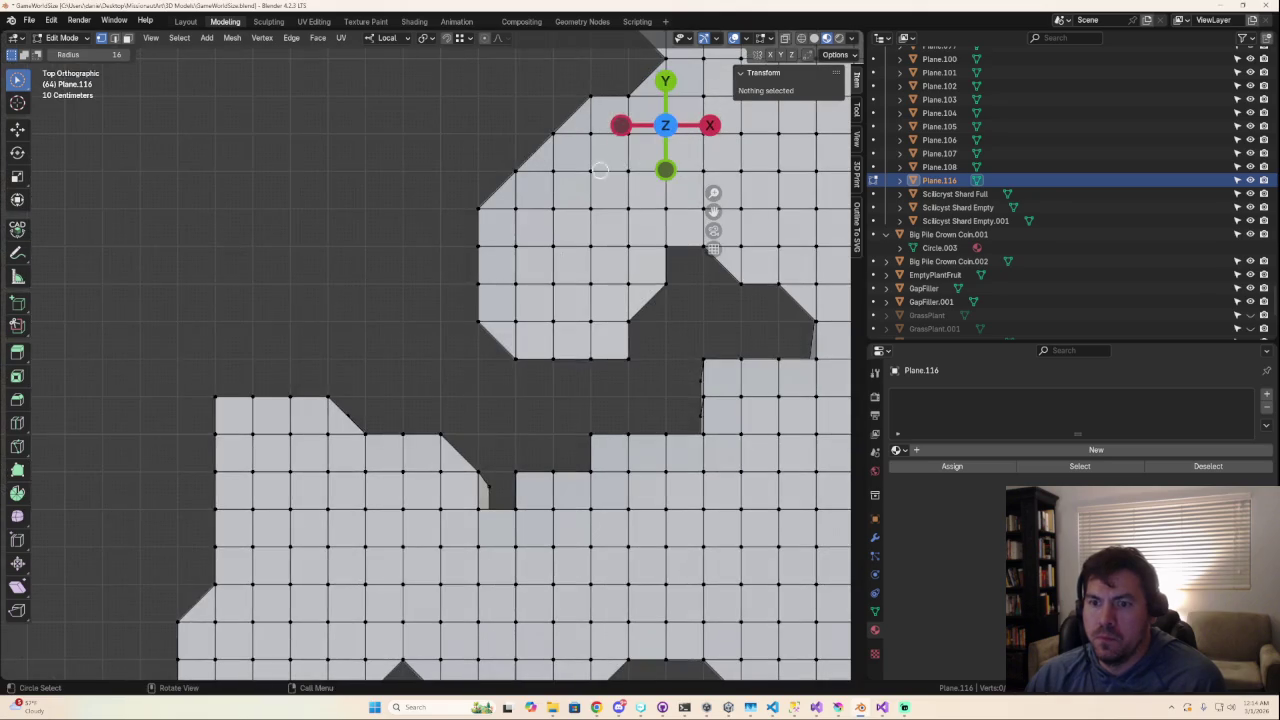
click(489, 481)
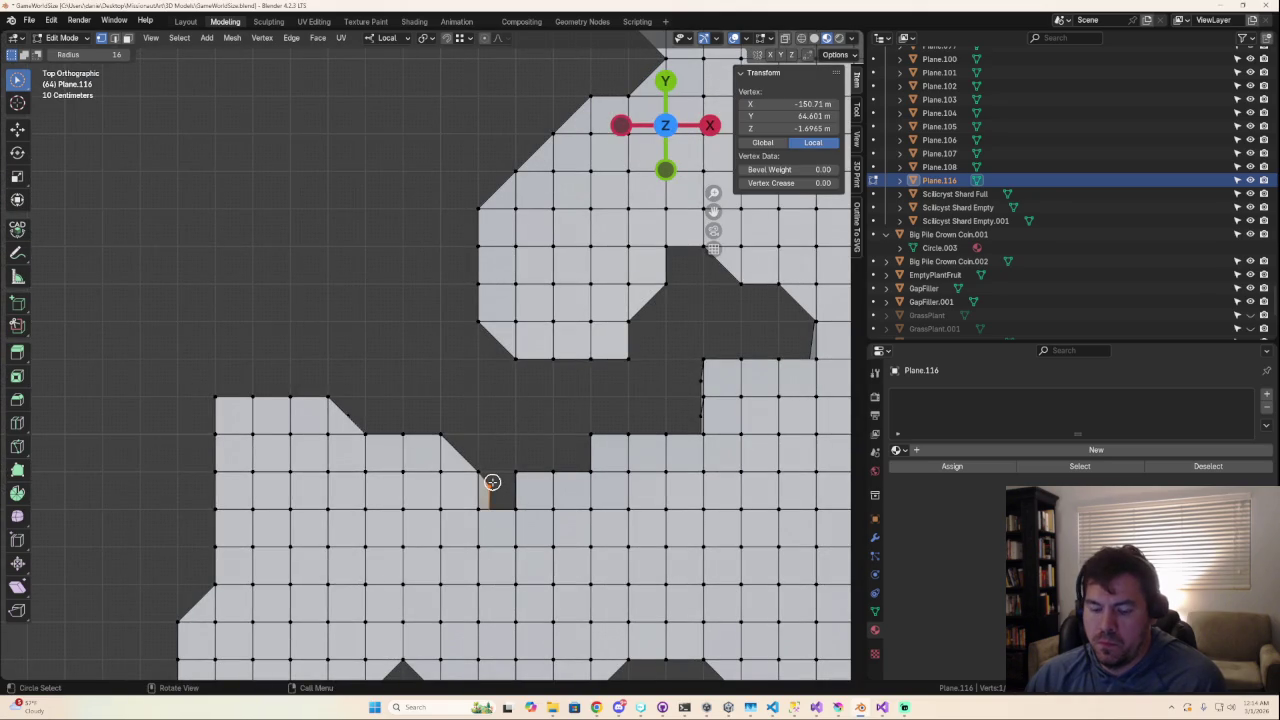
key(g)
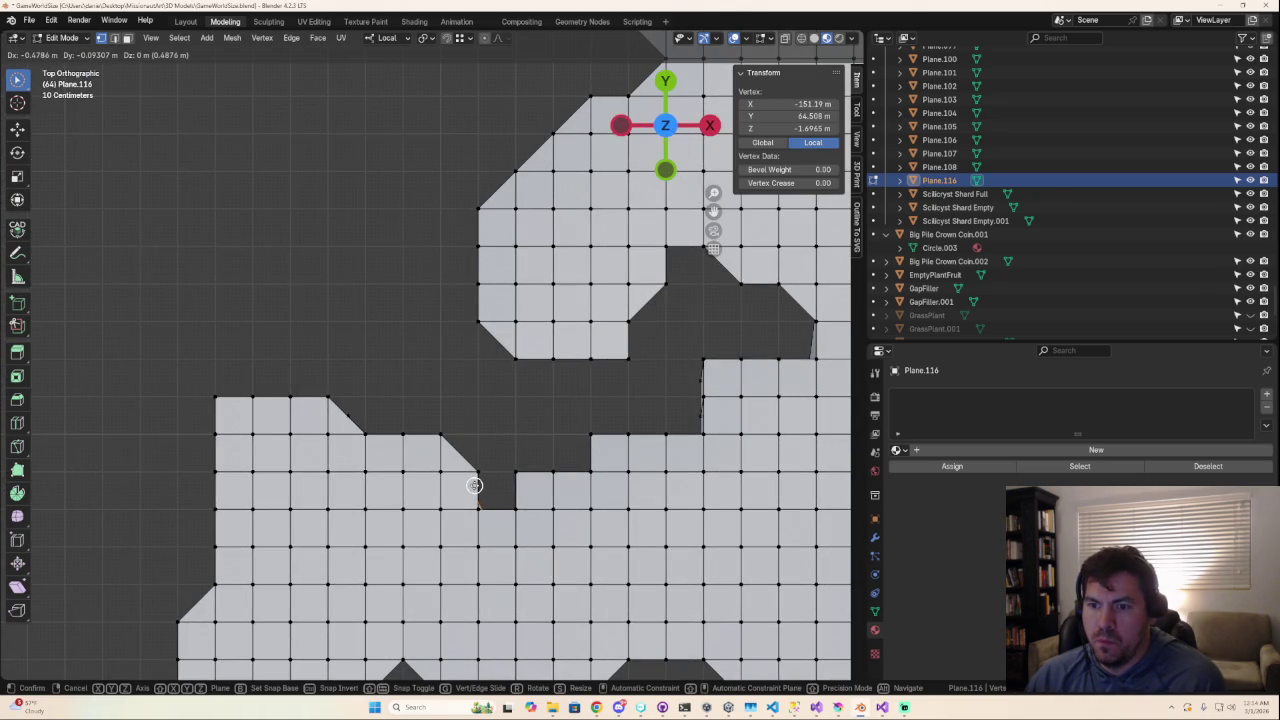
click(474, 485)
mouse_move(500, 494)
middle_down()
mouse_move(397, 500)
mouse_move(329, 397)
mouse_move(297, 407)
mouse_move(301, 324)
middle_up()
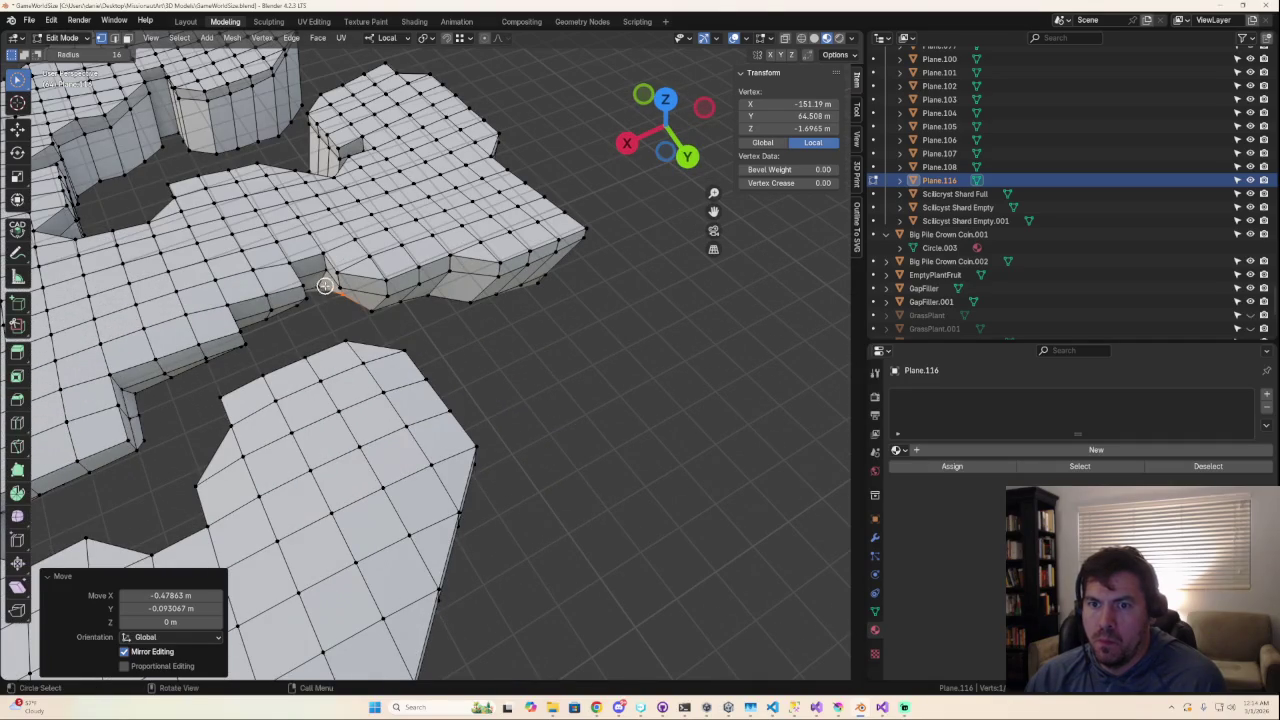
Step: Move the corner vertex -0.41215 m X and -0.053181 m Y, then check it in 3D
click(665, 104)
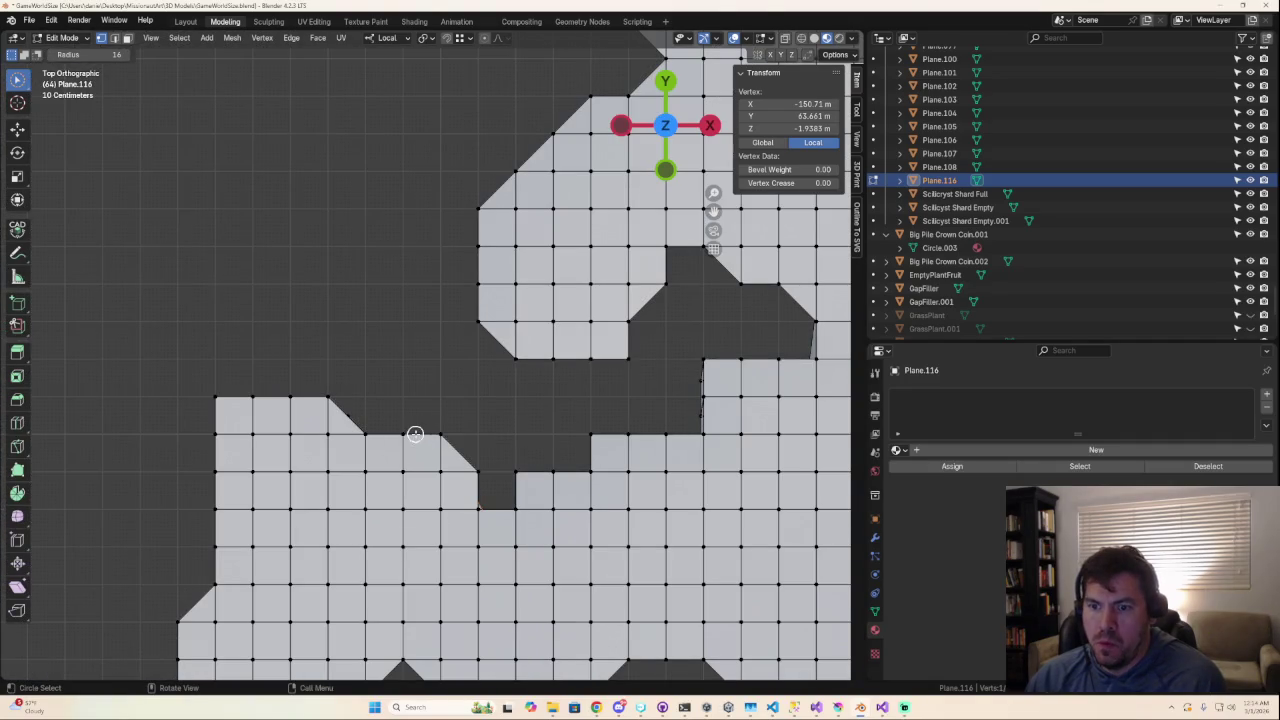
key(g)
click(420, 459)
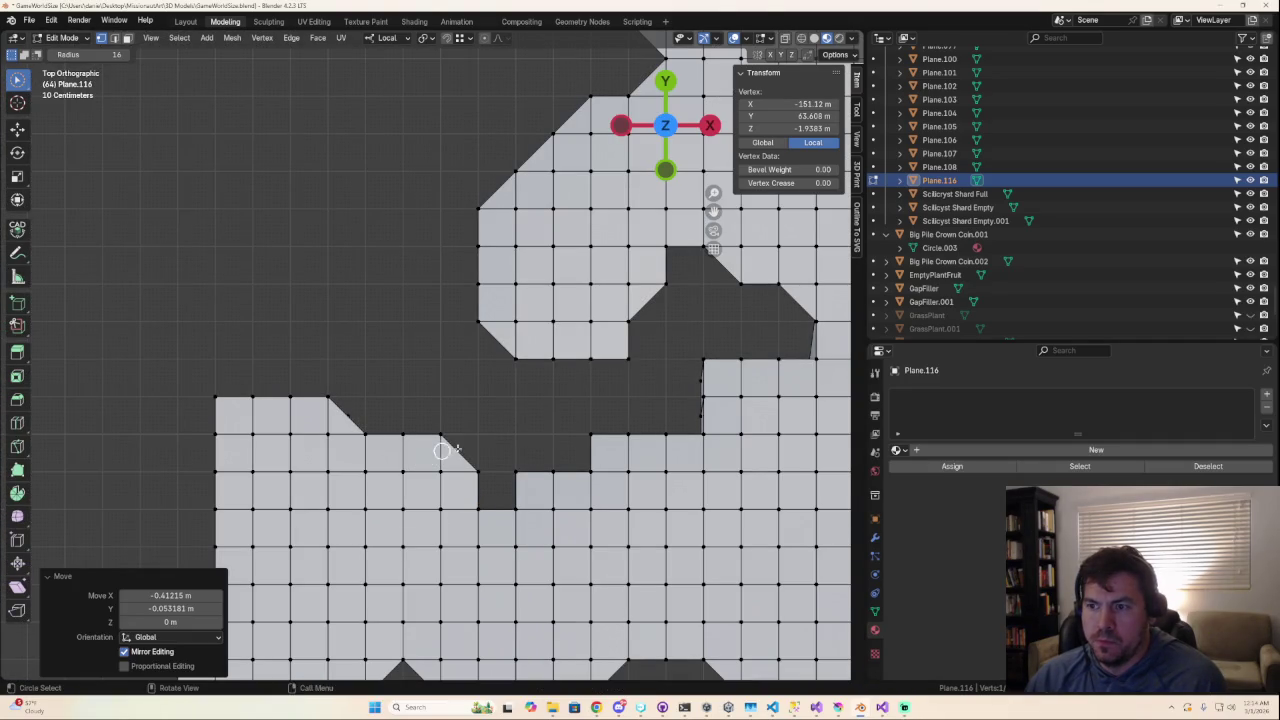
click(677, 406)
mouse_move(677, 406)
middle_down()
mouse_move(732, 406)
mouse_move(608, 357)
middle_up()
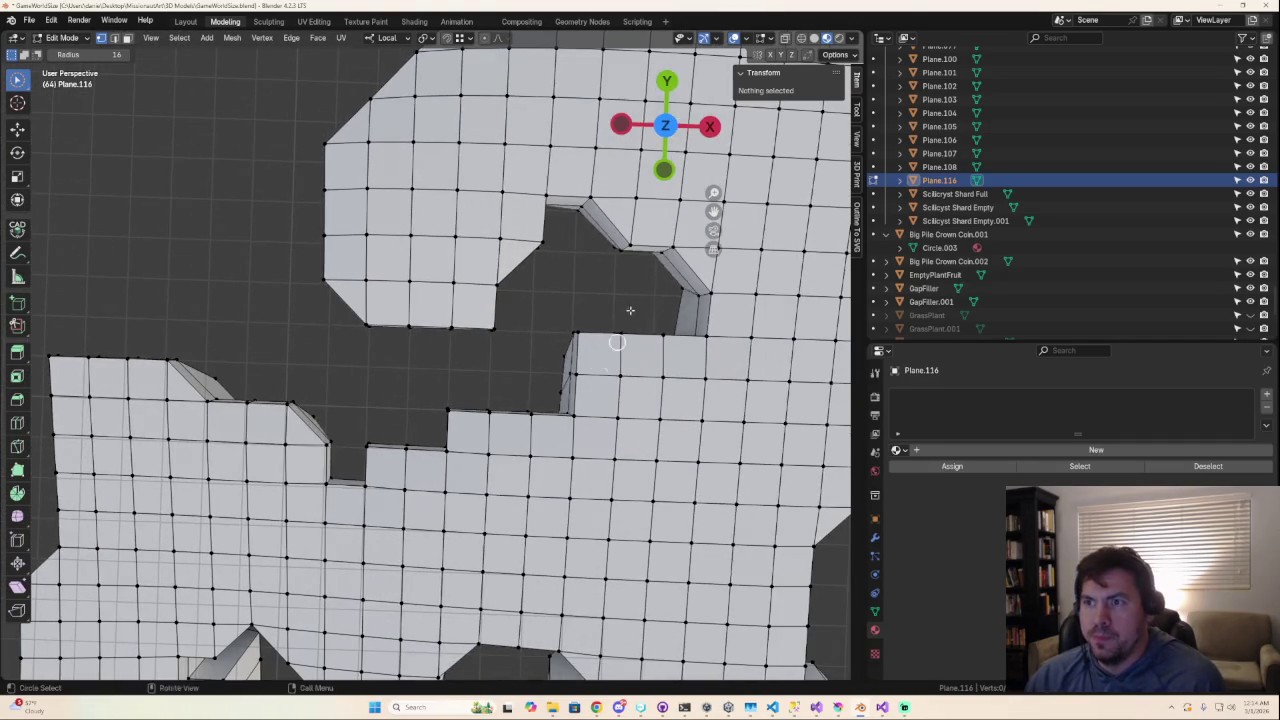
click(666, 126)
Step: Select an edge on the notch wall and move it into line from Top view
click(665, 125)
mouse_move(631, 305)
middle_down()
mouse_move(489, 309)
mouse_move(571, 306)
mouse_move(715, 260)
mouse_move(639, 248)
middle_up()
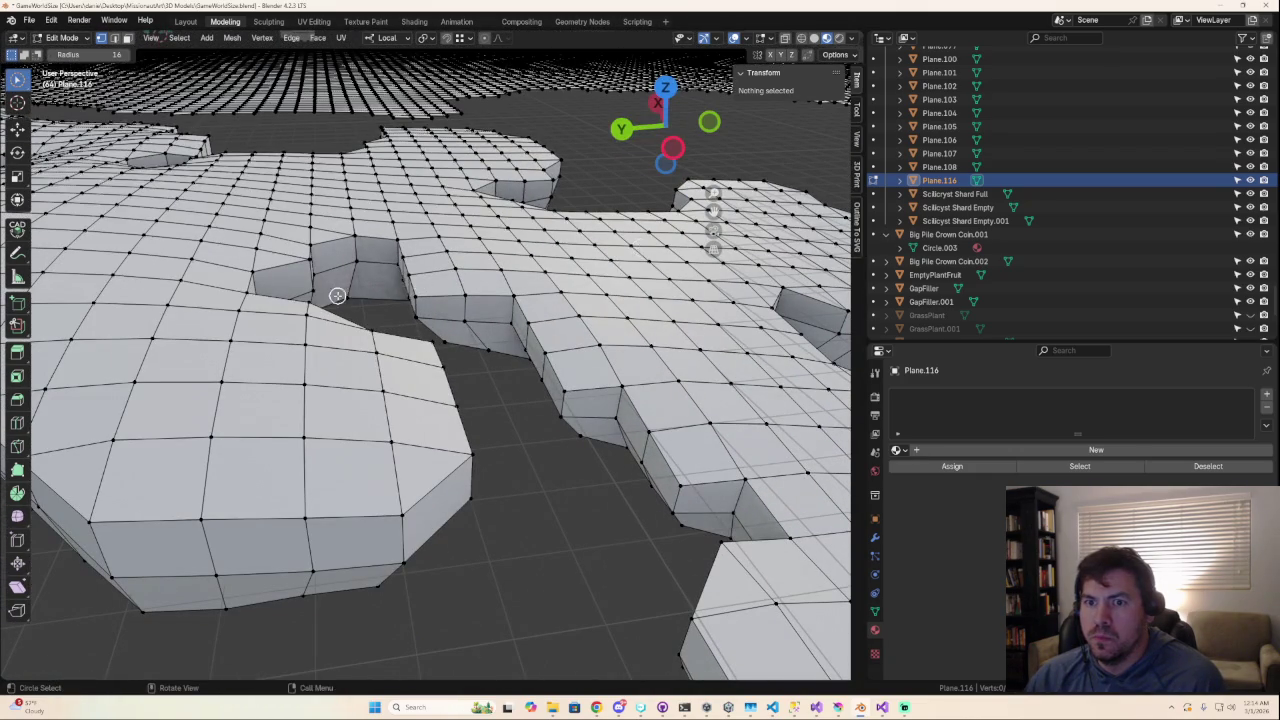
click(369, 295)
mouse_move(371, 294)
middle_down()
mouse_move(420, 297)
mouse_move(371, 309)
mouse_move(406, 343)
mouse_move(499, 366)
middle_up()
shift+click(380, 309)
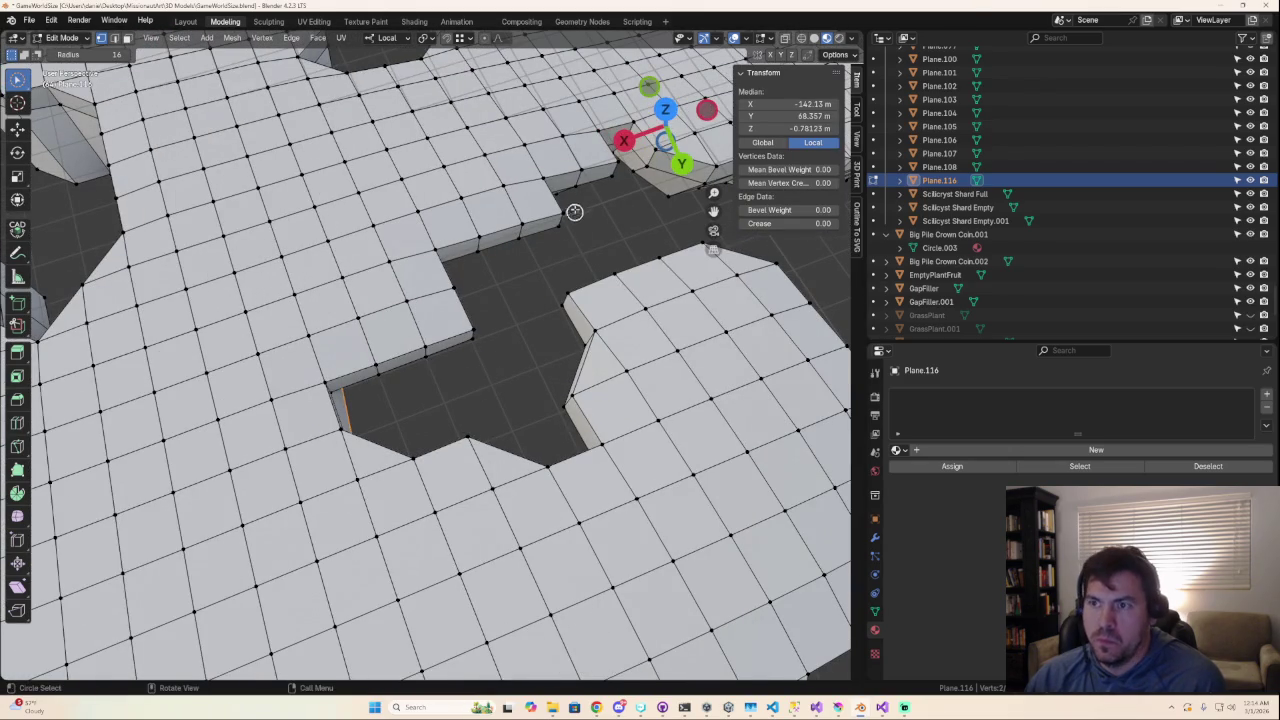
click(664, 110)
key(g)
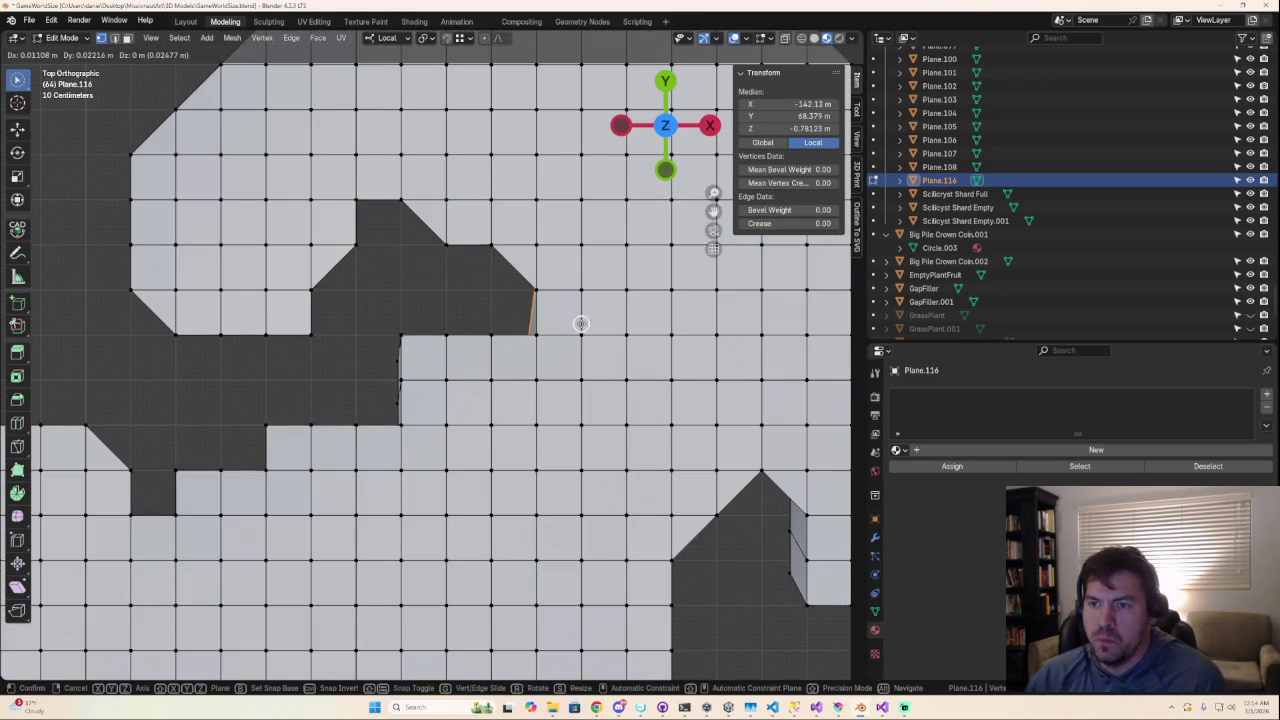
click(595, 319)
Step: Straighten the next edge along the notch the same way
middle_drag(580, 325, 520, 344)
click(427, 378)
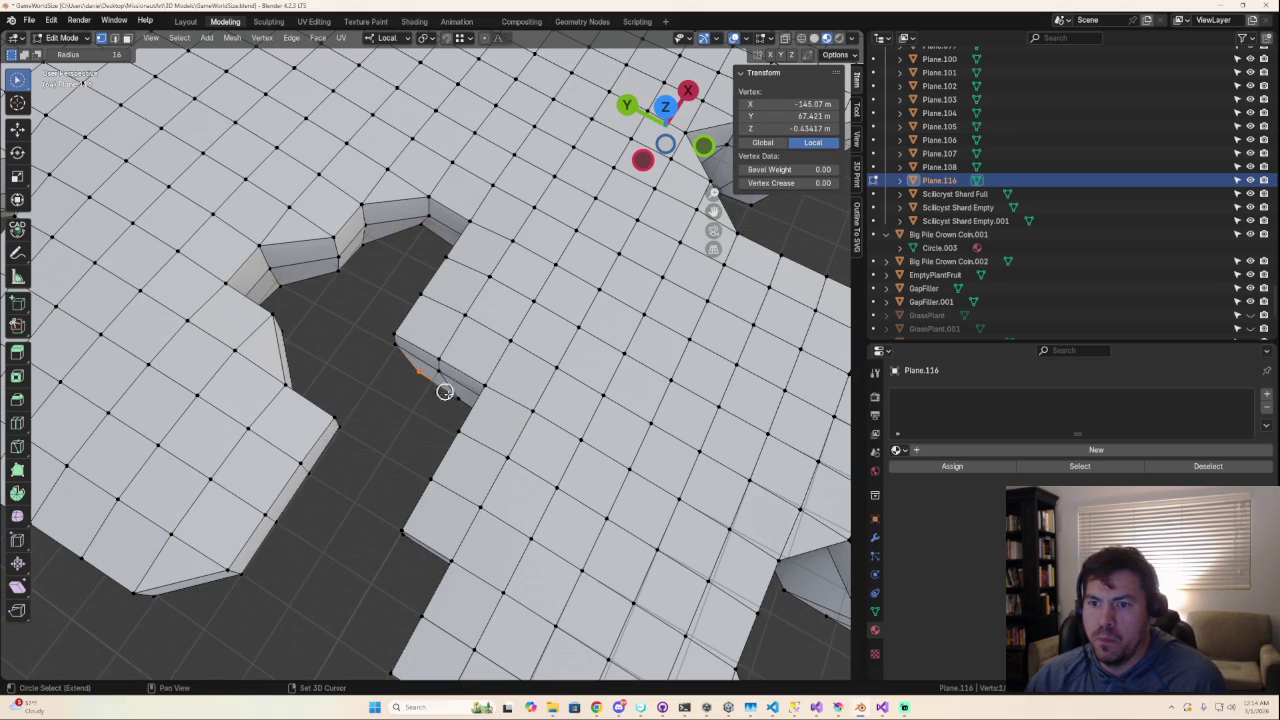
click(666, 109)
key(g)
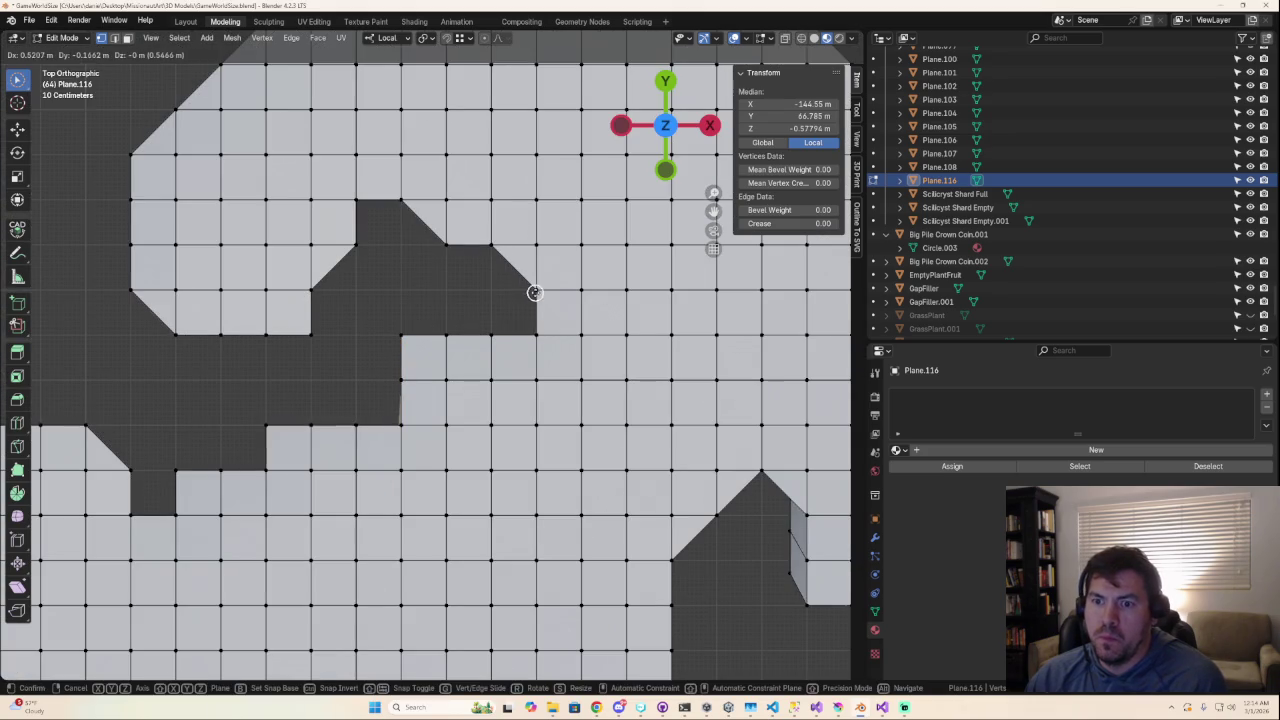
click(546, 289)
middle_drag(546, 289, 517, 310)
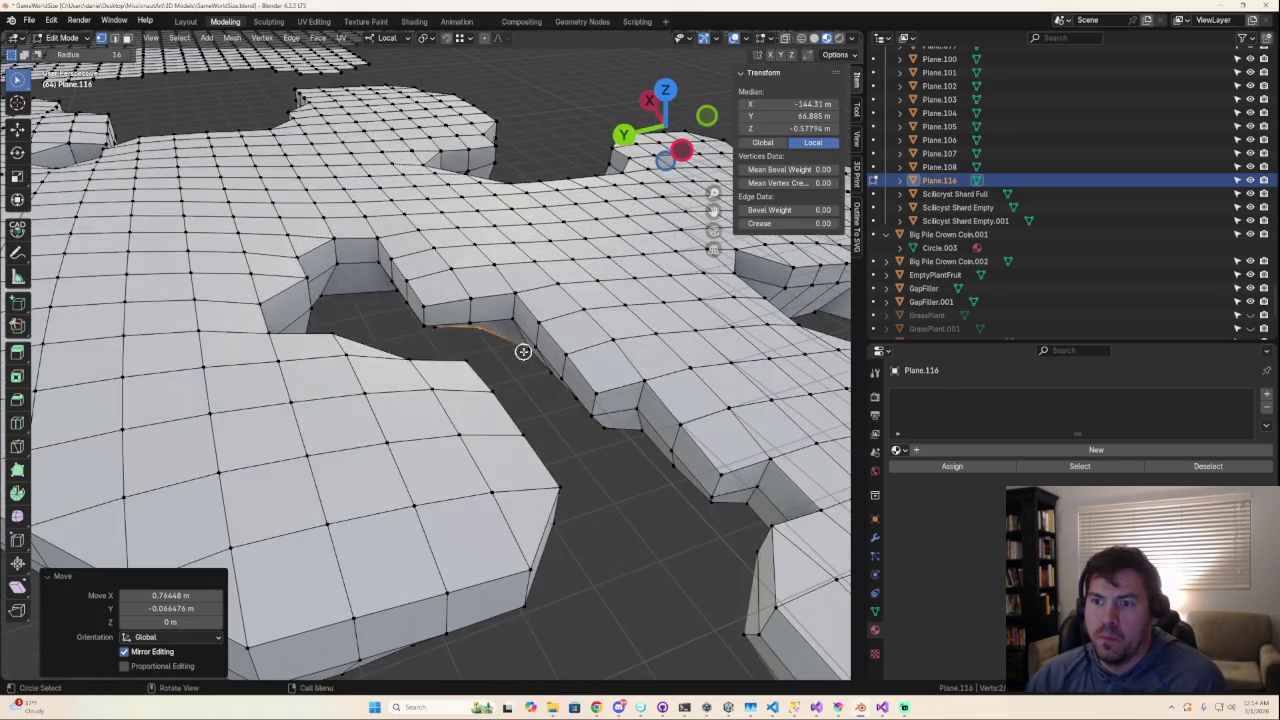
Step: Align a single notch-wall vertex with the wall and review the tidied walls
click(523, 350)
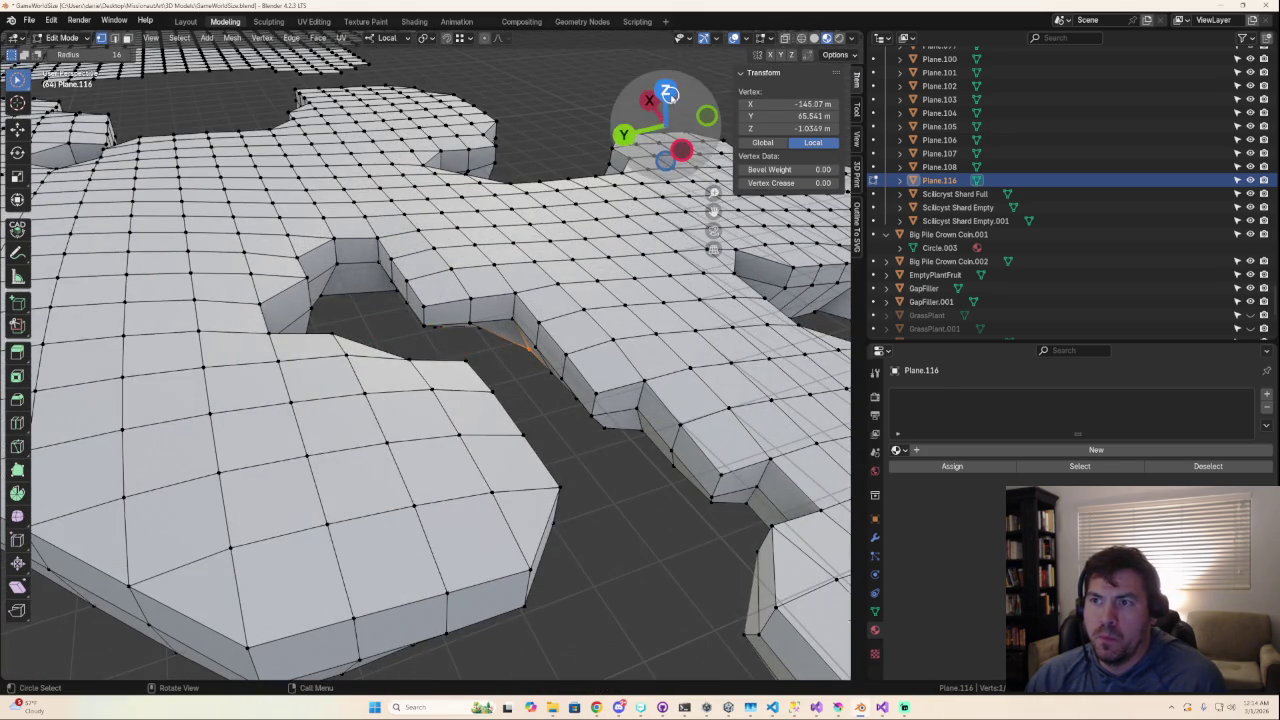
click(666, 94)
key(g)
click(420, 363)
click(351, 363)
mouse_move(351, 363)
middle_down()
mouse_move(445, 292)
mouse_move(331, 206)
middle_up()
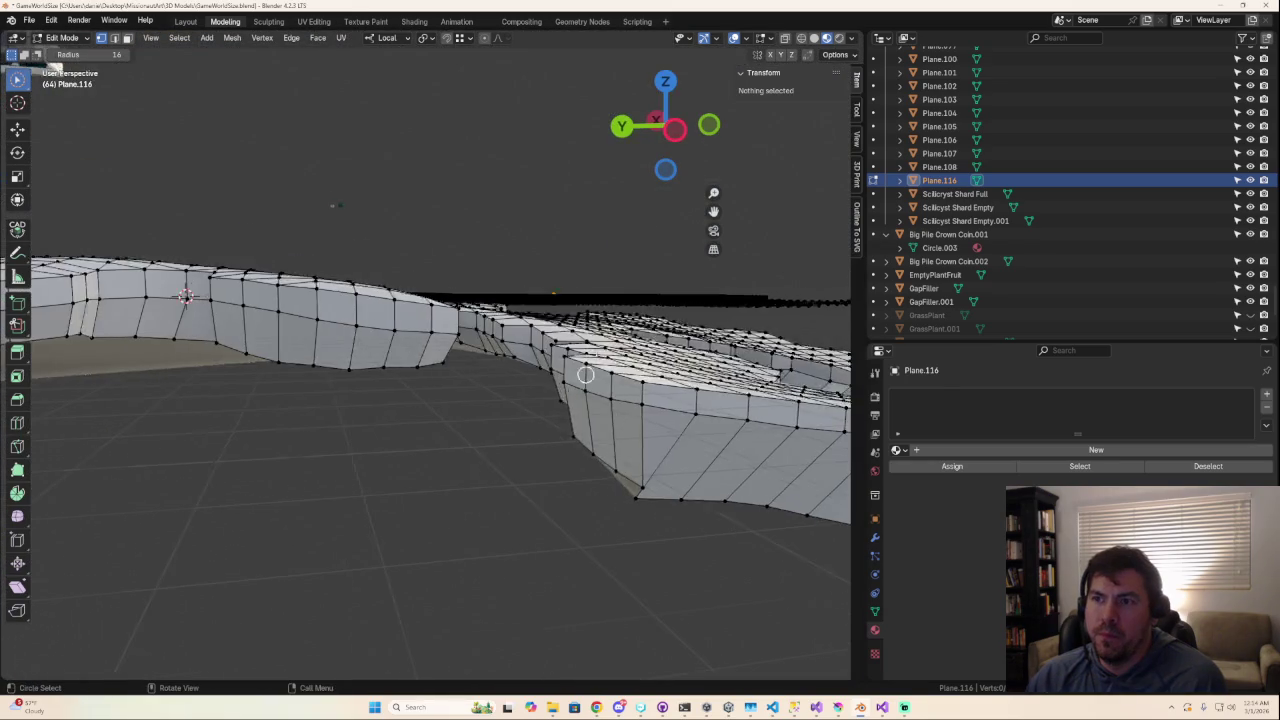
scroll(331, 206, up, 3)
click(669, 86)
scroll(451, 490, down, 5)
mouse_move(400, 502)
shift+middle_down()
mouse_move(564, 203)
mouse_move(168, 405)
shift+middle_up()
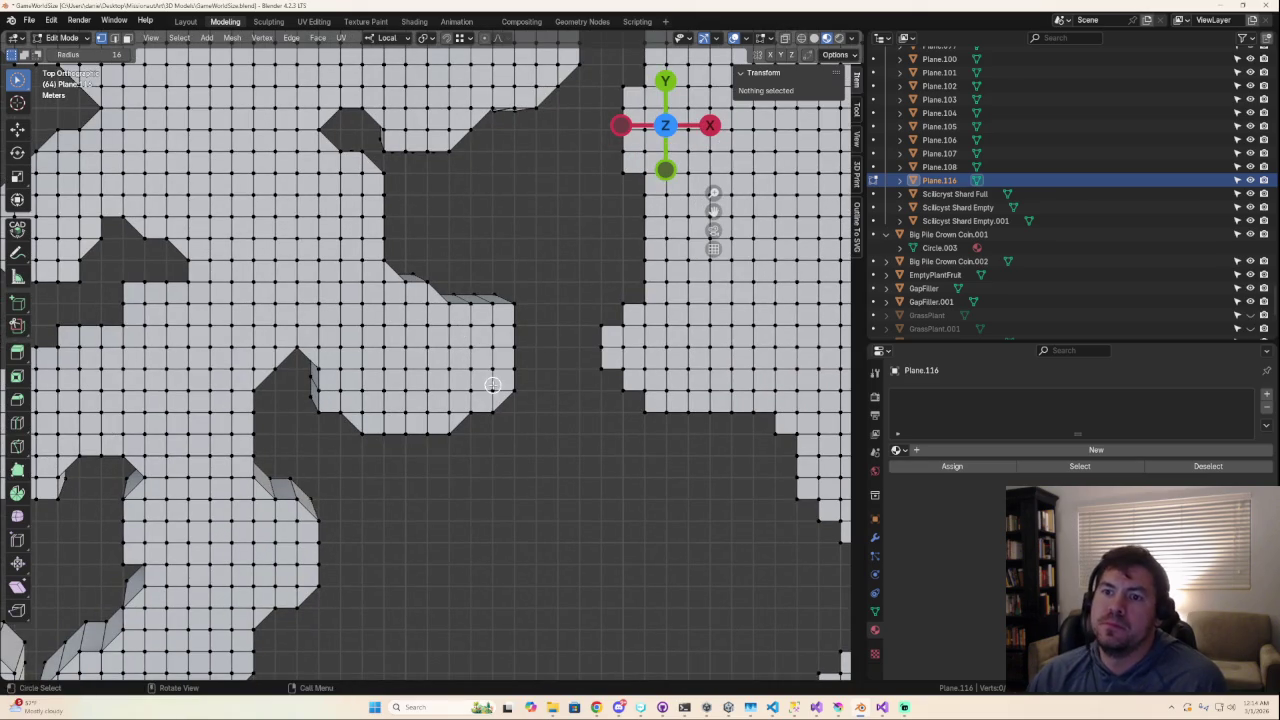
Step: Select the underside rim vertices around the notch and scale them inward to about 0.736
click(293, 380)
middle_drag(293, 380, 314, 330)
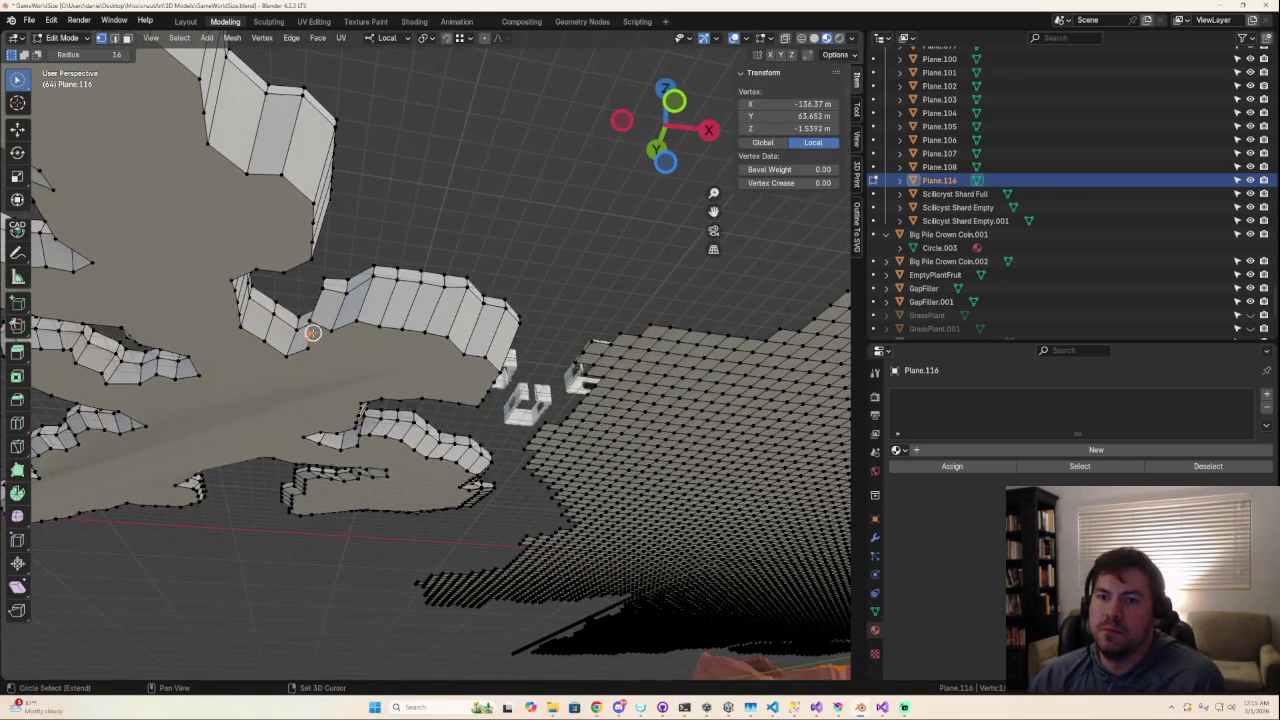
drag(314, 330, 385, 316)
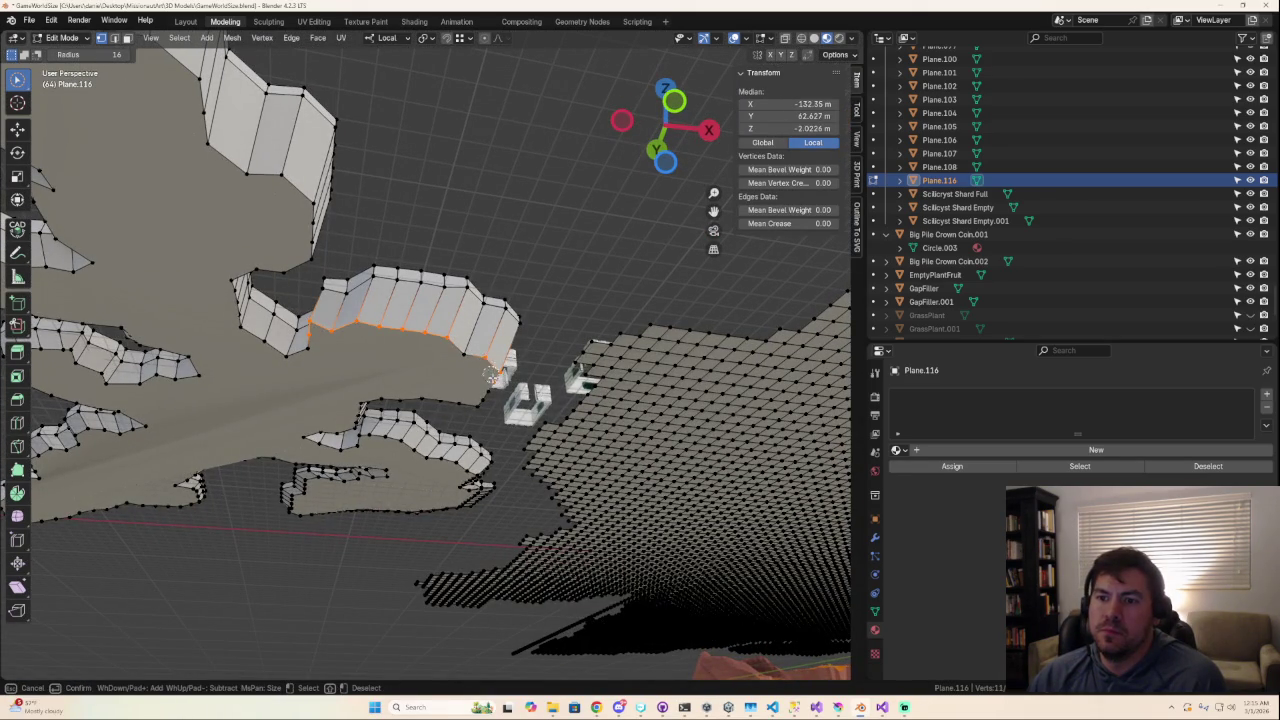
drag(481, 358, 474, 386)
middle_drag(474, 386, 473, 422)
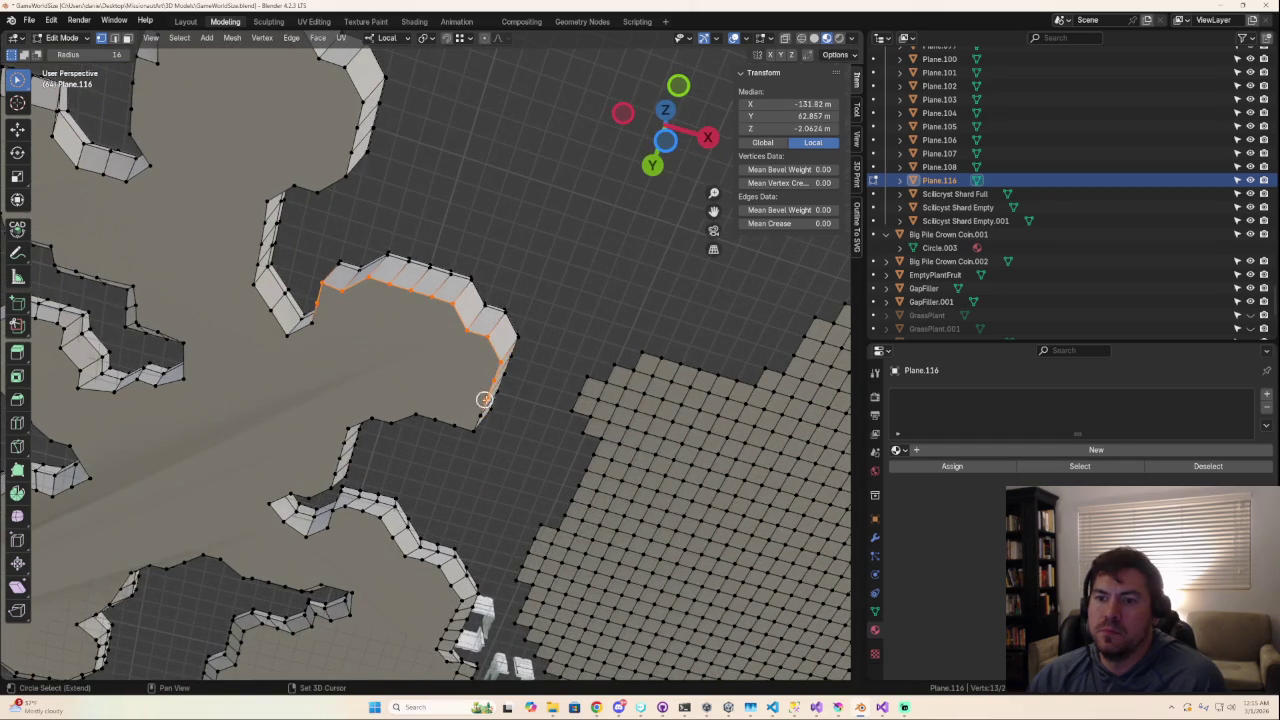
right_click(354, 422)
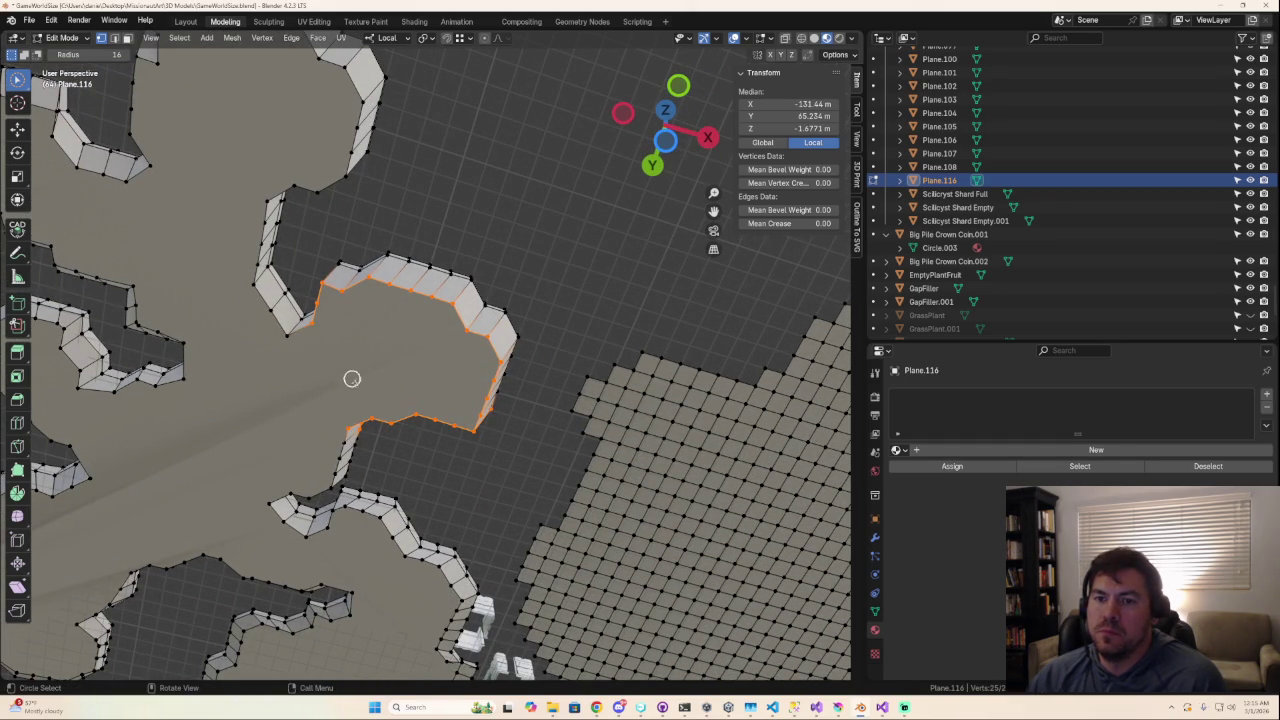
middle_drag(416, 398, 414, 497)
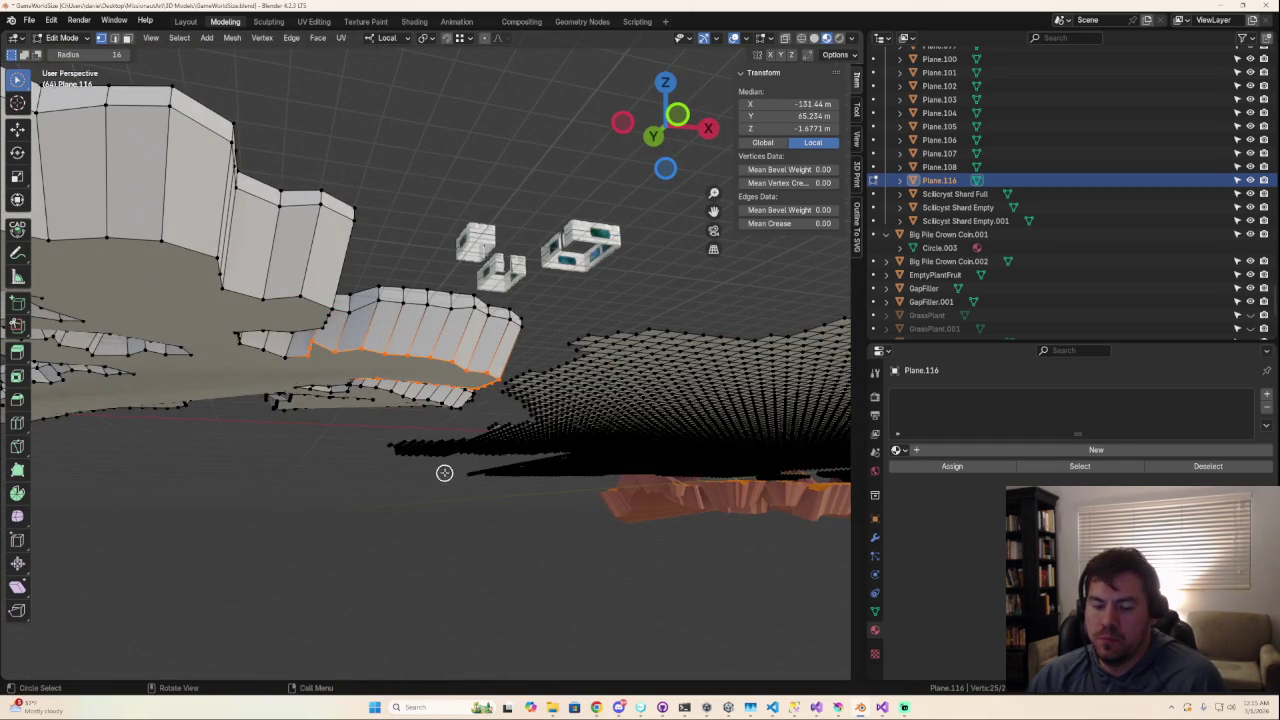
key(s)
click(445, 440)
mouse_move(446, 455)
middle_down()
mouse_move(391, 329)
mouse_move(354, 300)
middle_up()
mouse_move(429, 381)
middle_down()
mouse_move(457, 414)
mouse_move(378, 336)
mouse_move(423, 437)
mouse_move(417, 338)
mouse_move(451, 440)
middle_up()
Step: Move a stray underside vertex into place
click(454, 441)
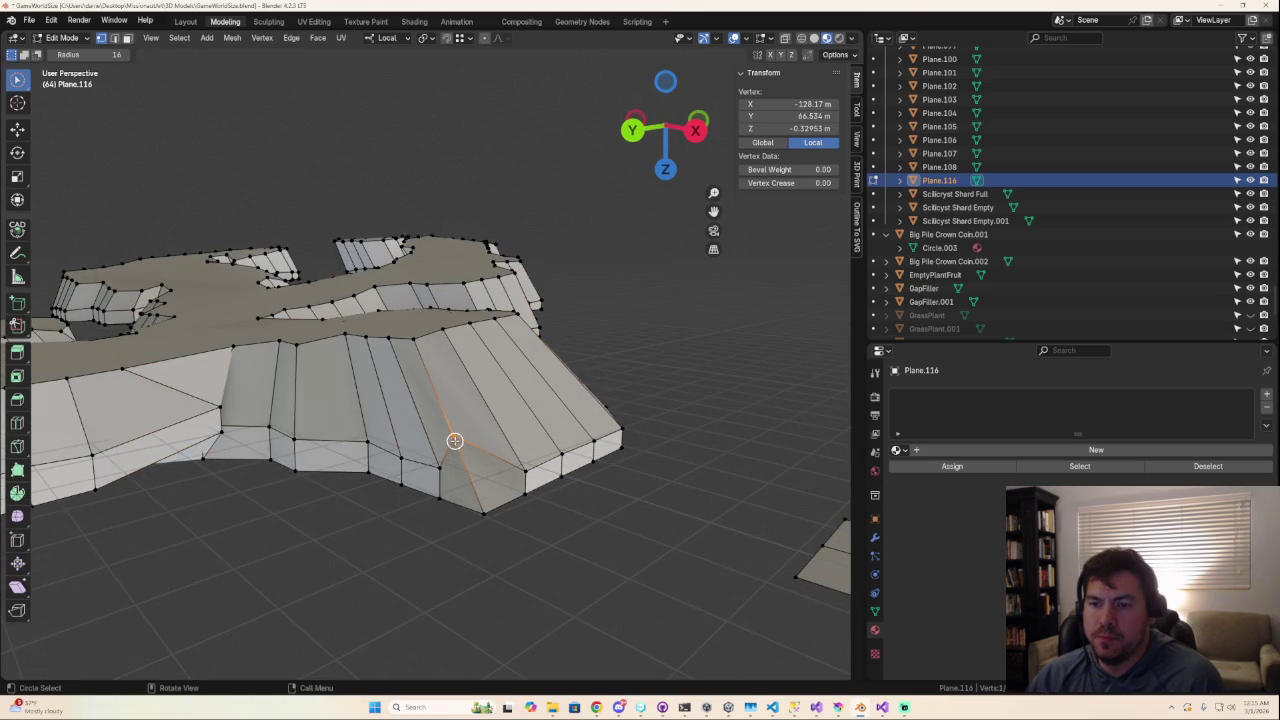
key(g)
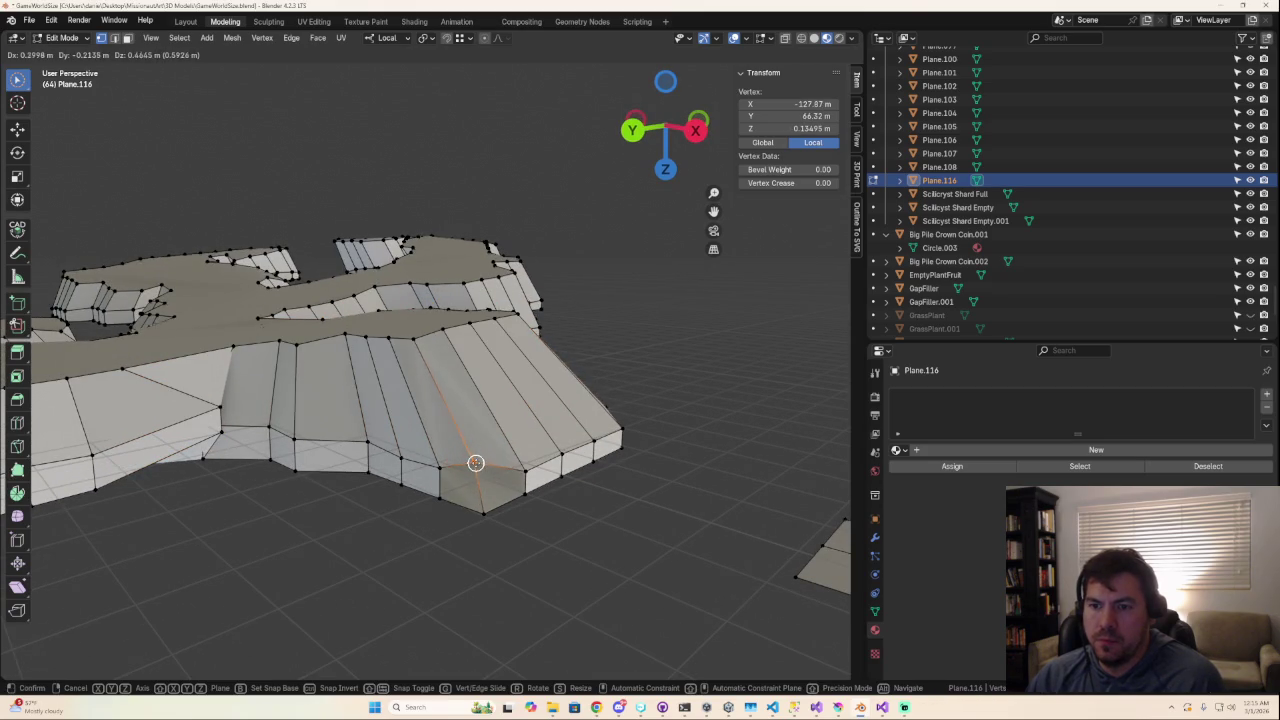
click(517, 554)
click(515, 575)
mouse_move(515, 575)
middle_down()
mouse_move(514, 597)
mouse_move(436, 635)
mouse_move(494, 623)
mouse_move(566, 583)
mouse_move(655, 481)
mouse_move(651, 420)
middle_up()
Step: Move the rim corner vertex 0.53161 m X and 0.42102 m Y to close the wall's sliver
click(526, 597)
key(g)
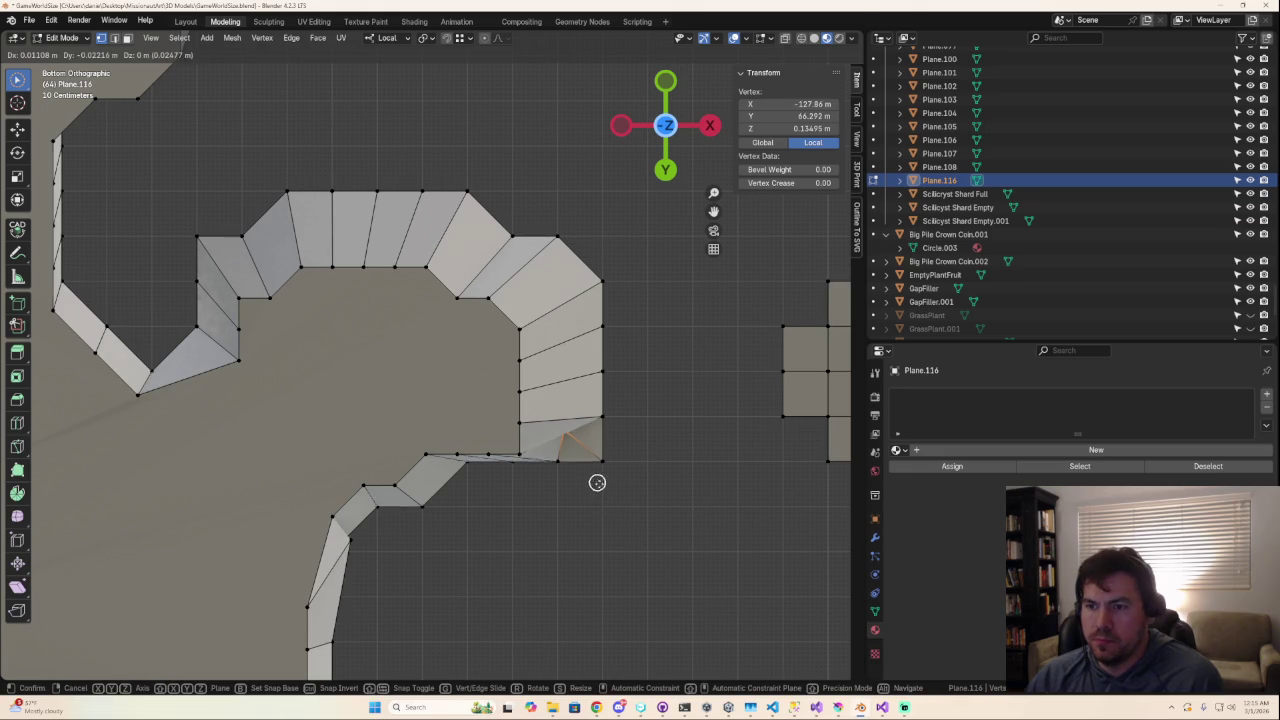
click(598, 514)
key(c)
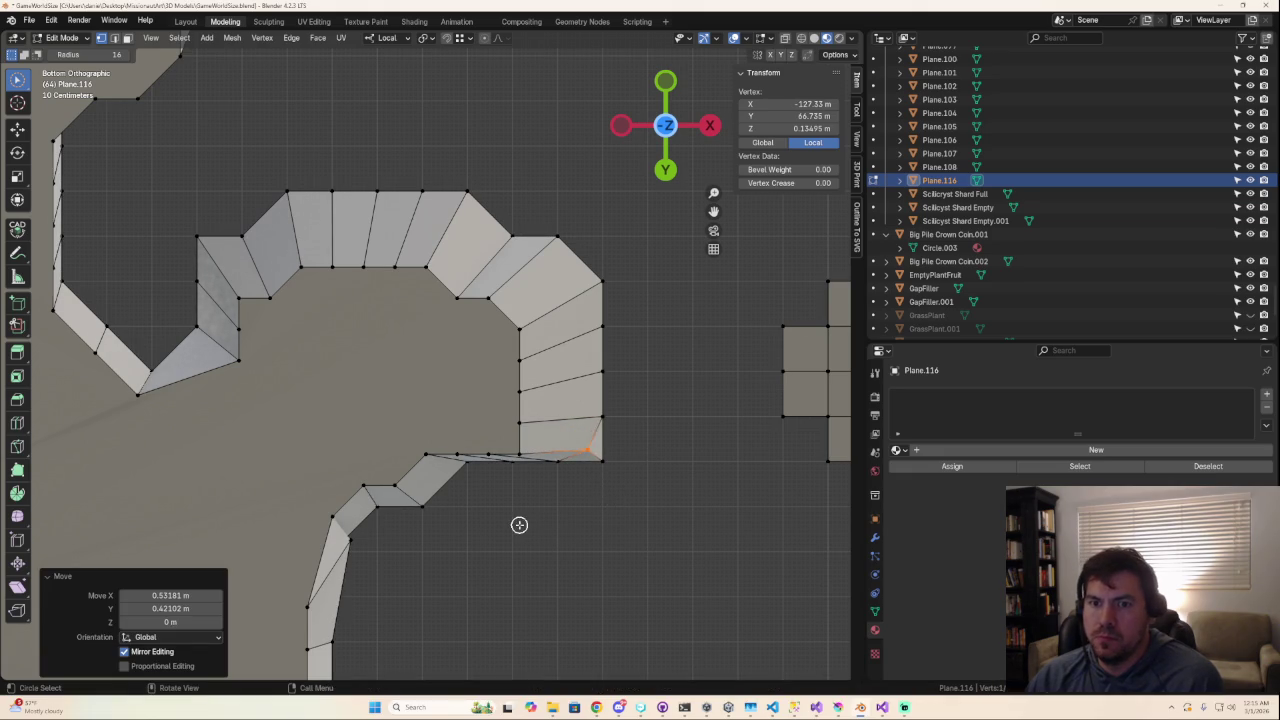
click(520, 555)
scroll(520, 560, down, 4)
middle_drag(520, 560, 457, 491)
scroll(486, 551, down, 2)
scroll(486, 551, down, 2)
scroll(625, 295, down, 2)
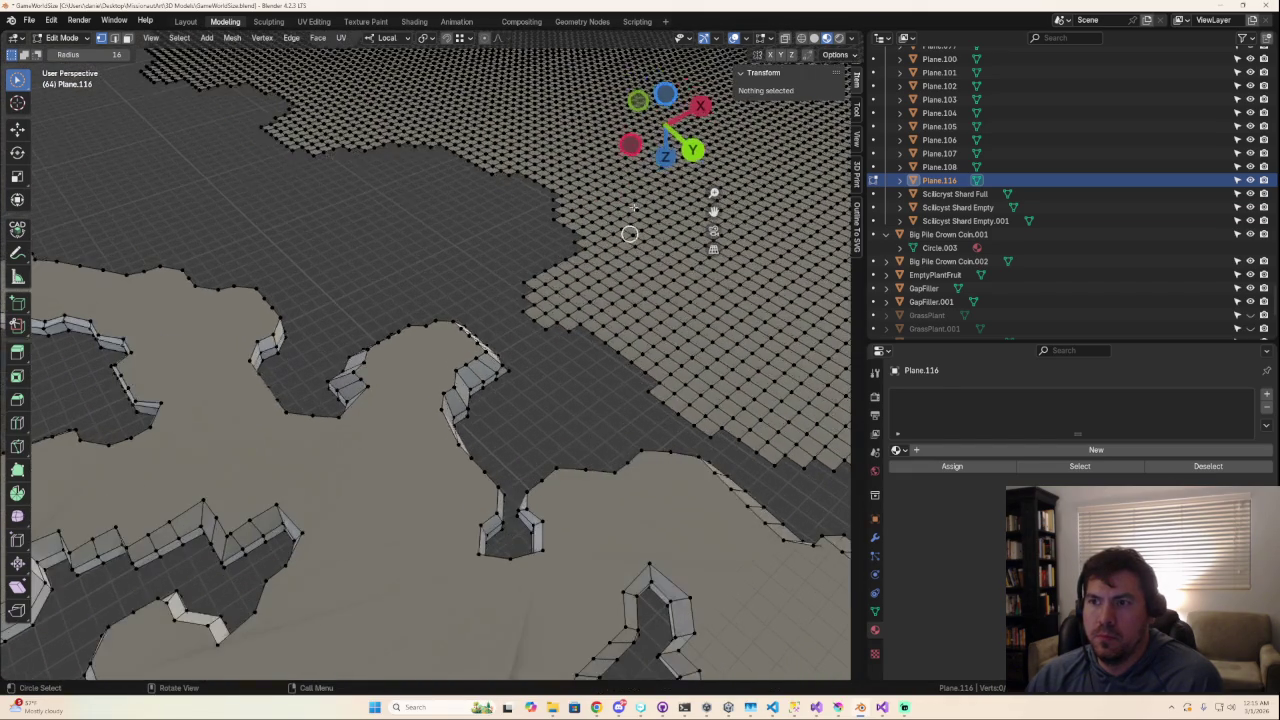
click(665, 95)
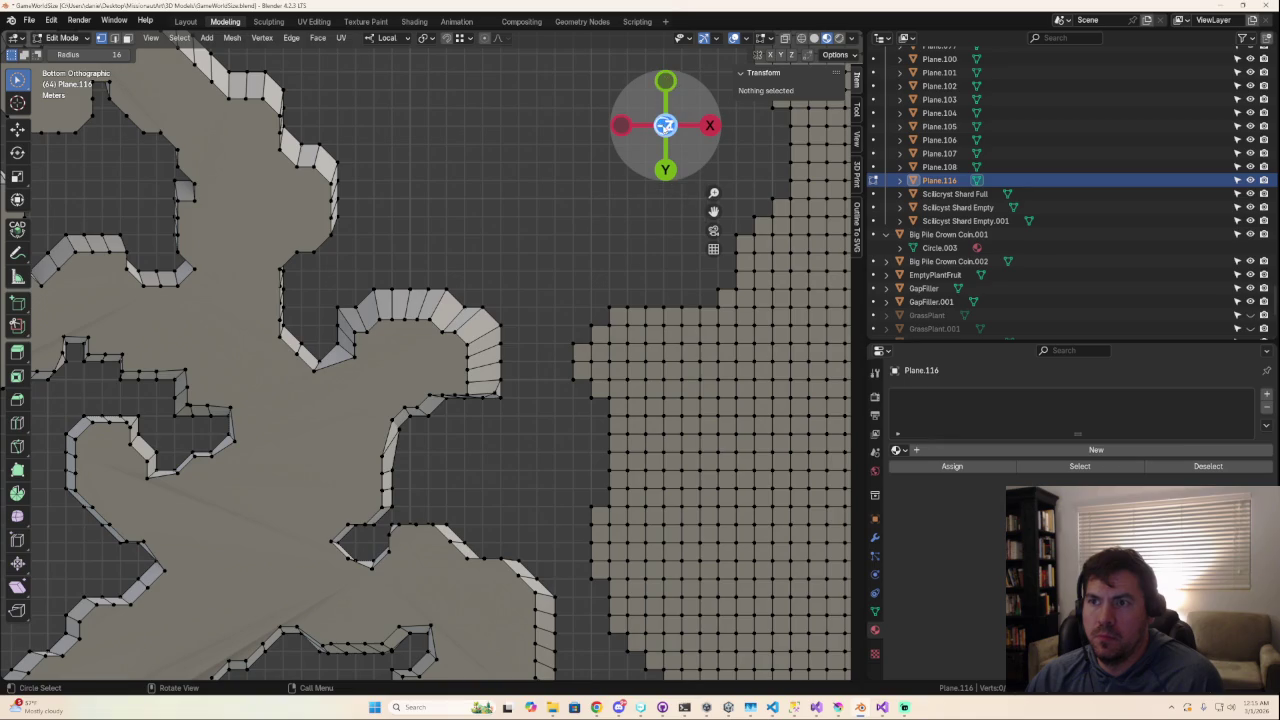
click(665, 125)
scroll(389, 457, up, 1)
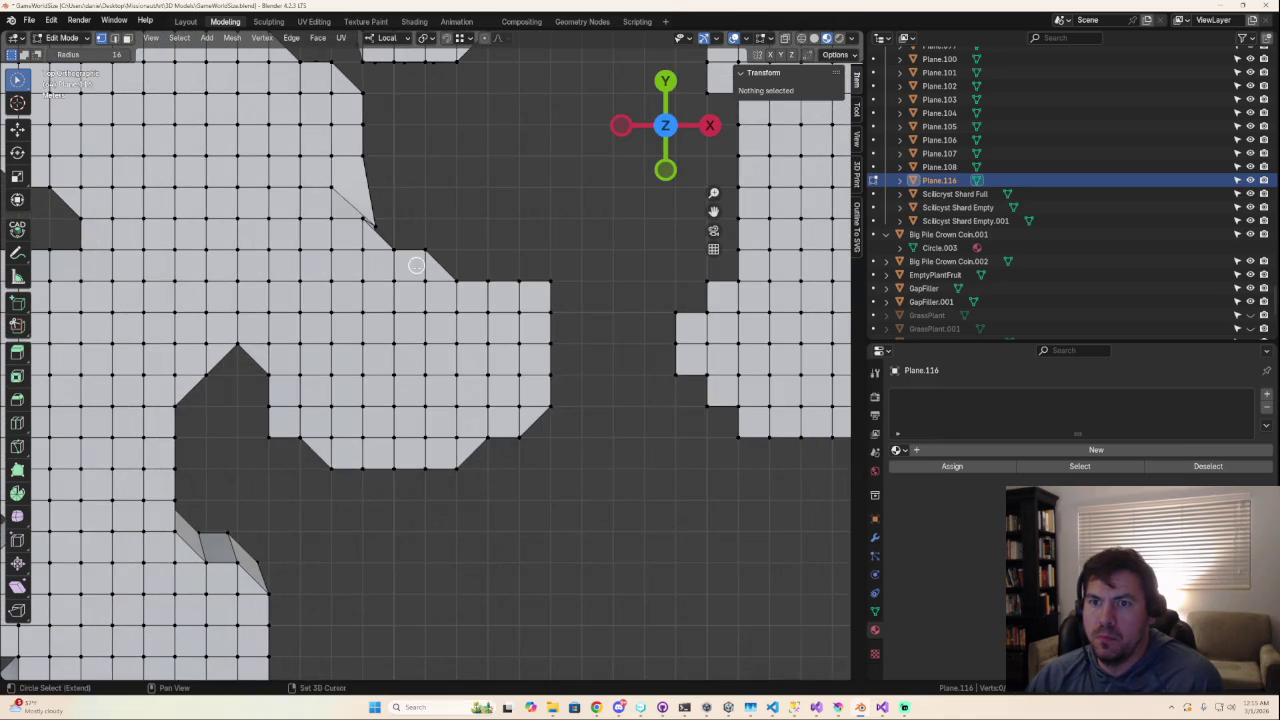
shift+middle_drag(416, 265, 382, 377)
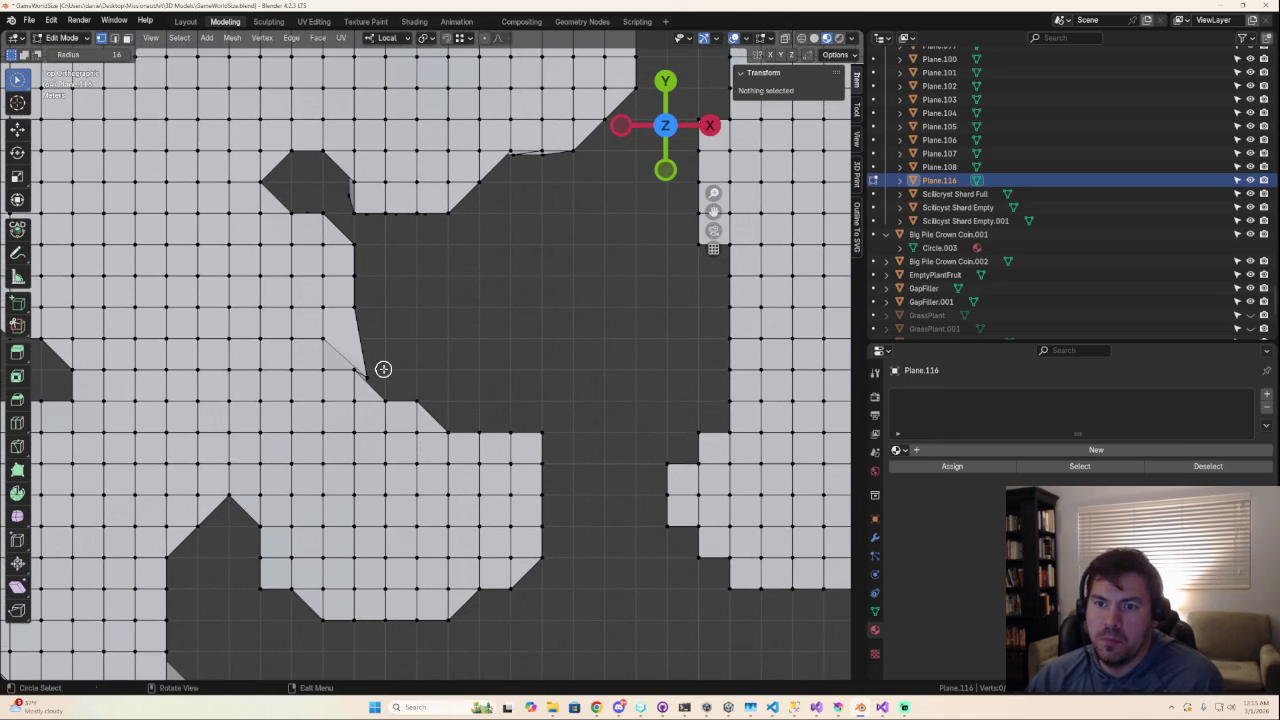
click(383, 369)
alt+click(399, 369)
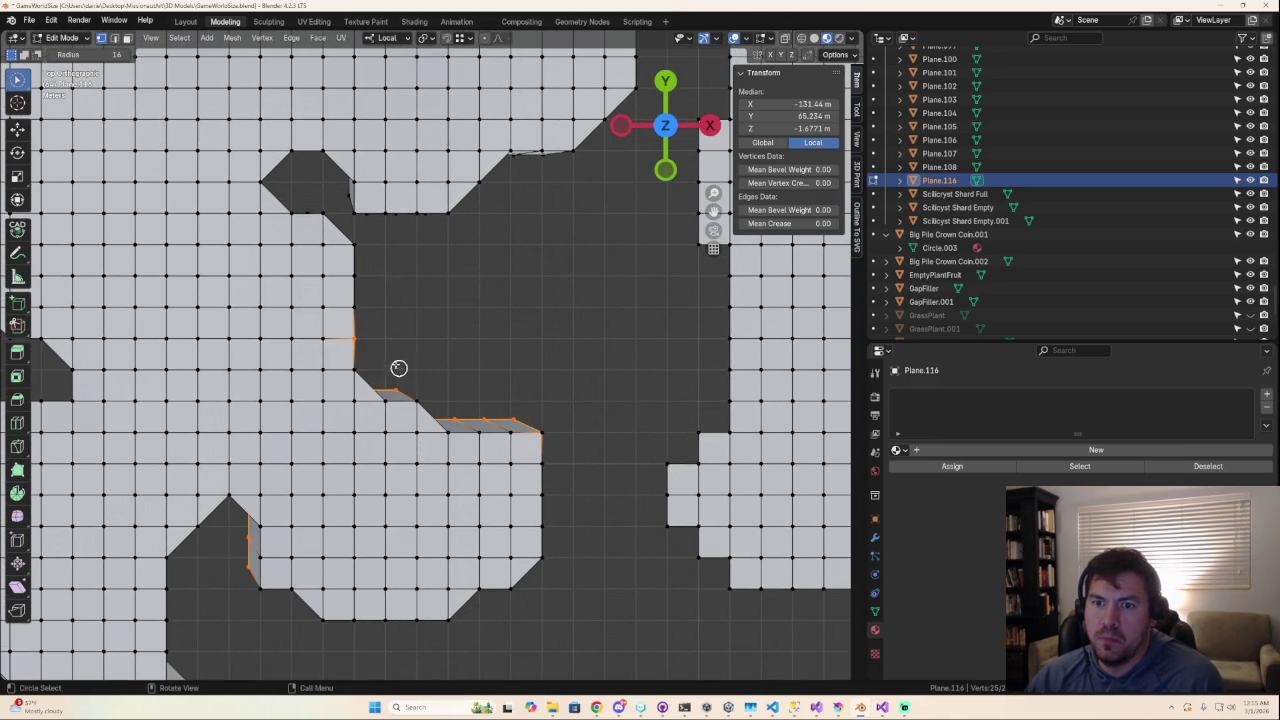
mouse_move(354, 333)
middle_down()
mouse_move(400, 346)
mouse_move(426, 276)
mouse_move(660, 175)
middle_up()
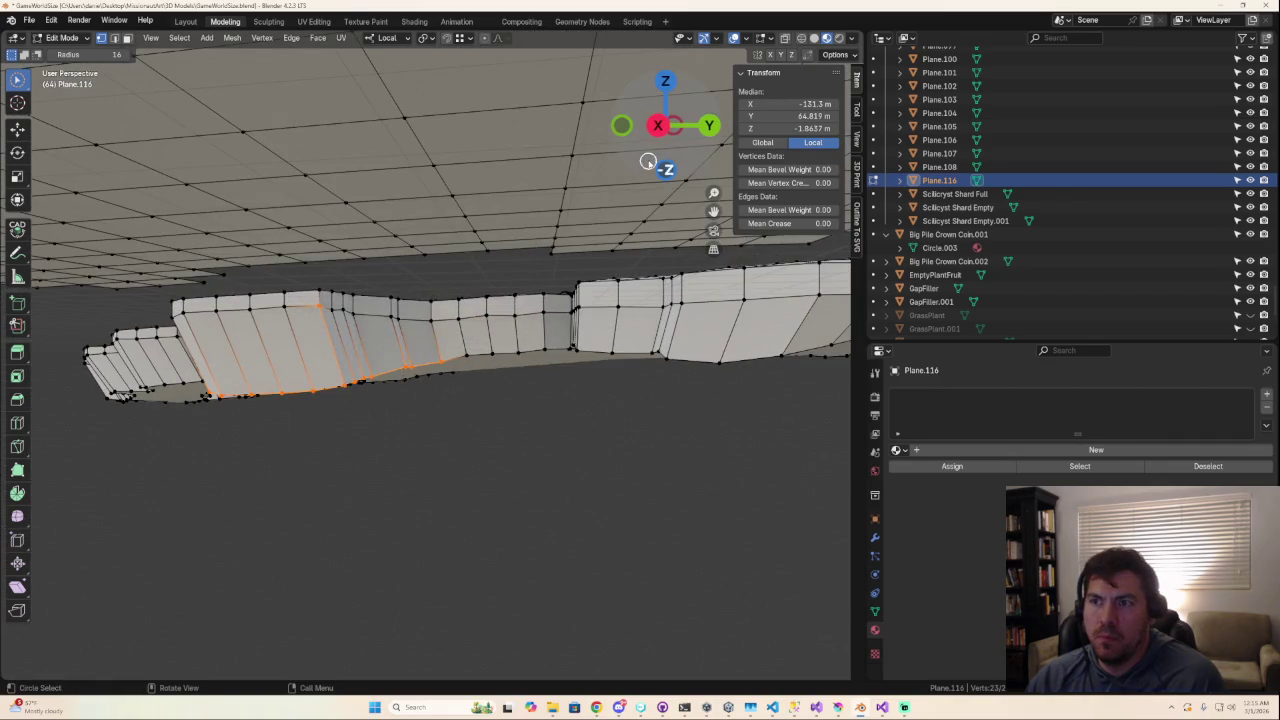
click(661, 172)
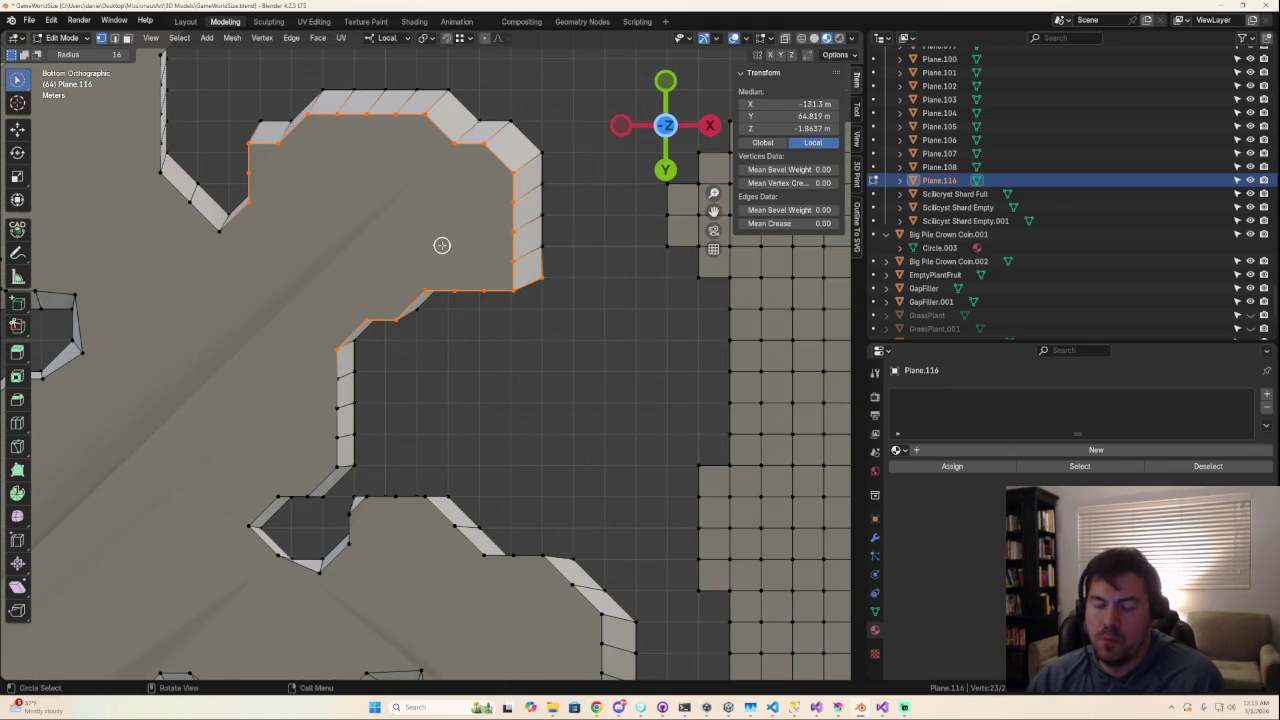
key(g)
key(s)
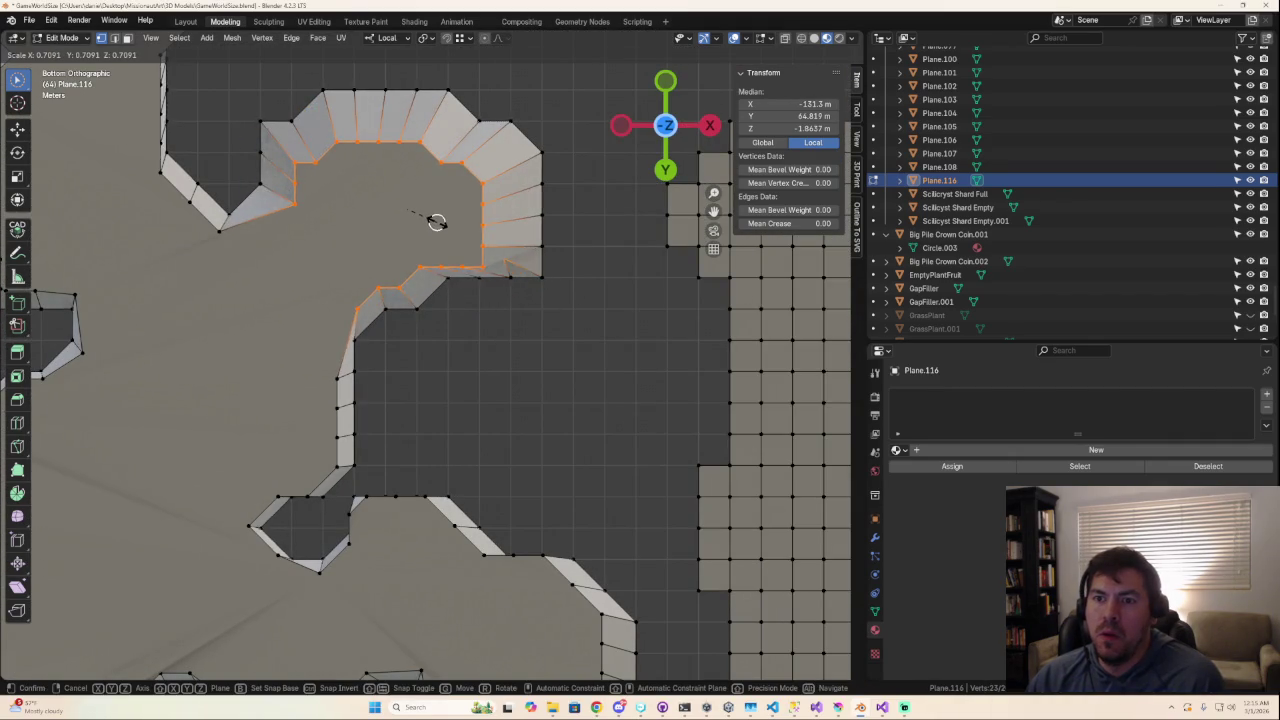
click(442, 221)
click(490, 346)
middle_drag(490, 346, 518, 633)
click(664, 121)
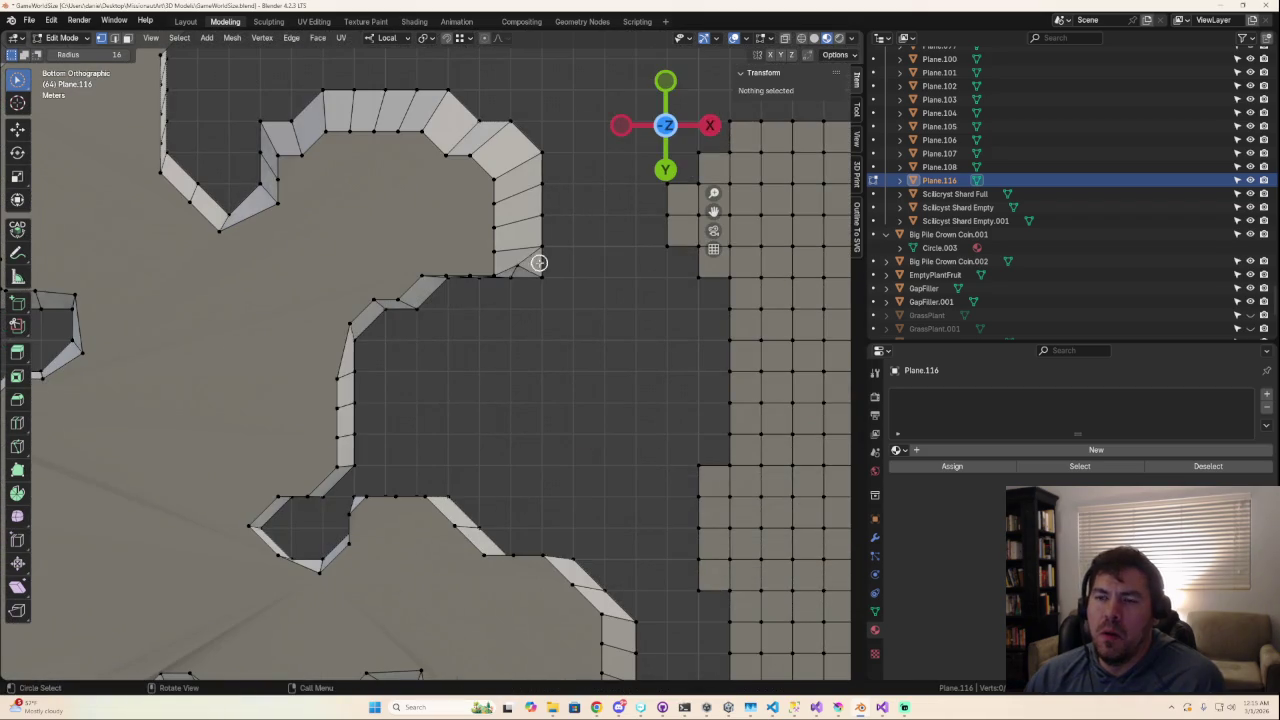
click(664, 125)
scroll(465, 384, down, 3)
scroll(447, 332, up, 1)
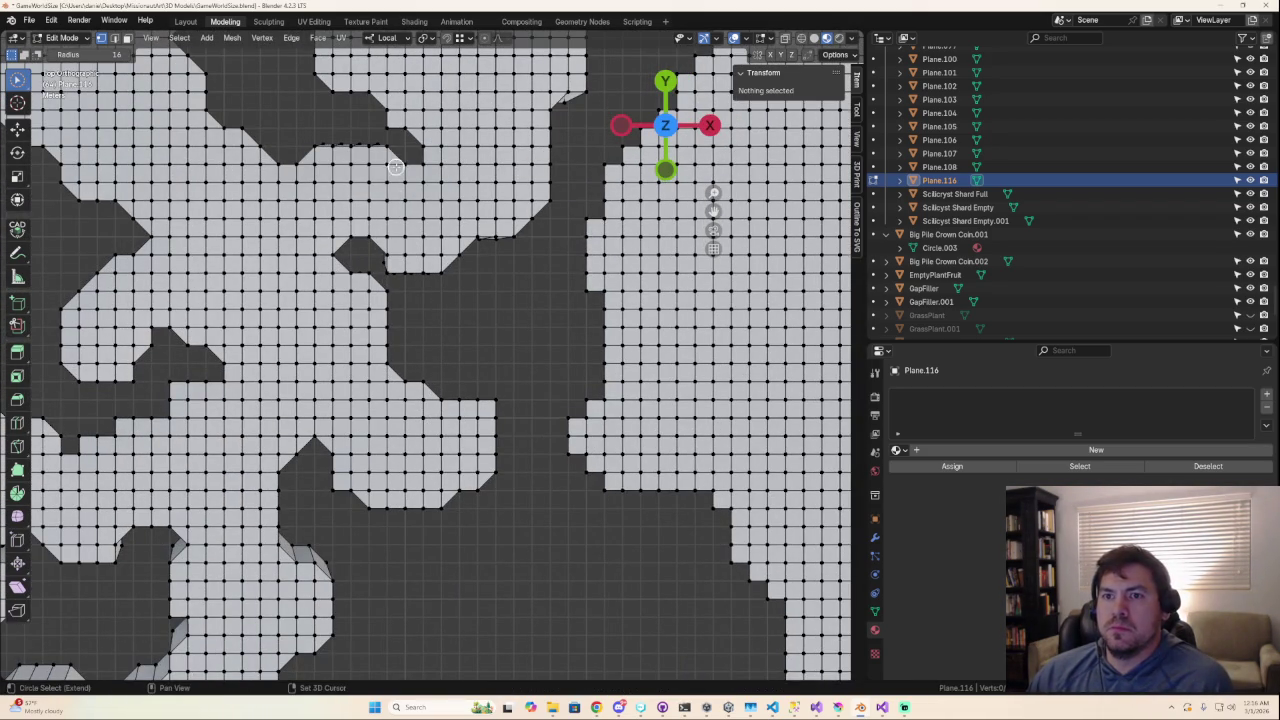
Step: Select the notch boundary edges and view the island from below
scroll(396, 168, up, 2)
scroll(390, 240, up, 1)
scroll(383, 296, up, 1)
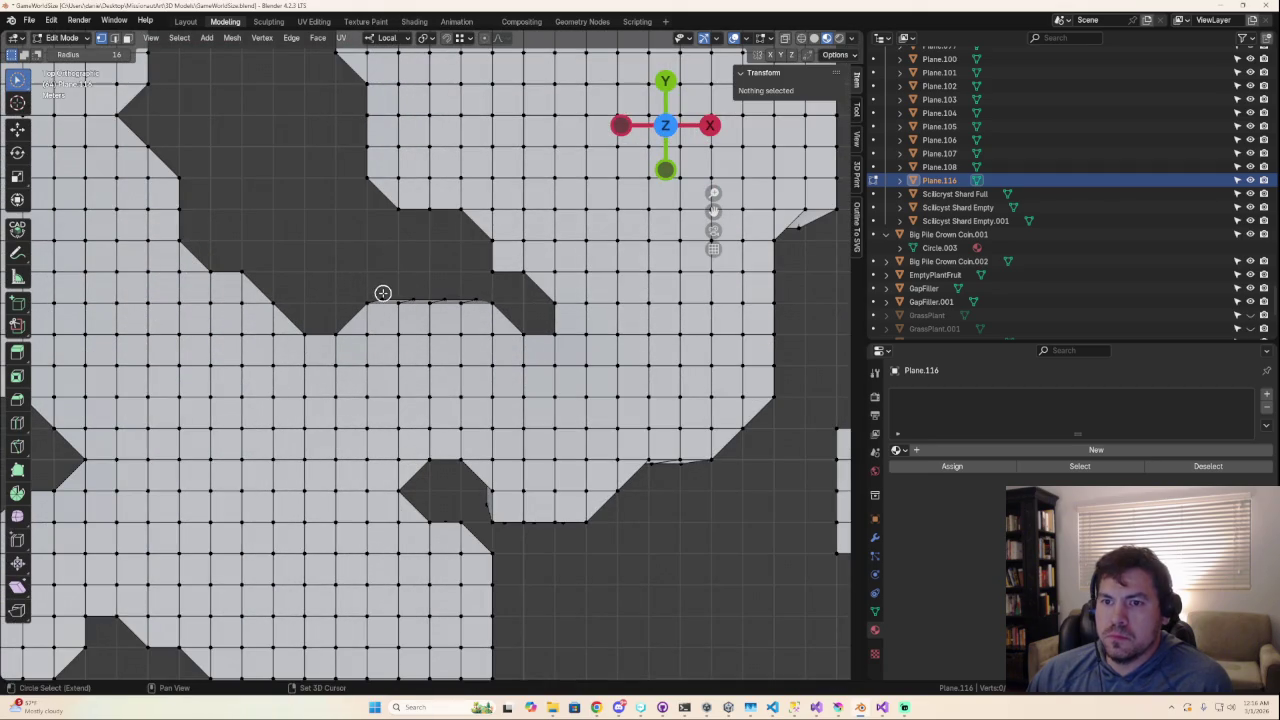
drag(383, 293, 470, 295)
mouse_move(470, 295)
shift+middle_down()
mouse_move(337, 494)
mouse_move(386, 375)
shift+middle_up()
mouse_move(265, 400)
middle_down()
mouse_move(257, 294)
mouse_move(323, 283)
mouse_move(323, 271)
middle_up()
click(663, 148)
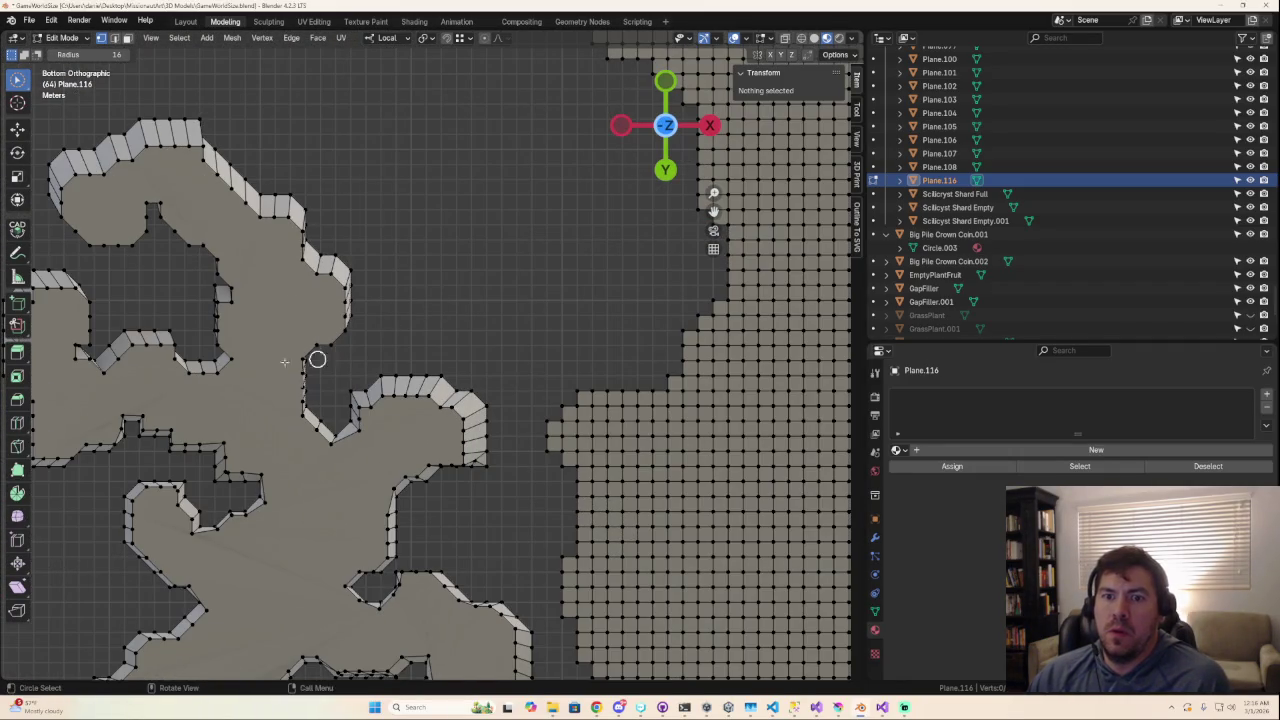
Step: Circle-select the rim vertices along one lobe's underside
drag(230, 354, 222, 302)
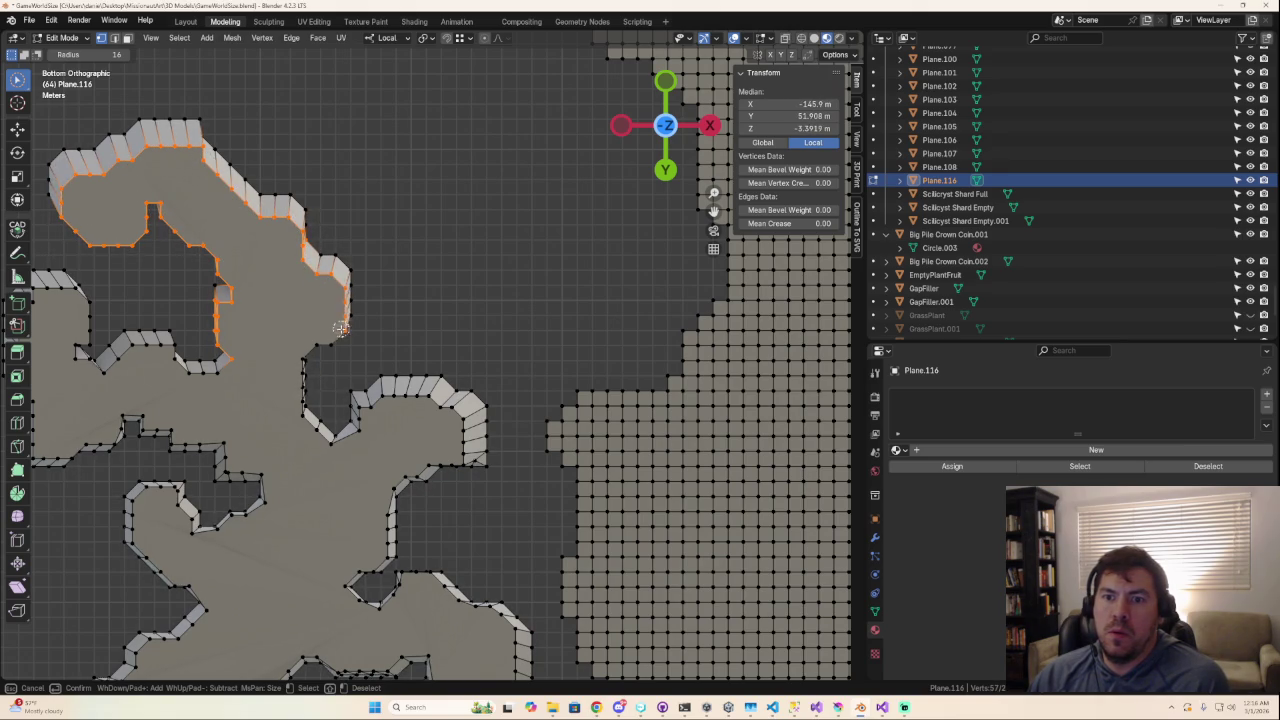
mouse_move(308, 366)
middle_down()
mouse_move(306, 605)
mouse_move(423, 337)
middle_up()
key(c)
middle_drag(320, 282, 276, 373)
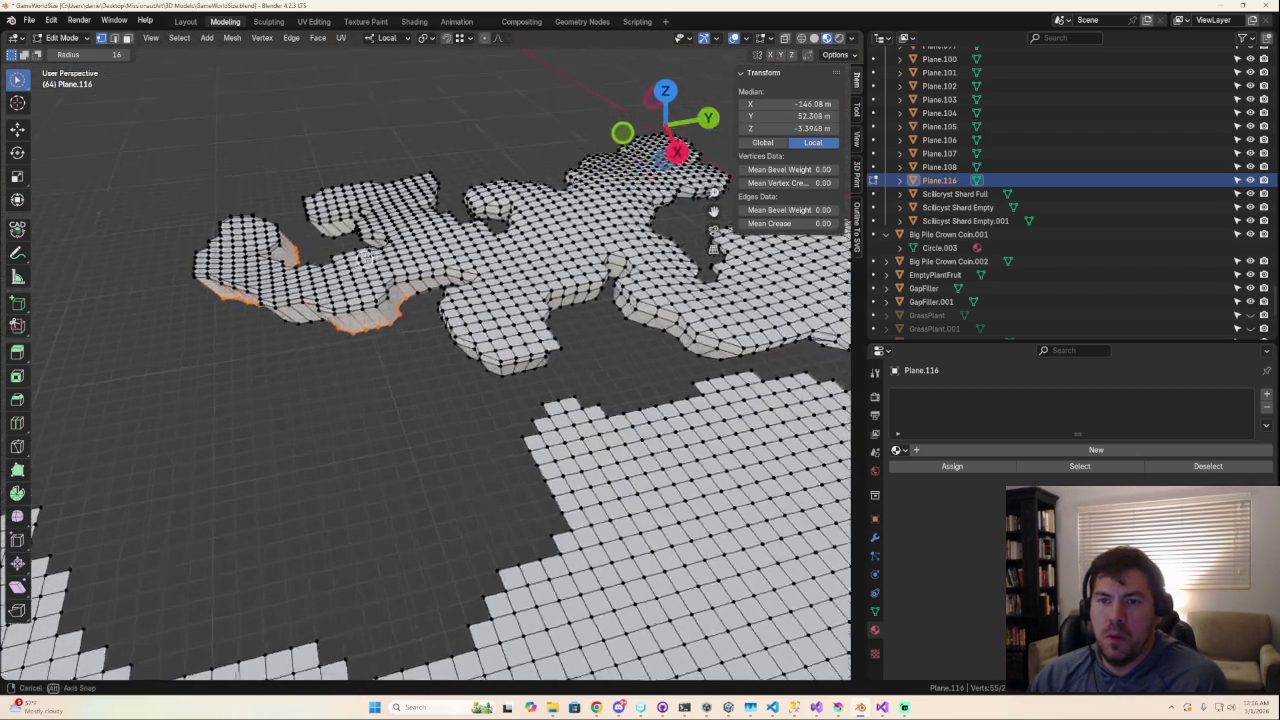
key(Escape)
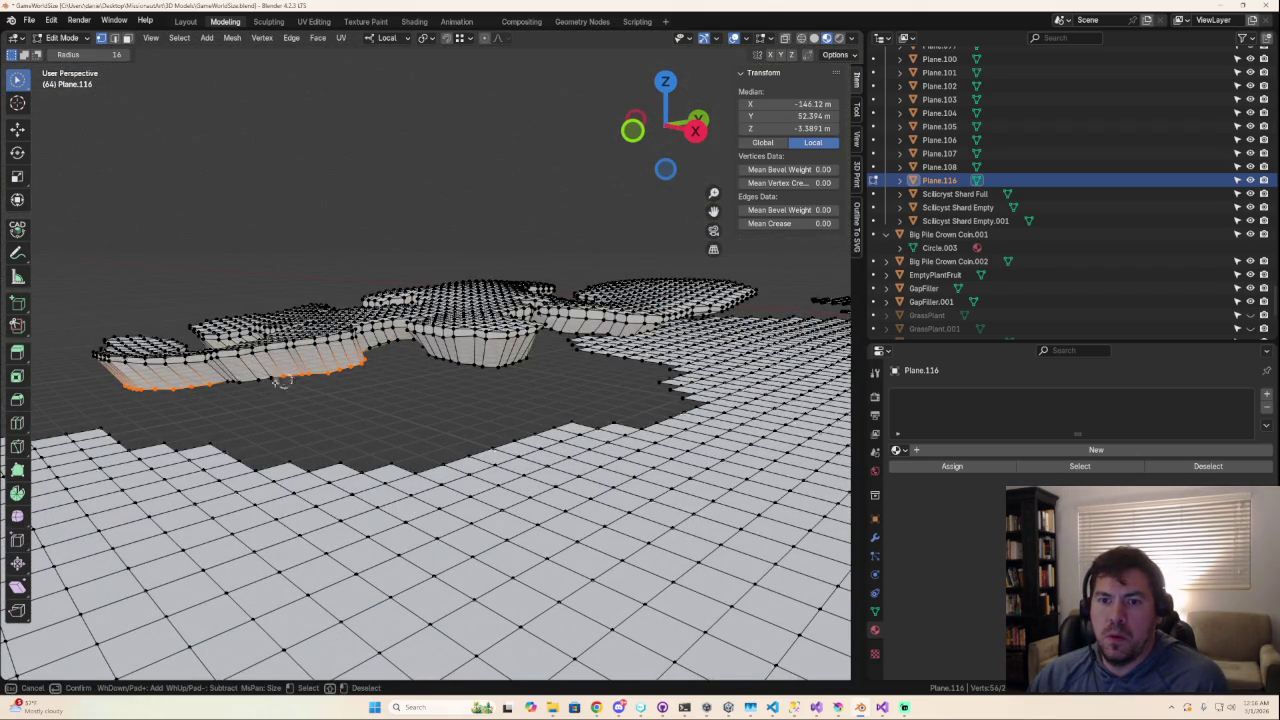
scroll(232, 415, down, 3)
mouse_move(232, 415)
middle_down()
mouse_move(391, 389)
mouse_move(420, 420)
mouse_move(628, 392)
mouse_move(478, 397)
mouse_move(476, 285)
middle_up()
key(c)
click(665, 100)
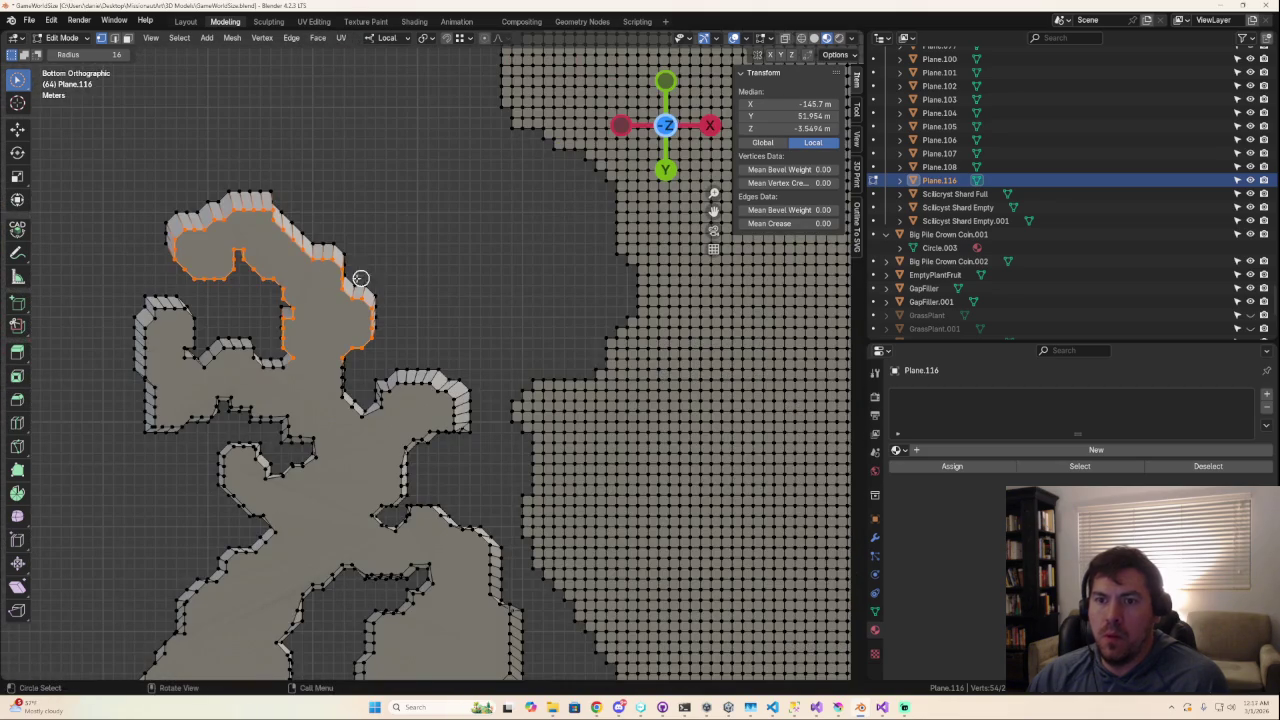
middle_drag(311, 271, 350, 240)
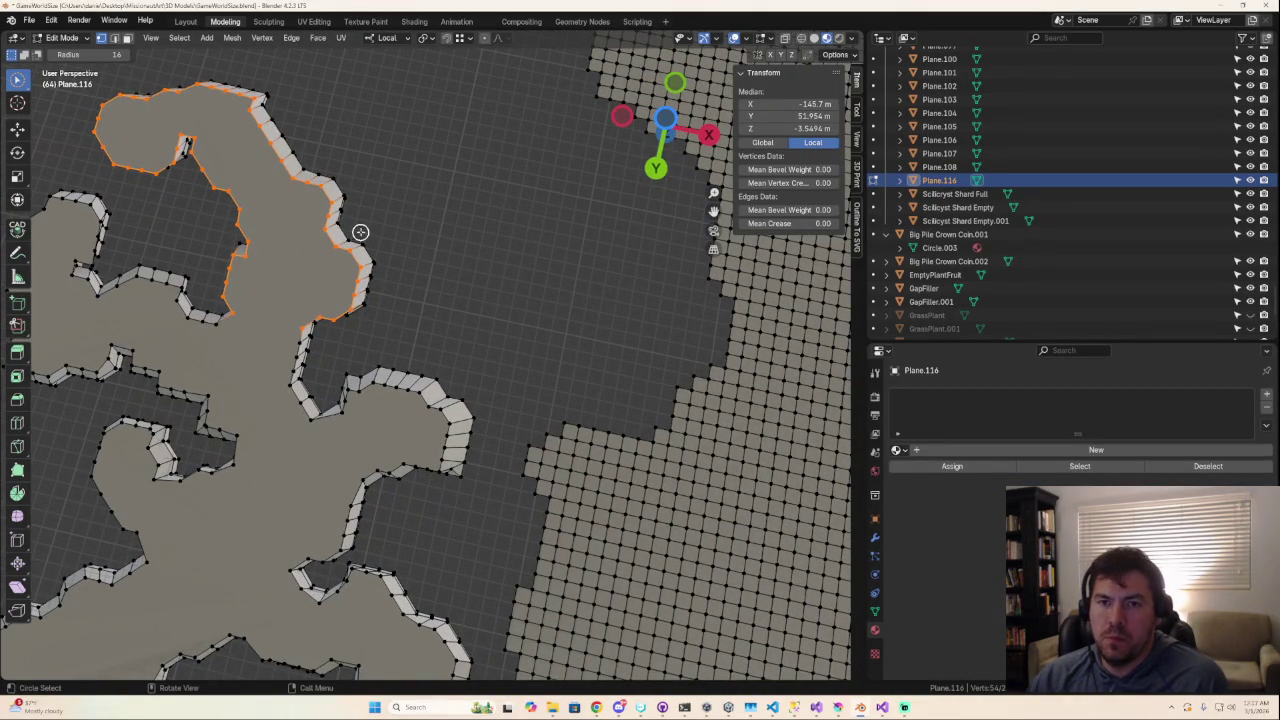
Step: Scale the lobe's rim to 0.908 and shift it 0.24466 m X, -1.1579 m Y
key(s)
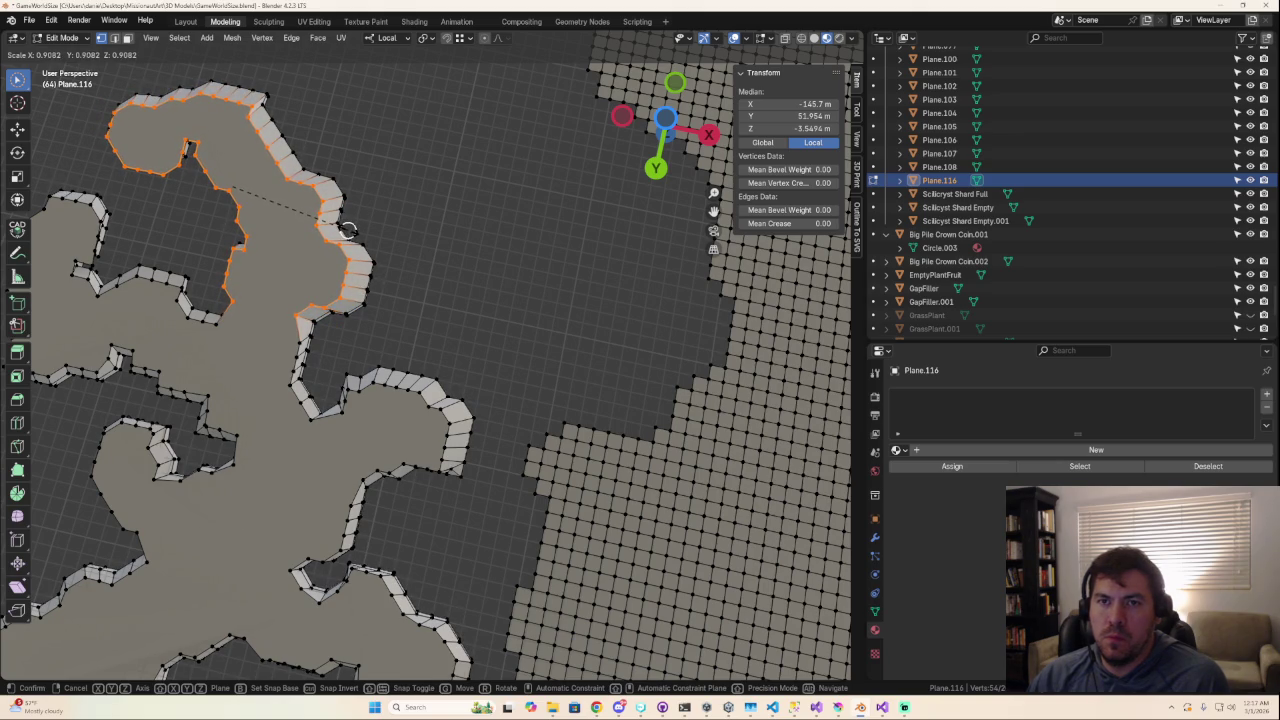
click(347, 229)
middle_drag(328, 208, 132, 182)
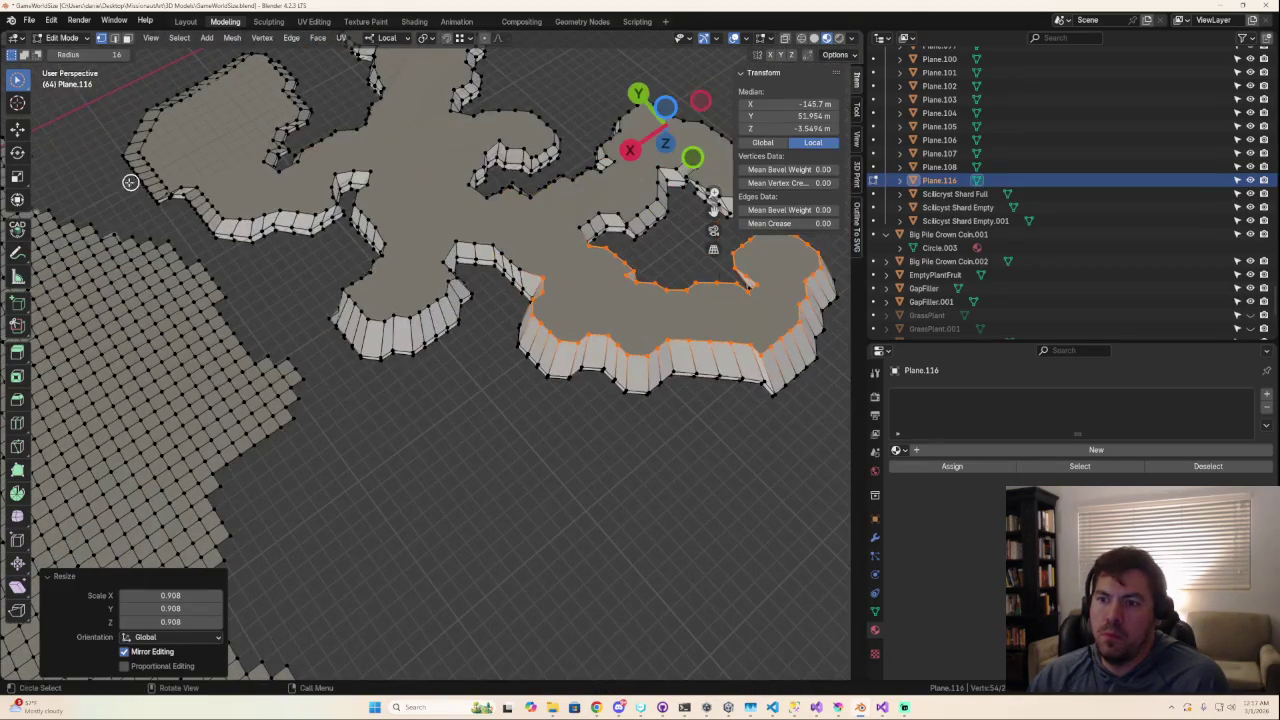
click(665, 105)
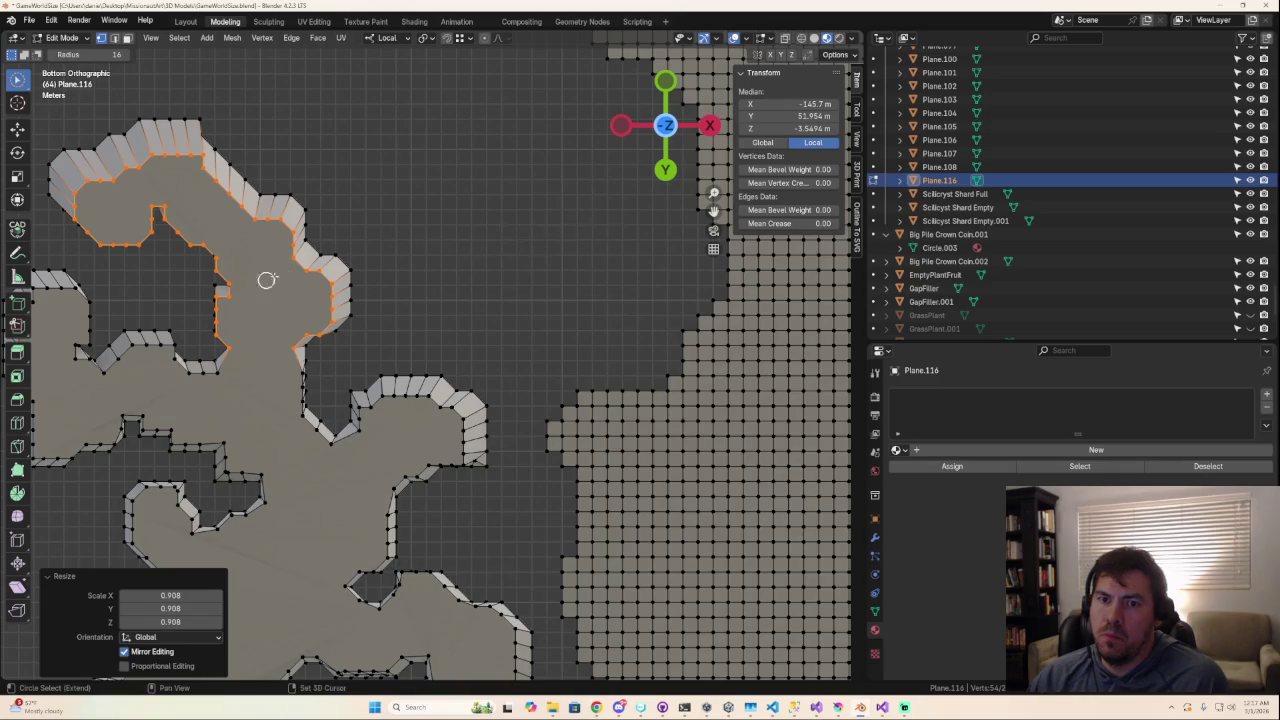
shift+middle_drag(256, 286, 484, 341)
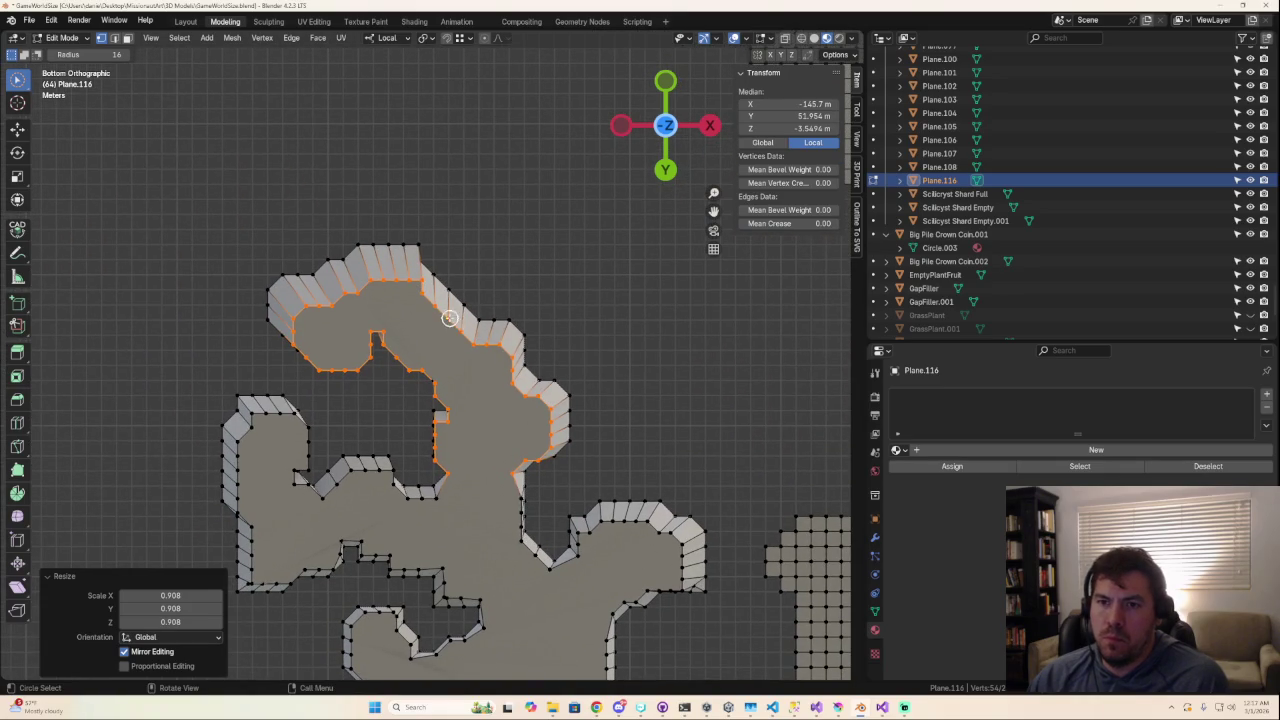
key(g)
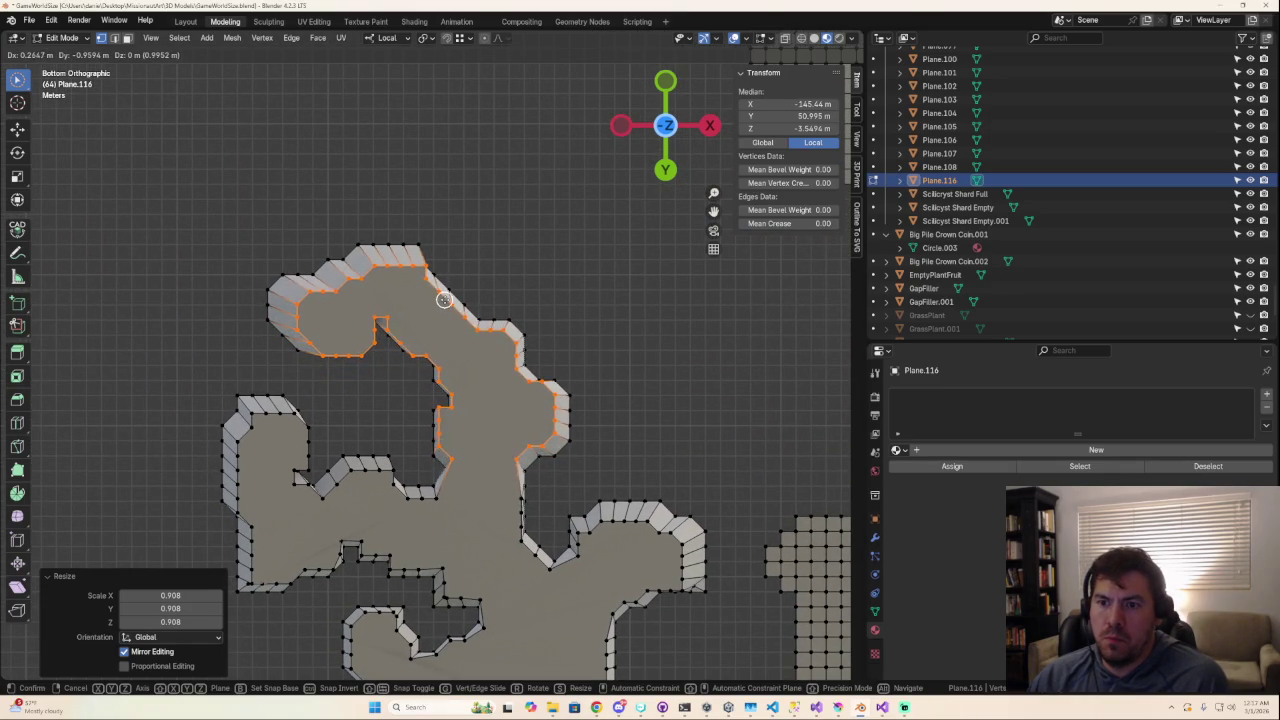
click(444, 297)
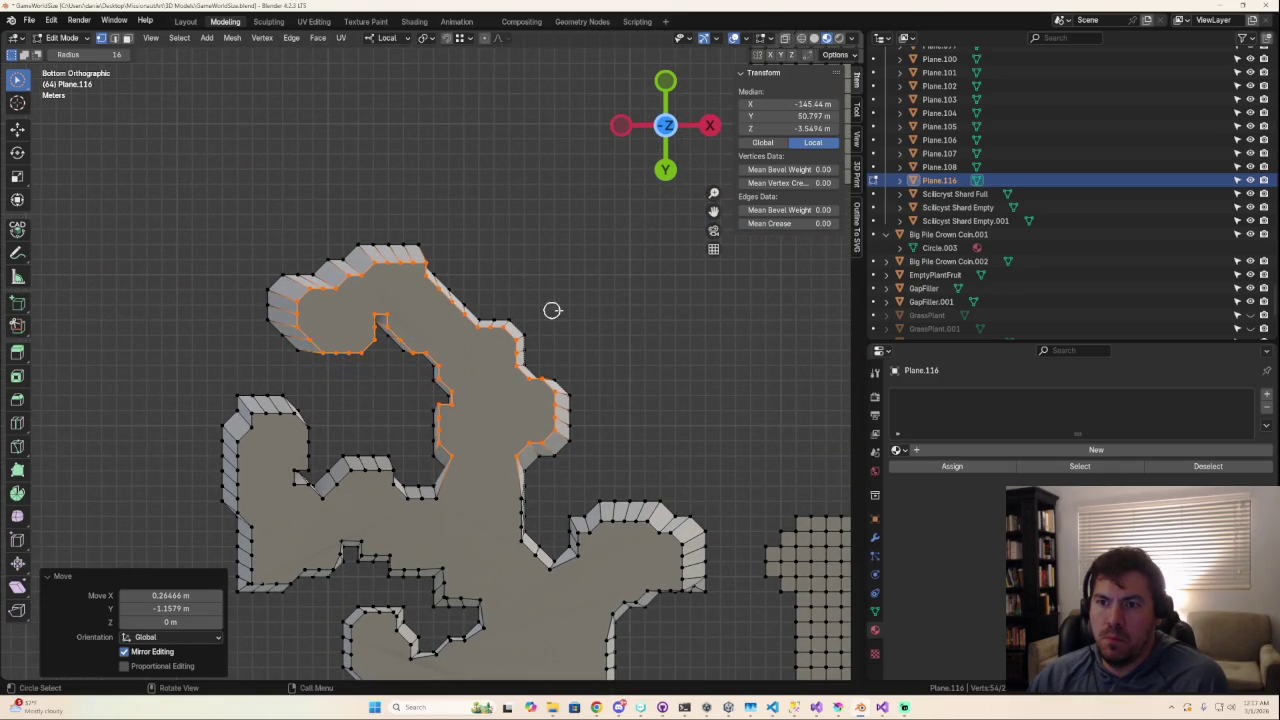
middle_drag(506, 306, 507, 591)
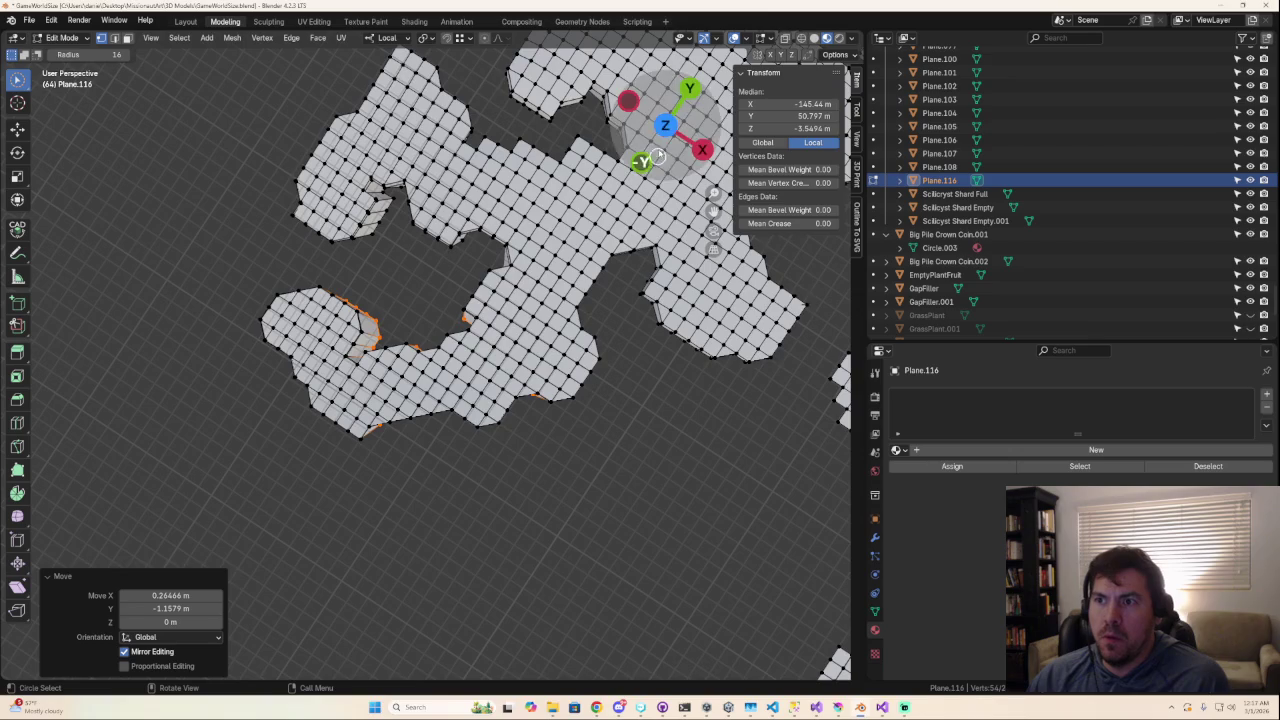
click(665, 125)
scroll(470, 452, up, 3)
Step: Clear the selection and select the vertices along the lower notch's edge
key(Tab)
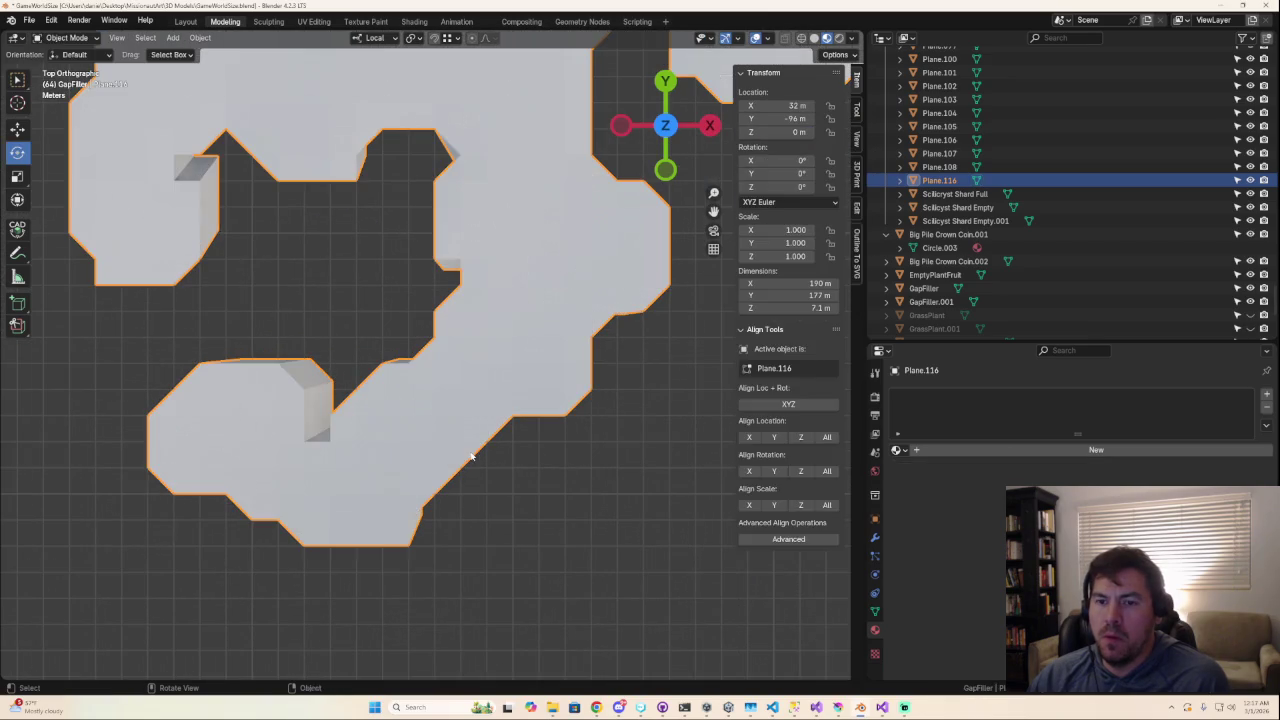
key(Tab)
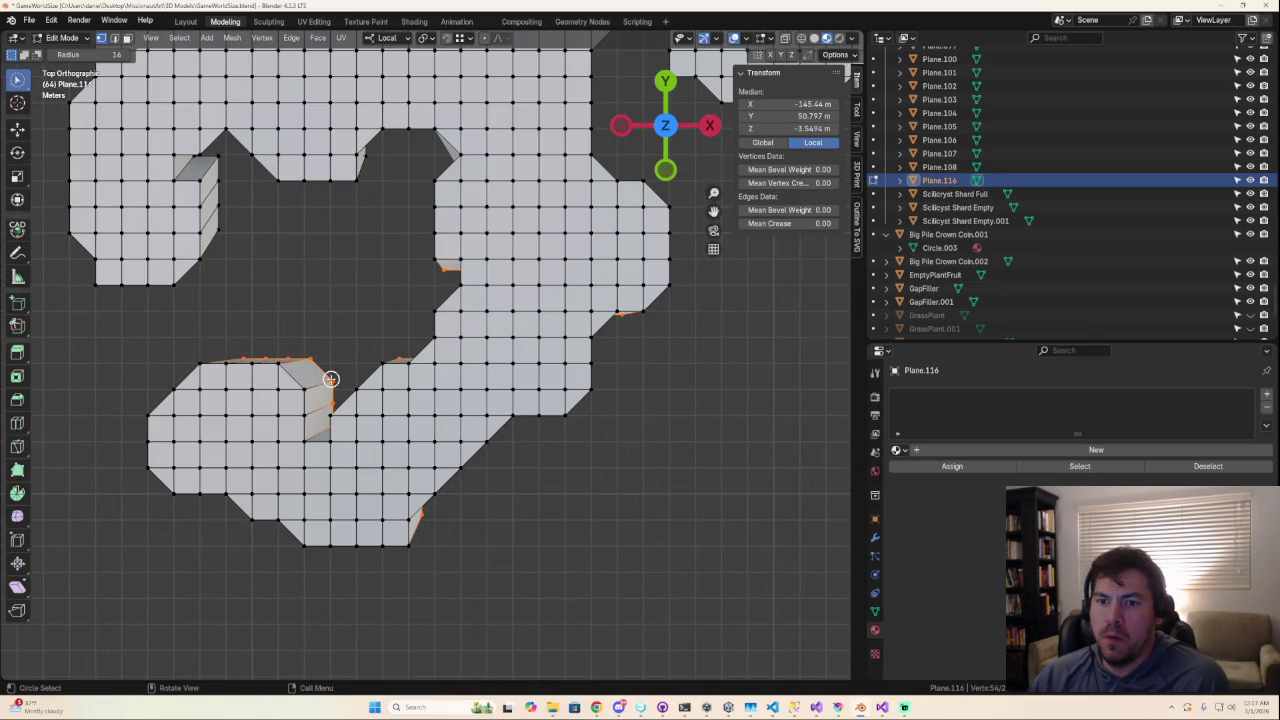
key(alt+a)
shift+middle_drag(331, 392, 534, 369)
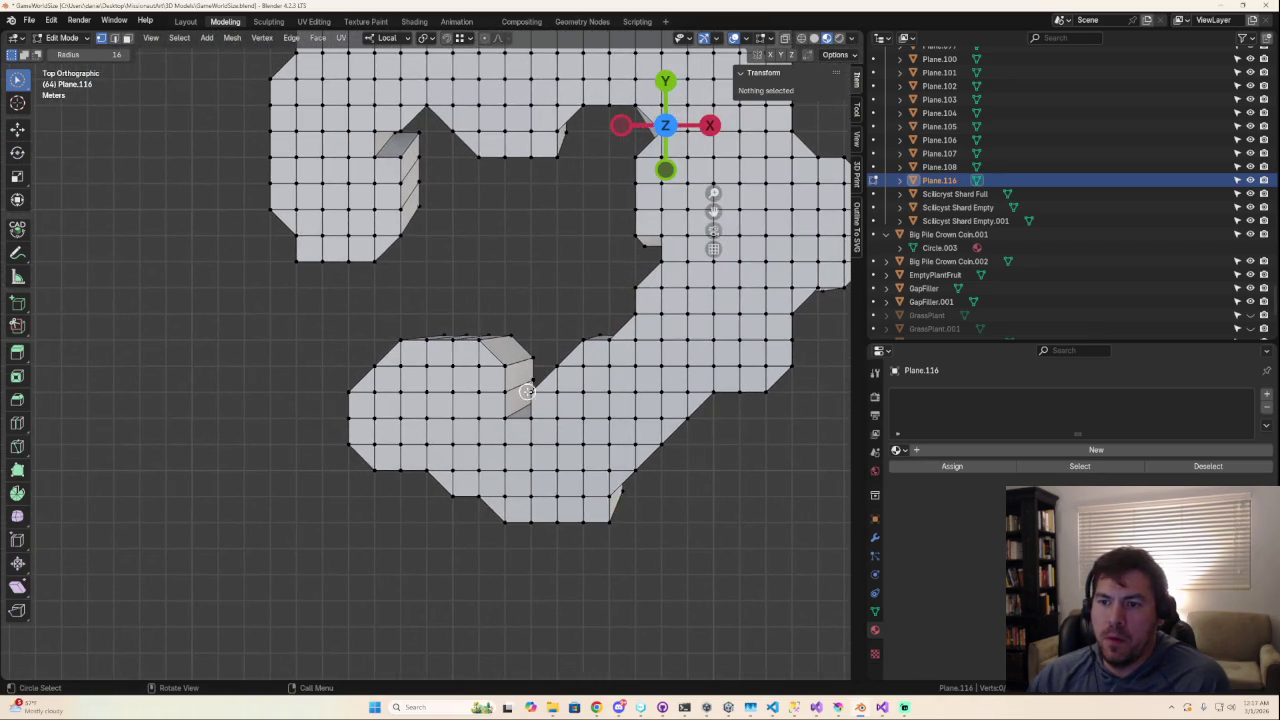
scroll(533, 389, up, 3)
middle_drag(605, 396, 636, 381)
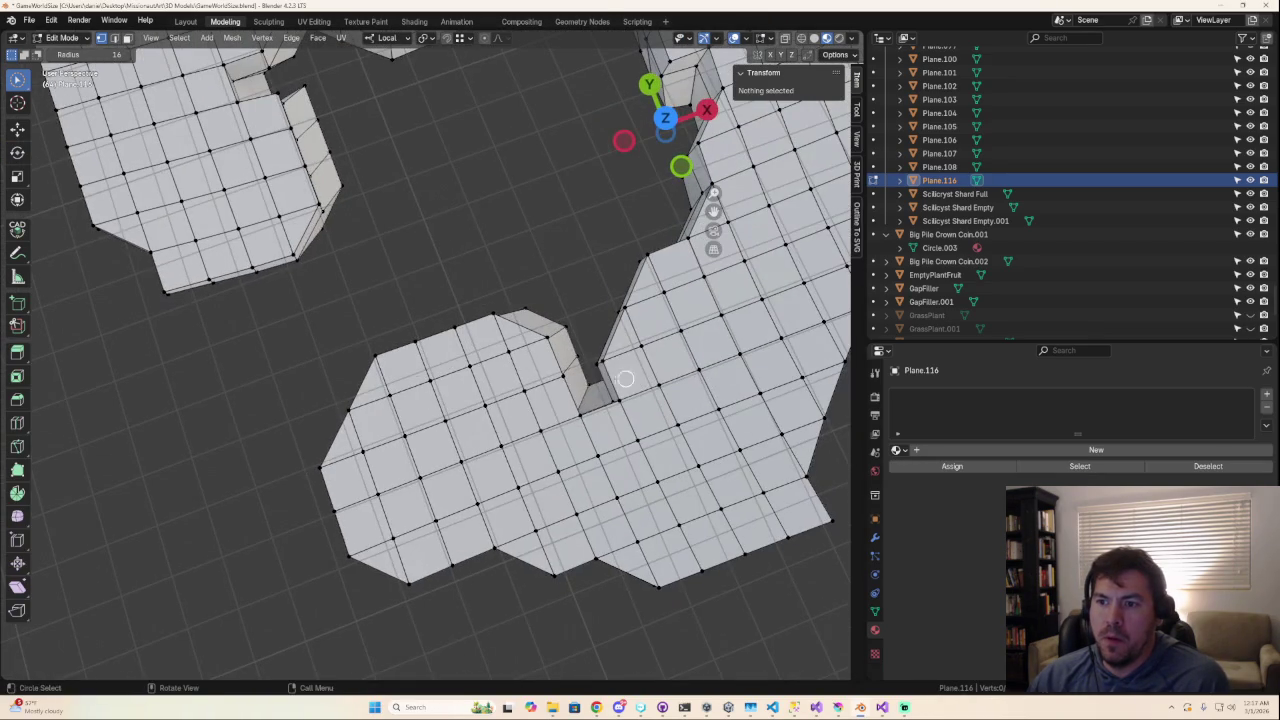
click(581, 379)
drag(582, 375, 565, 339)
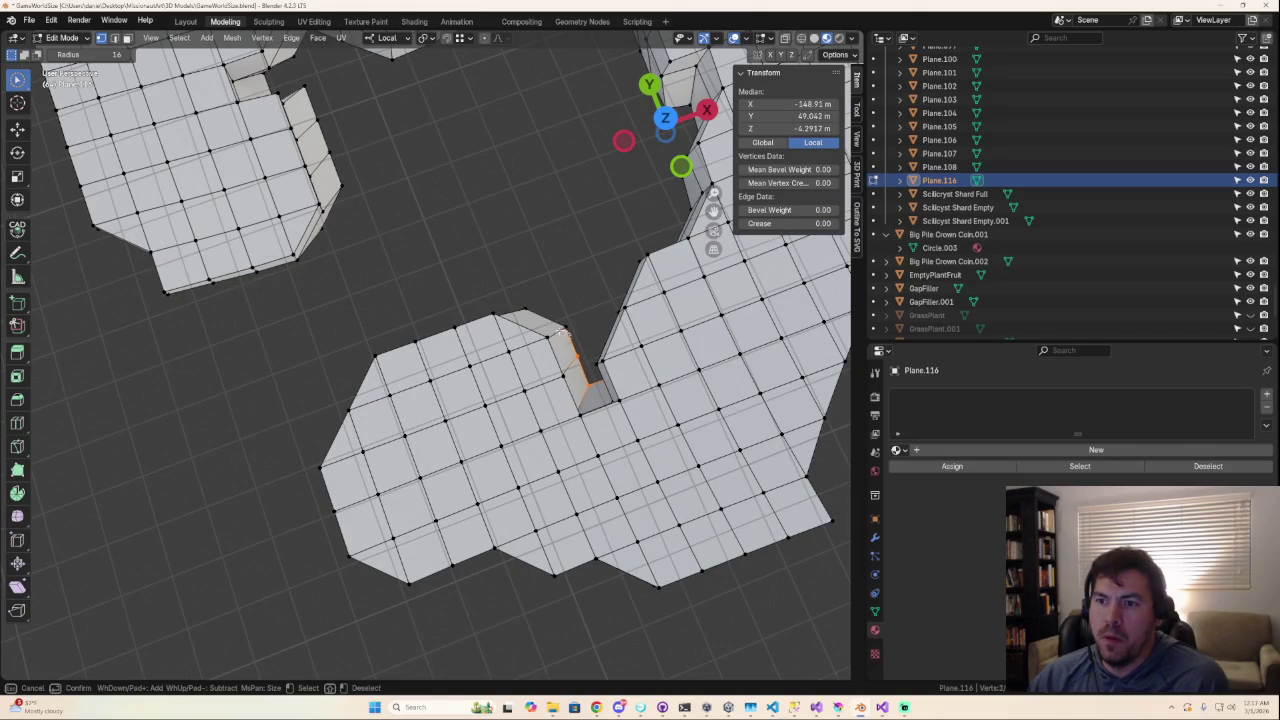
key(Escape)
Step: In Top view, extend the selection along the notch top edge and move those vertices left
click(662, 118)
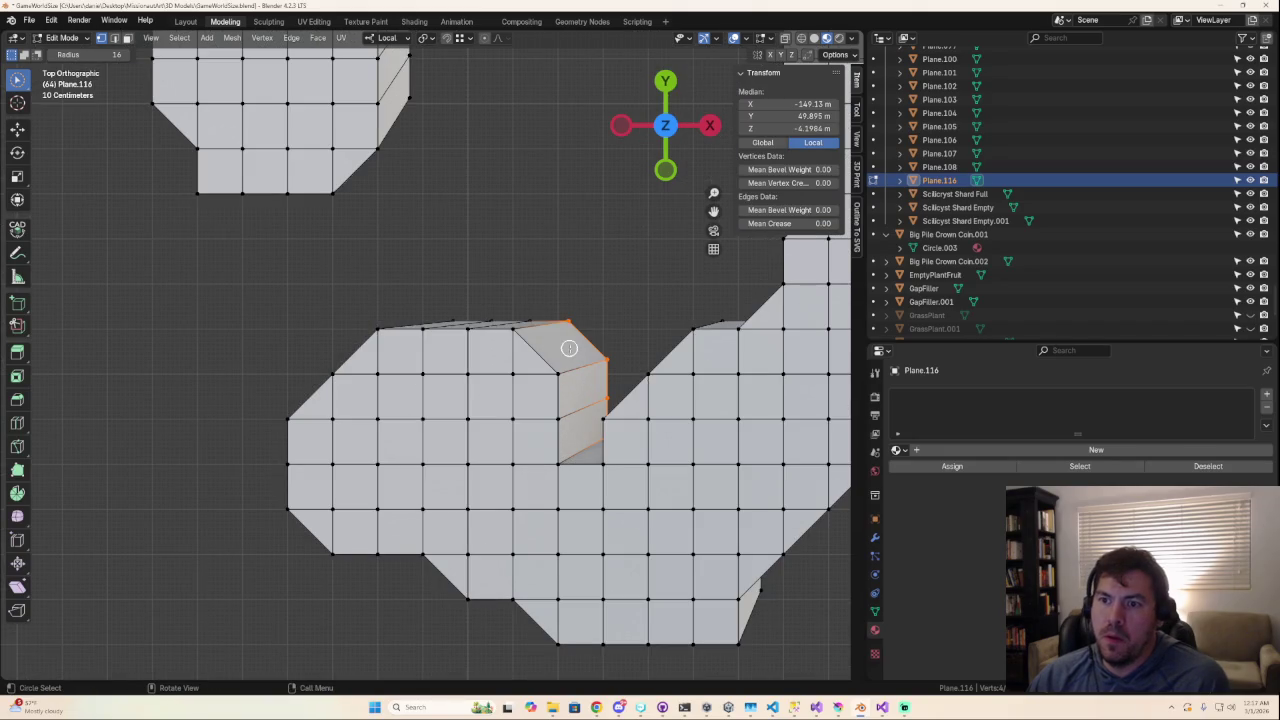
drag(539, 318, 449, 314)
key(g)
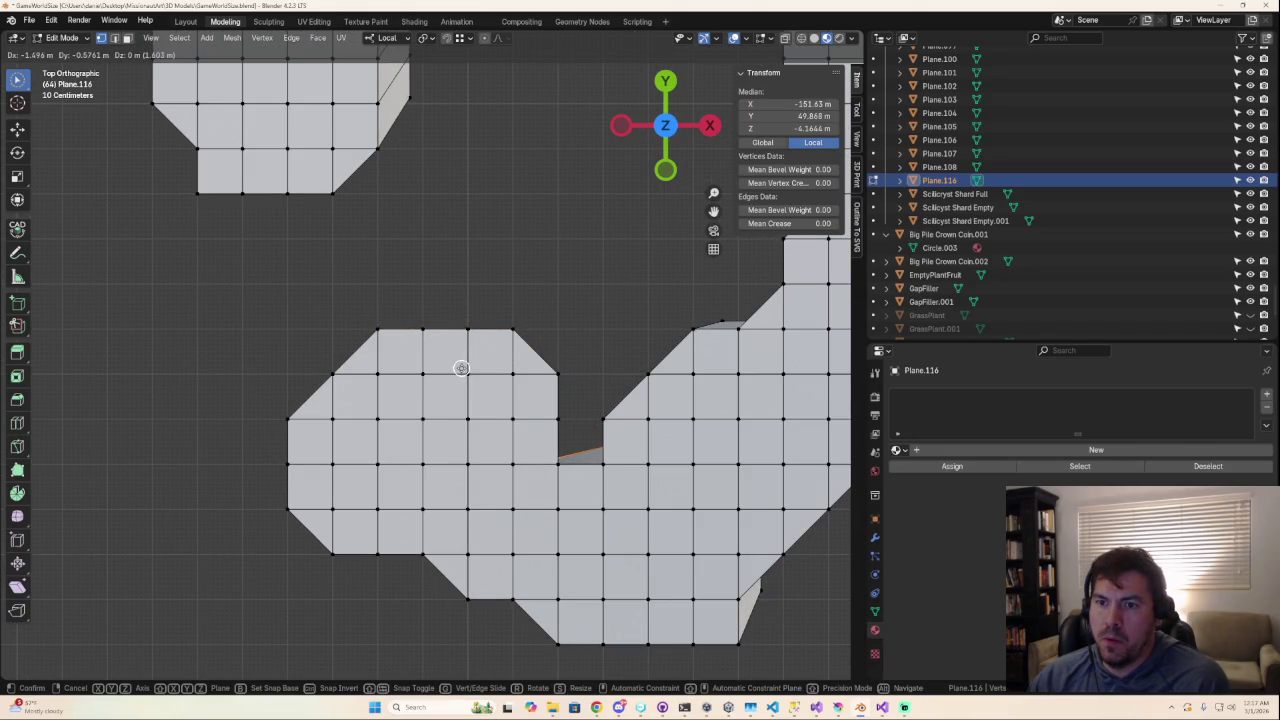
click(461, 368)
mouse_move(556, 390)
middle_down()
mouse_move(814, 331)
mouse_move(790, 340)
middle_up()
mouse_move(237, 396)
middle_down()
mouse_move(271, 323)
mouse_move(189, 174)
middle_up()
Step: Circle-select the notch's inner-corner edge and move it into place
key(alt+a)
key(c)
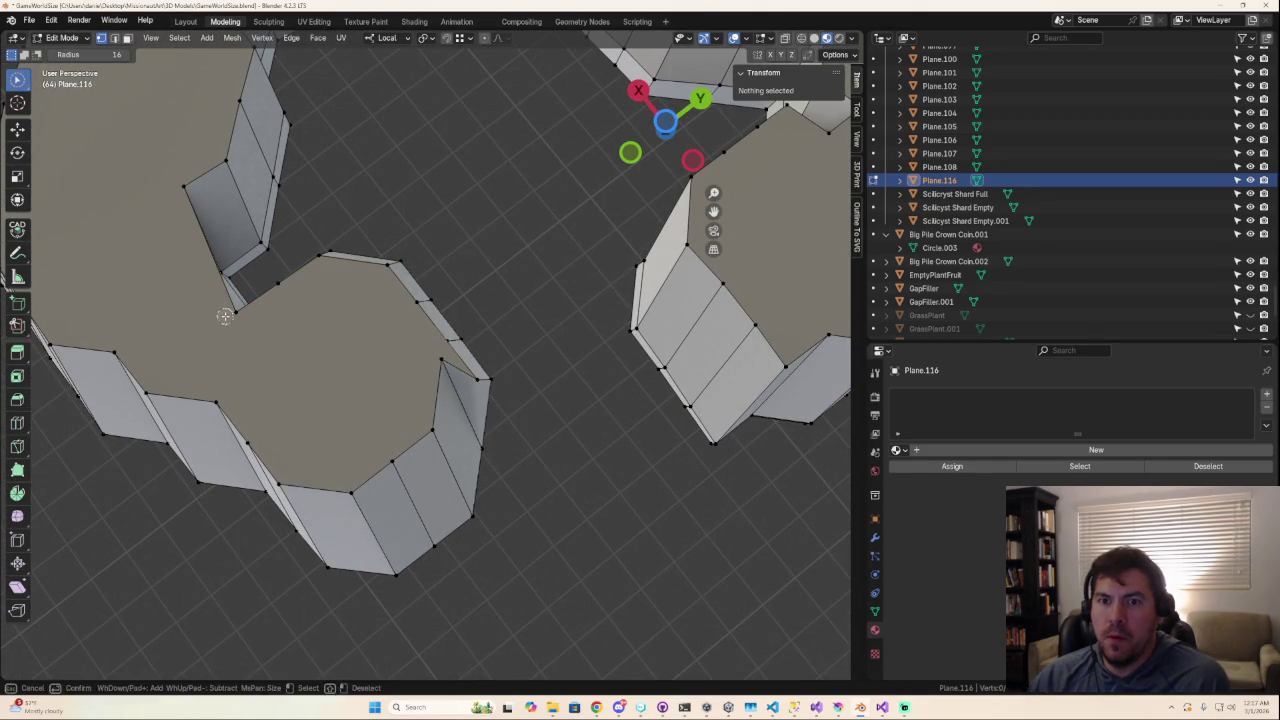
drag(224, 316, 200, 250)
click(177, 191)
key(g)
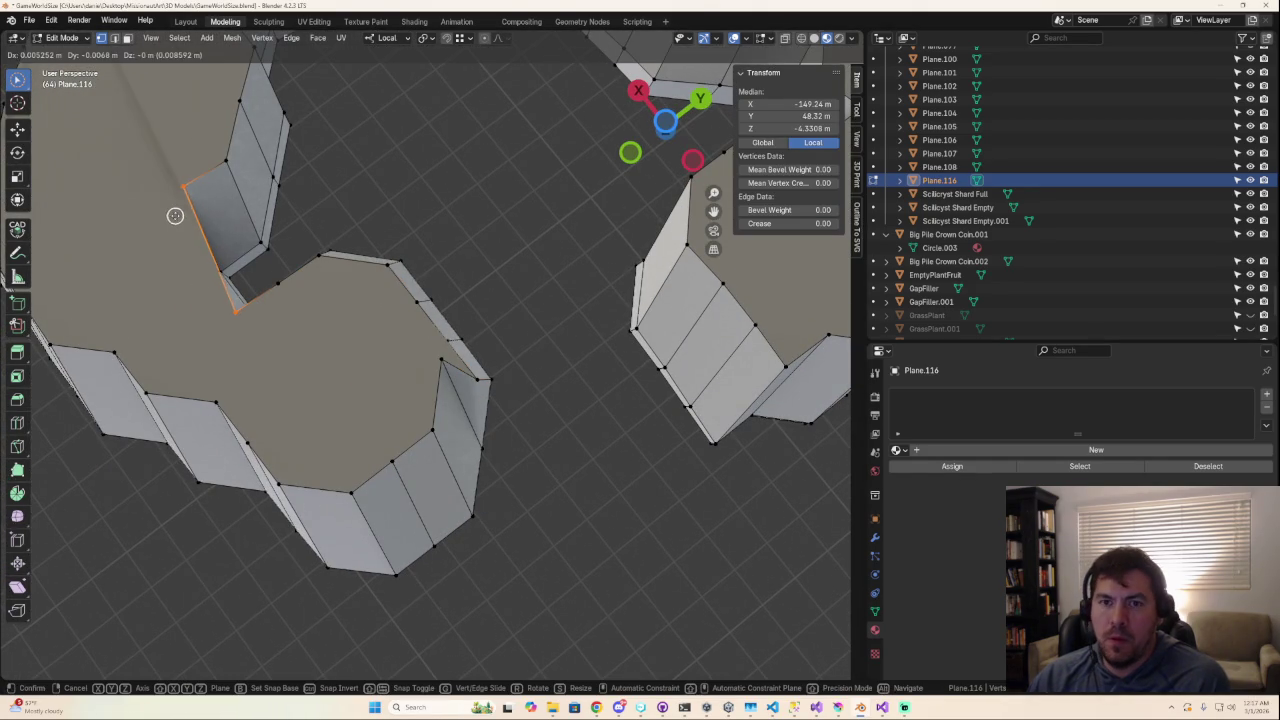
click(160, 230)
mouse_move(160, 230)
middle_down()
mouse_move(226, 246)
mouse_move(357, 129)
mouse_move(497, 377)
mouse_move(607, 340)
mouse_move(603, 391)
middle_up()
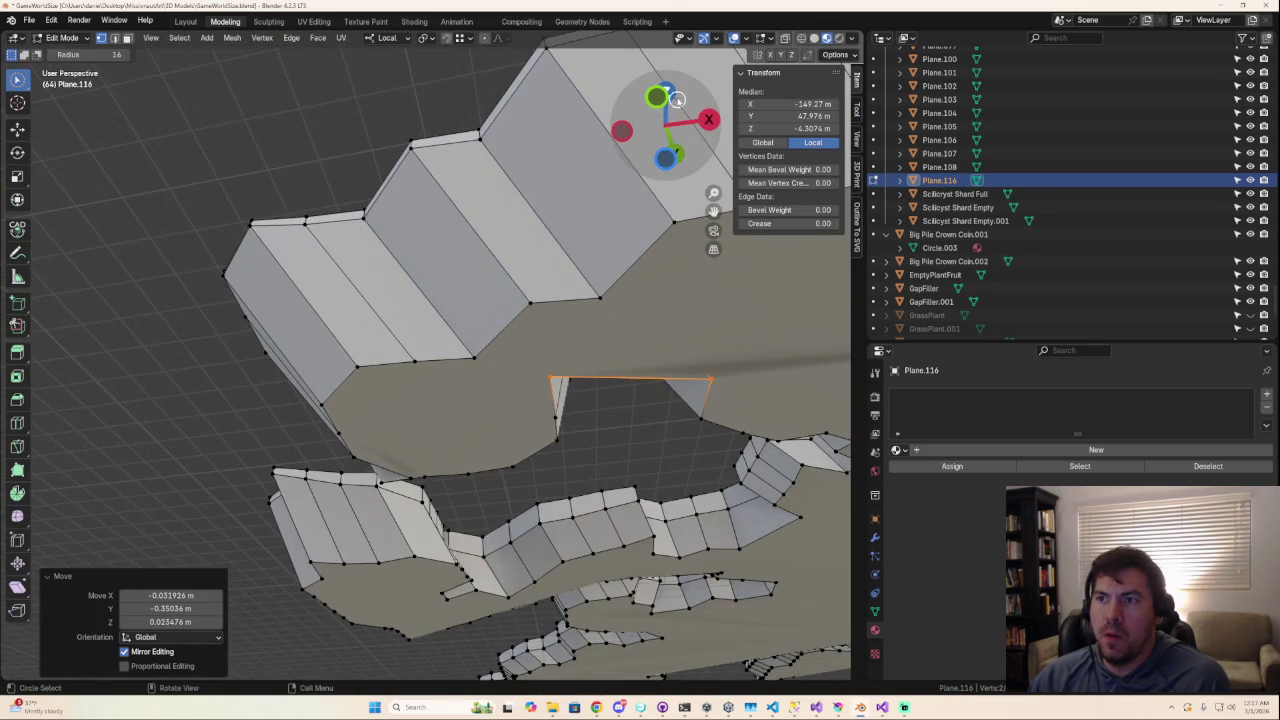
Step: Move the notch-corner vertex about 0.026 m X, -0.904 m Y, -0.029 m Z to straighten the wall
click(666, 150)
mouse_move(631, 462)
middle_down()
mouse_move(703, 466)
mouse_move(44, 265)
middle_up()
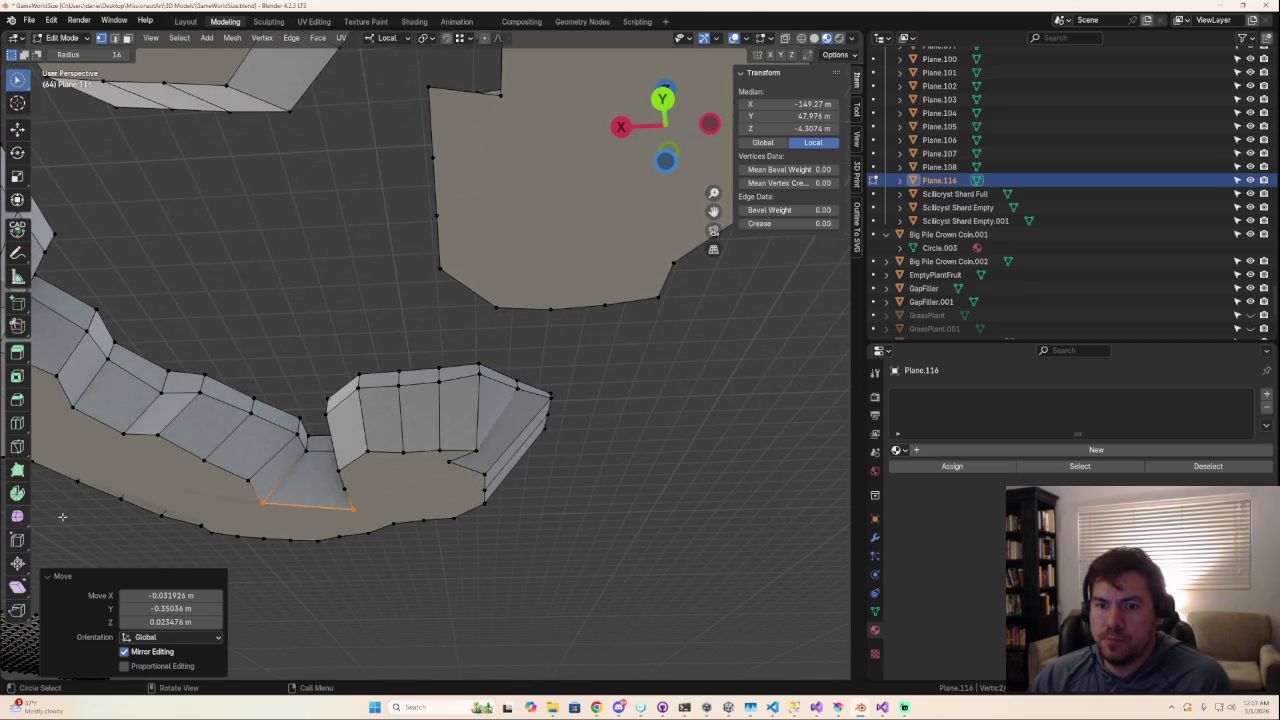
click(256, 501)
key(g)
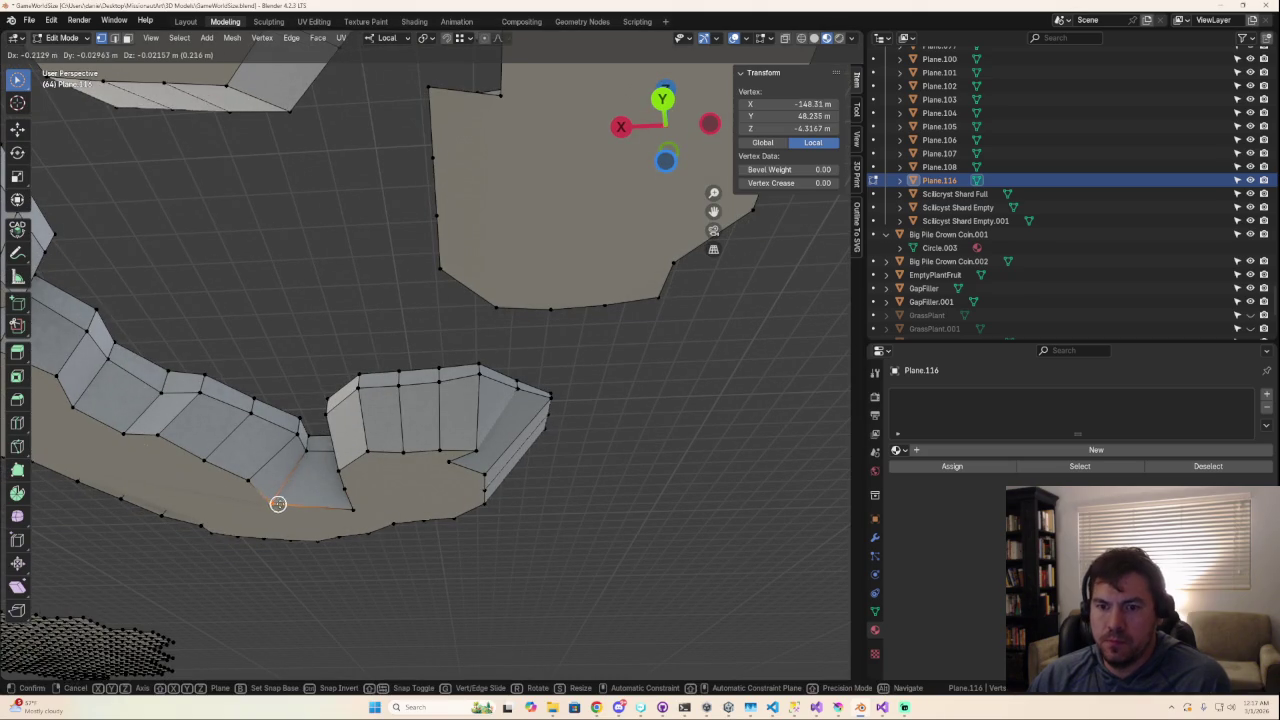
click(298, 502)
mouse_move(298, 502)
middle_down()
mouse_move(470, 668)
mouse_move(303, 487)
mouse_move(300, 500)
mouse_move(286, 423)
mouse_move(323, 314)
mouse_move(261, 284)
middle_up()
key(g)
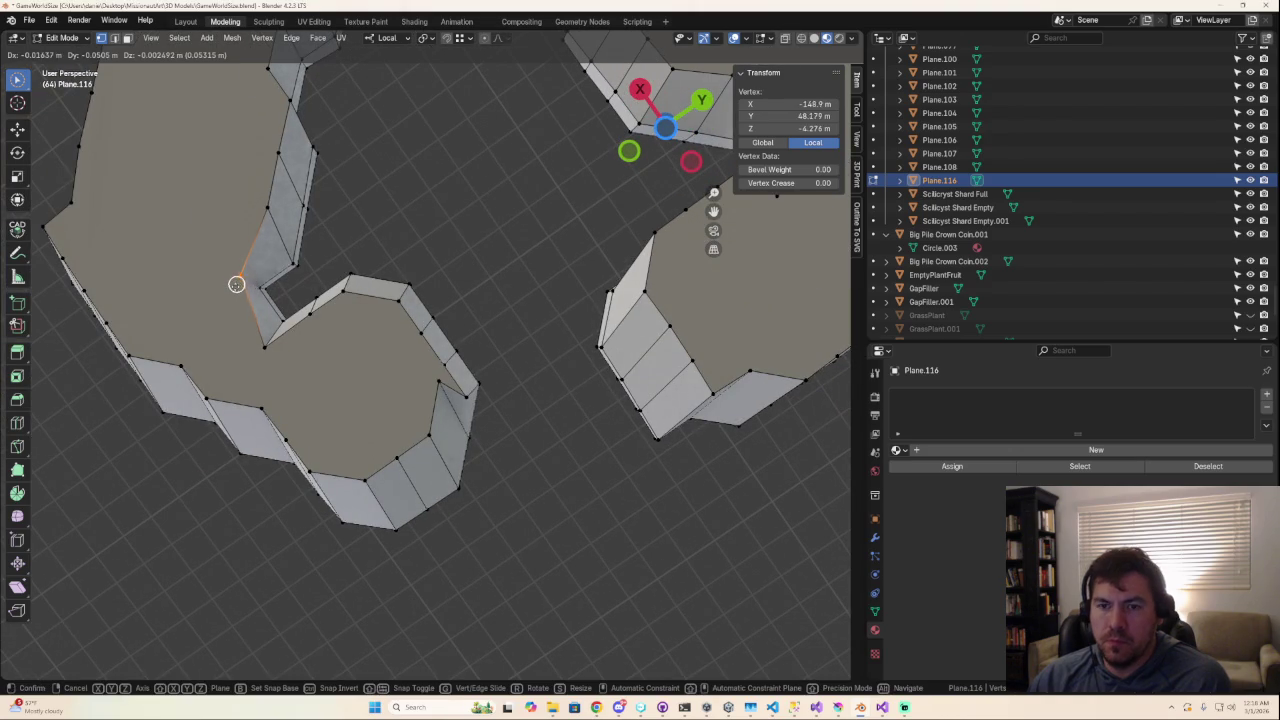
click(202, 305)
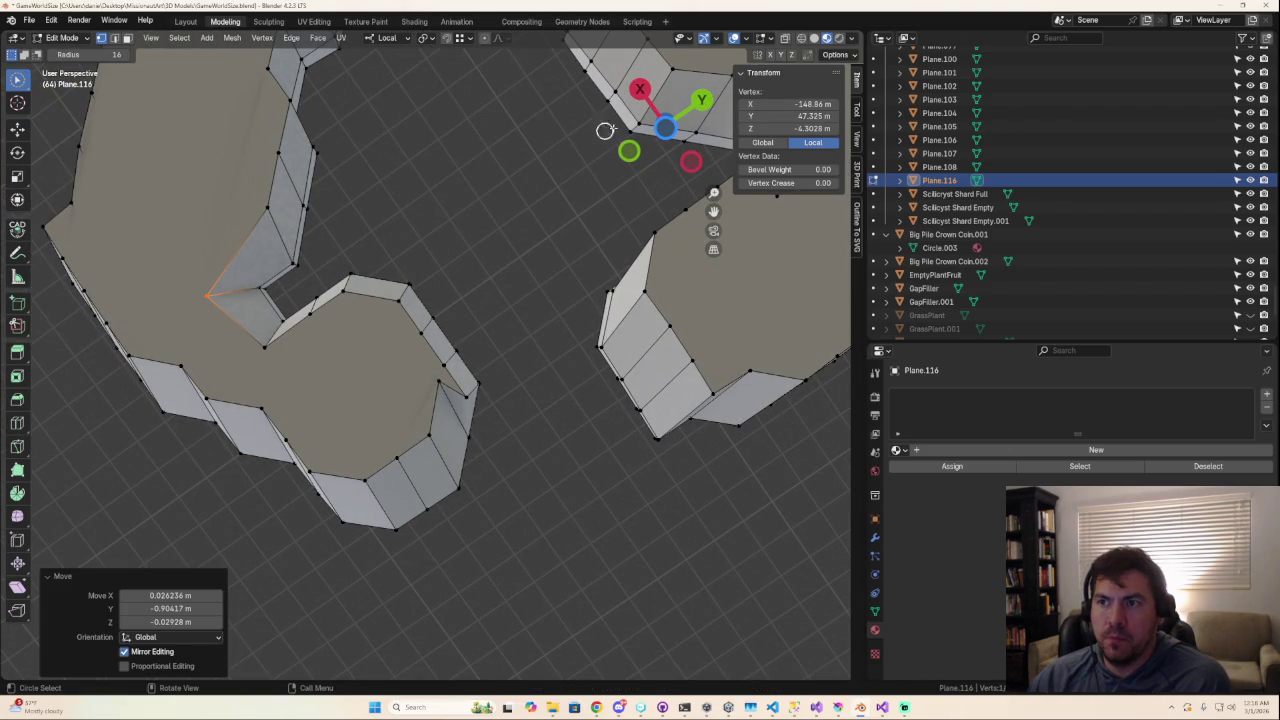
click(664, 128)
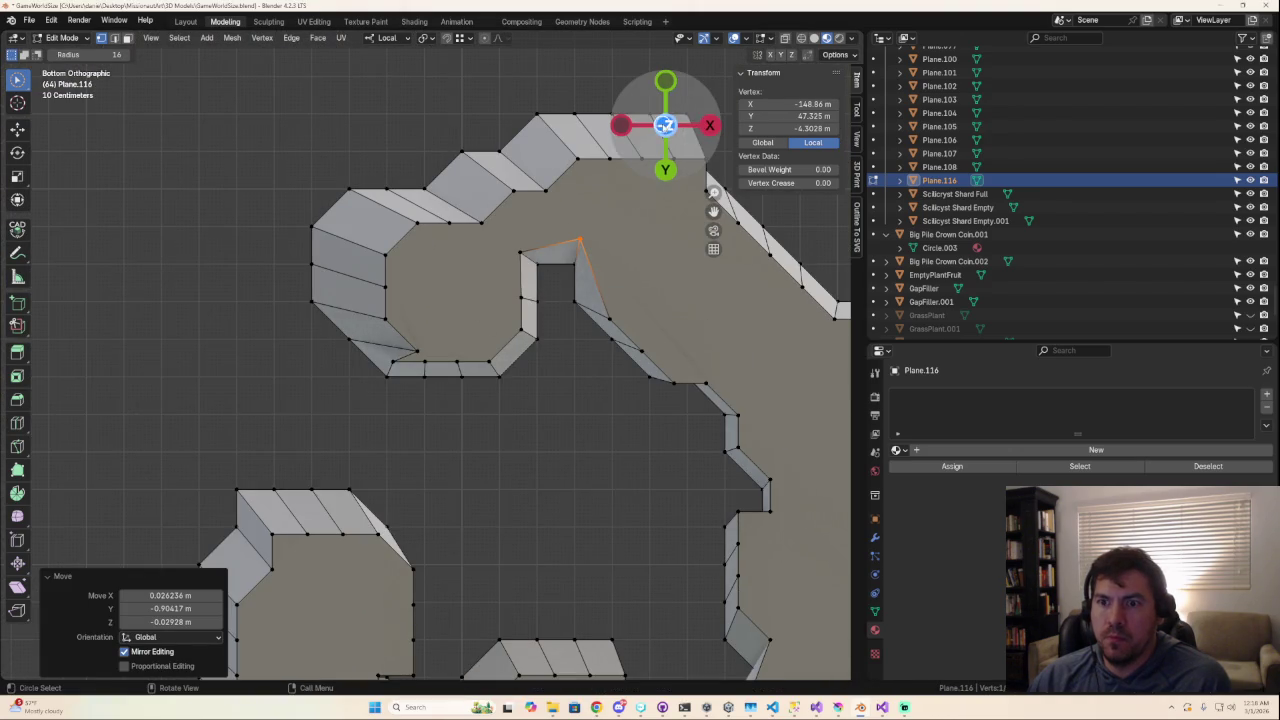
click(664, 124)
shift+middle_drag(618, 352, 377, 535)
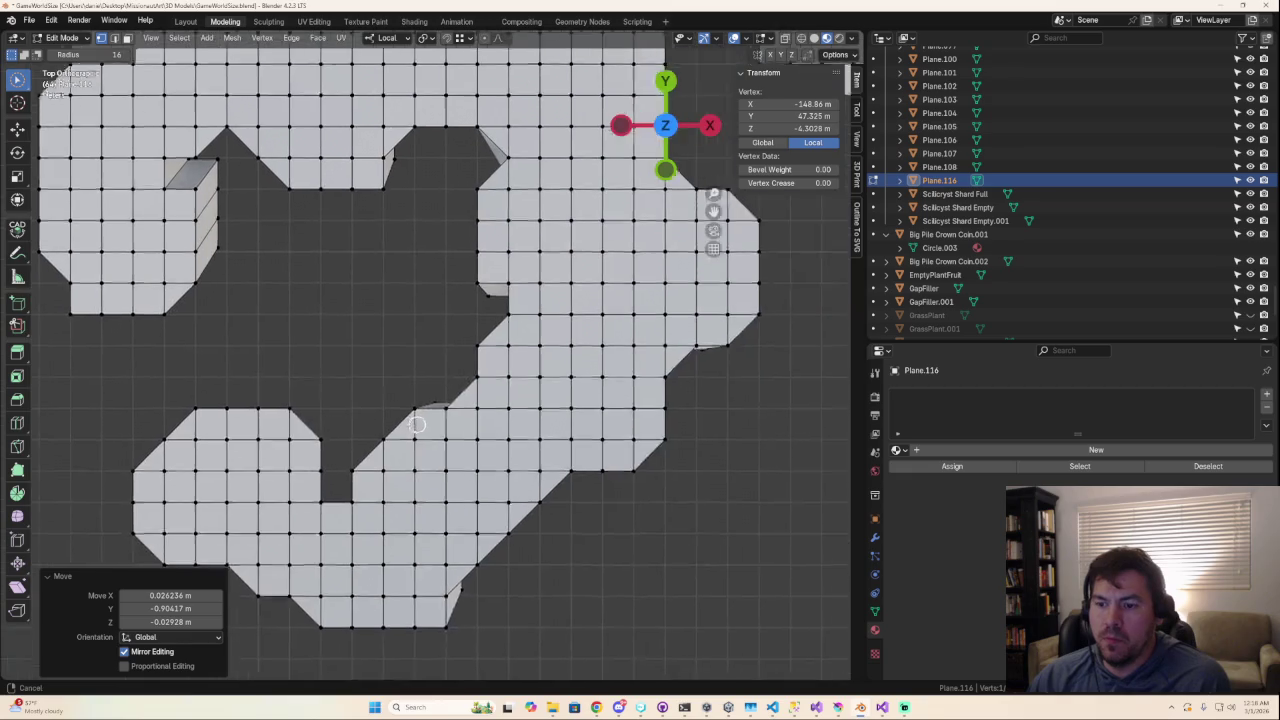
Step: Move a stray wall vertex along the Y axis to line up the side wall
middle_drag(406, 611, 416, 576)
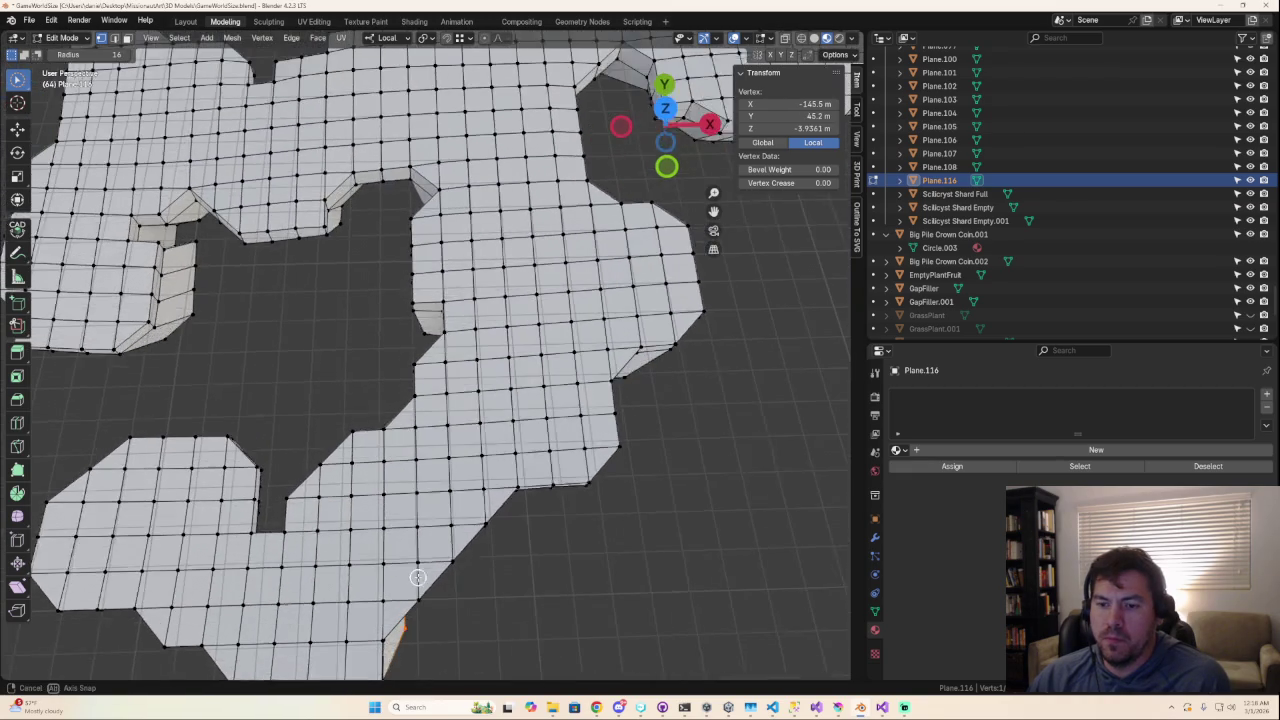
key(g)
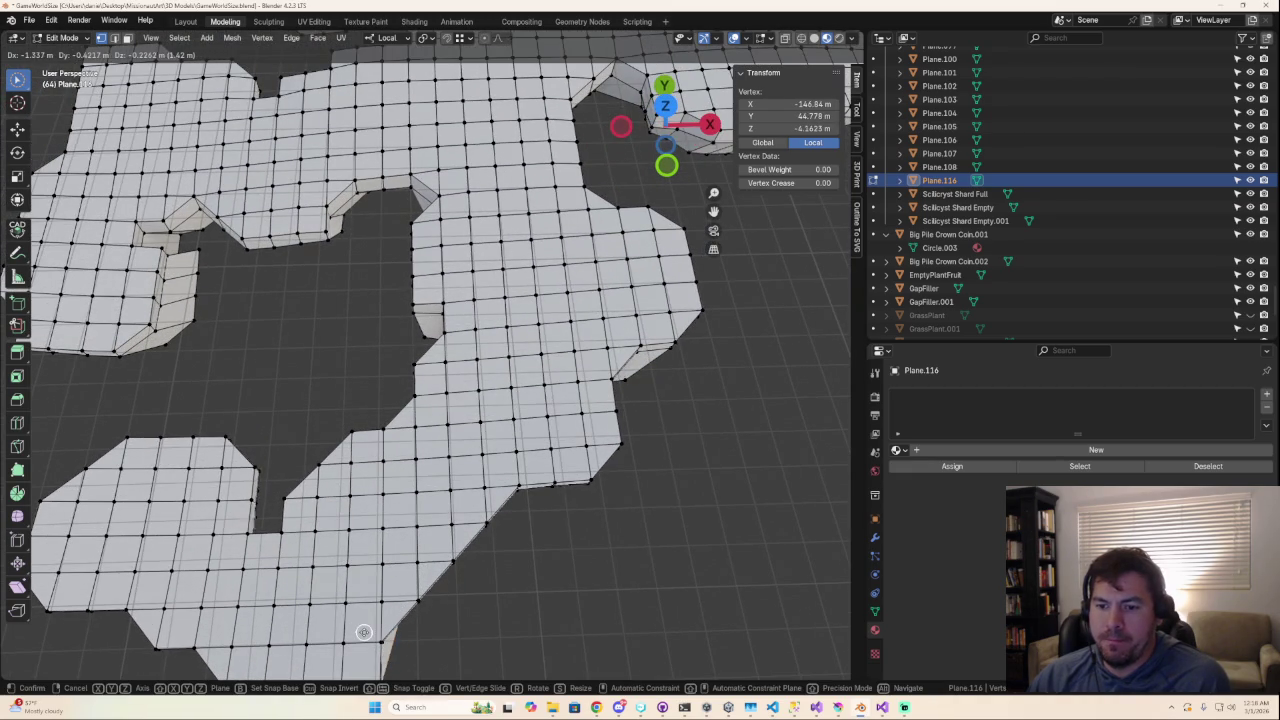
key(x)
key(y)
click(372, 616)
mouse_move(372, 616)
middle_down()
mouse_move(410, 568)
mouse_move(408, 477)
mouse_move(320, 477)
mouse_move(334, 534)
mouse_move(386, 602)
middle_up()
Step: Move two more wall vertices by about -0.526 m X and 0.038 m Y
click(372, 452)
shift+click(298, 453)
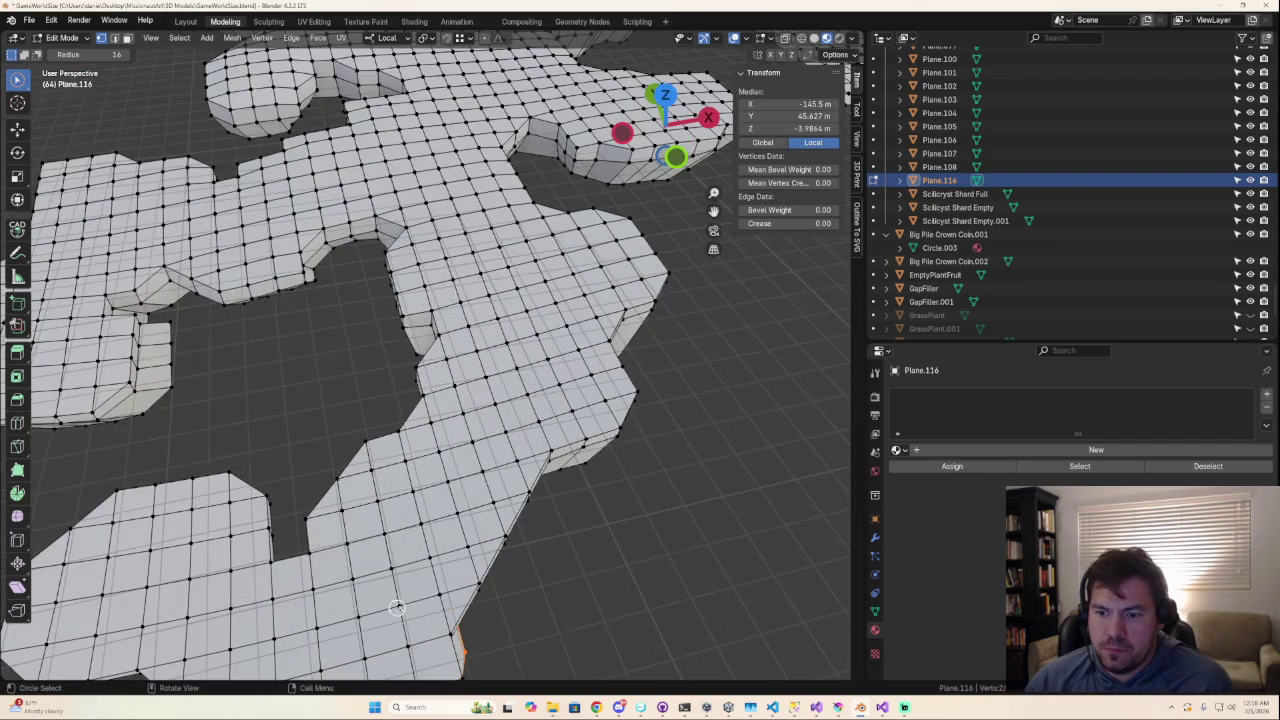
key(g)
click(431, 651)
middle_drag(470, 632, 406, 591)
Step: Circle-select the lower rim vertices and the notch rim vertices
key(c)
click(410, 565)
drag(408, 563, 479, 505)
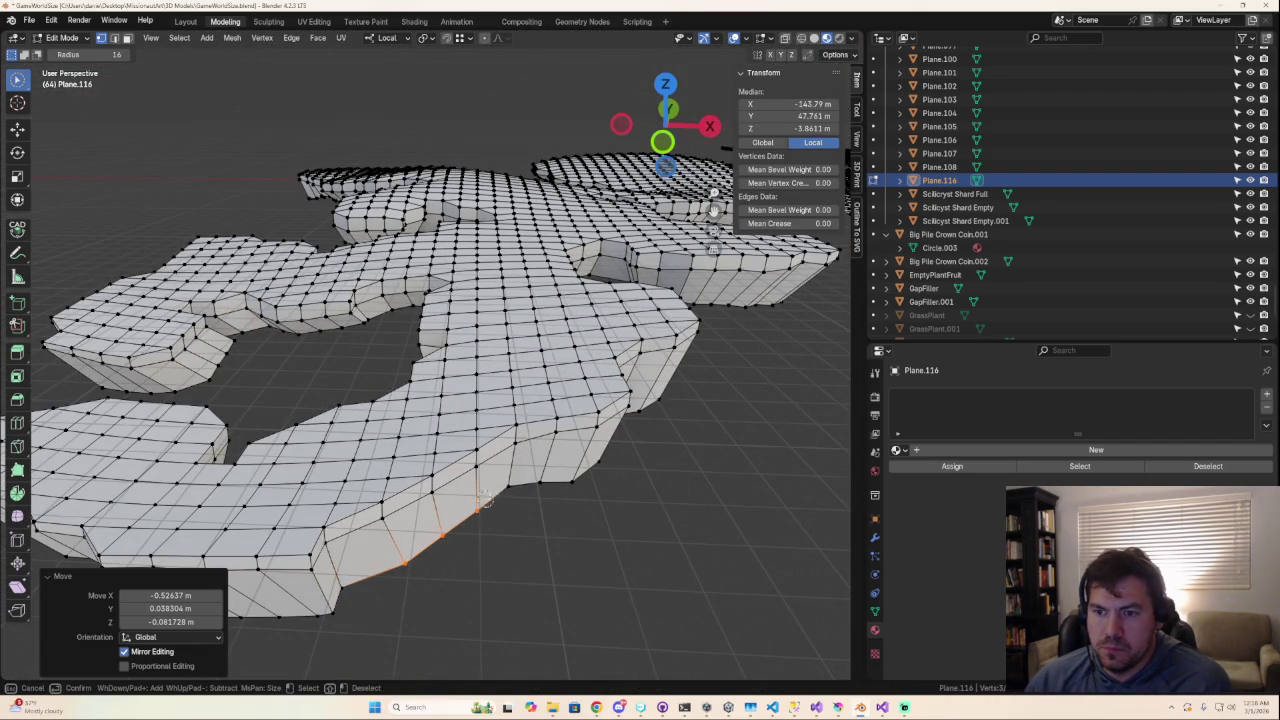
right_click(501, 502)
mouse_move(509, 526)
middle_down()
mouse_move(477, 523)
mouse_move(465, 387)
middle_up()
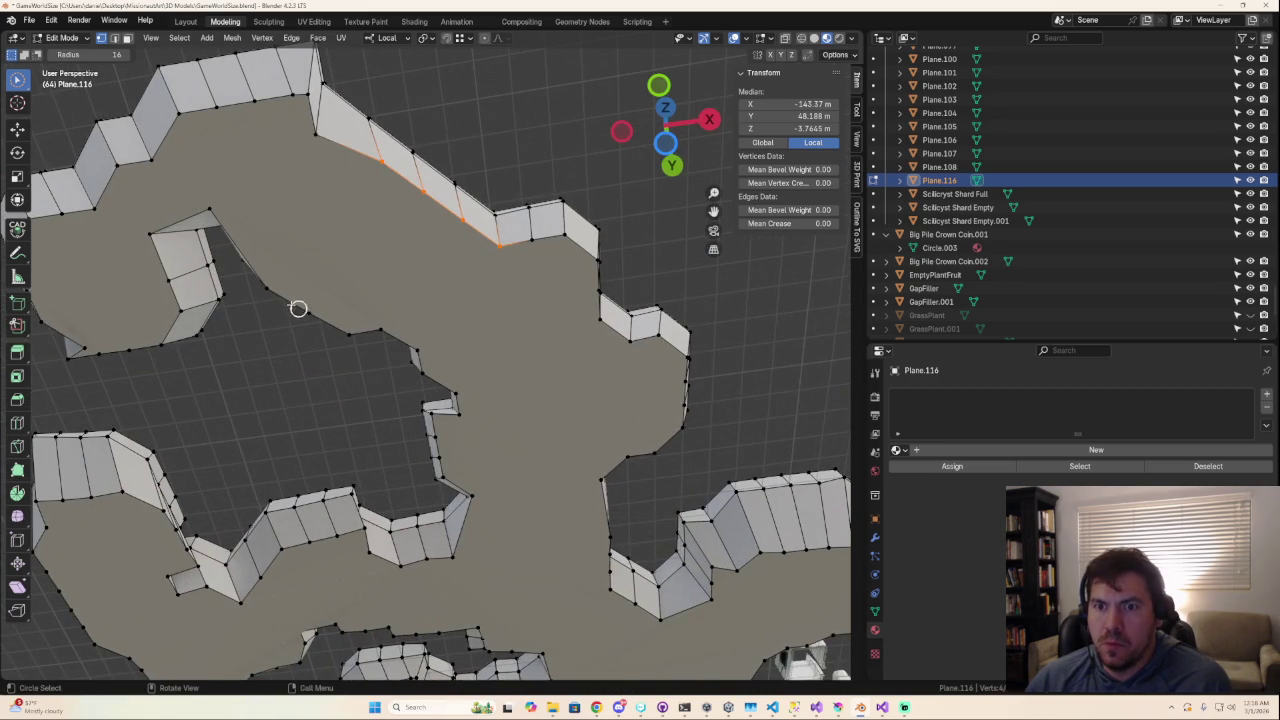
mouse_move(273, 288)
mouse_down()
mouse_move(361, 327)
mouse_move(390, 288)
mouse_up()
Step: In Bottom view, undo an accidental fill and scale the selected rim edges inward to 0.754
click(665, 143)
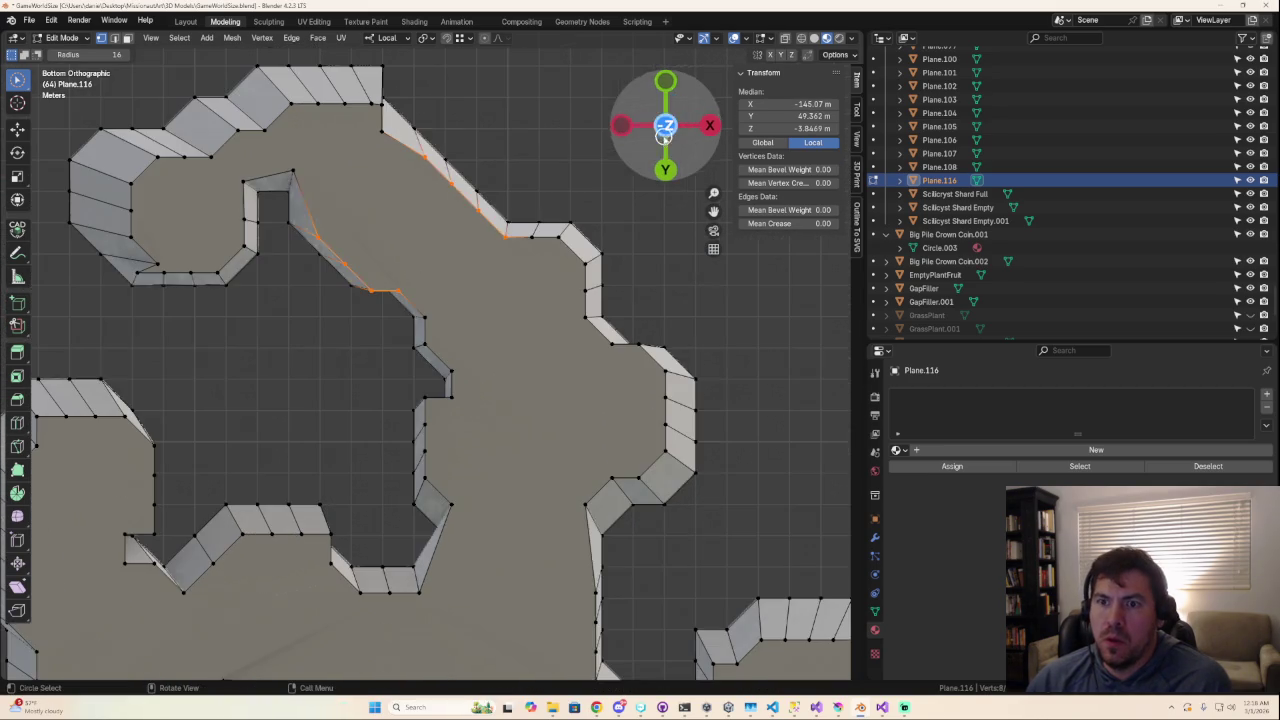
key(f)
right_click(484, 217)
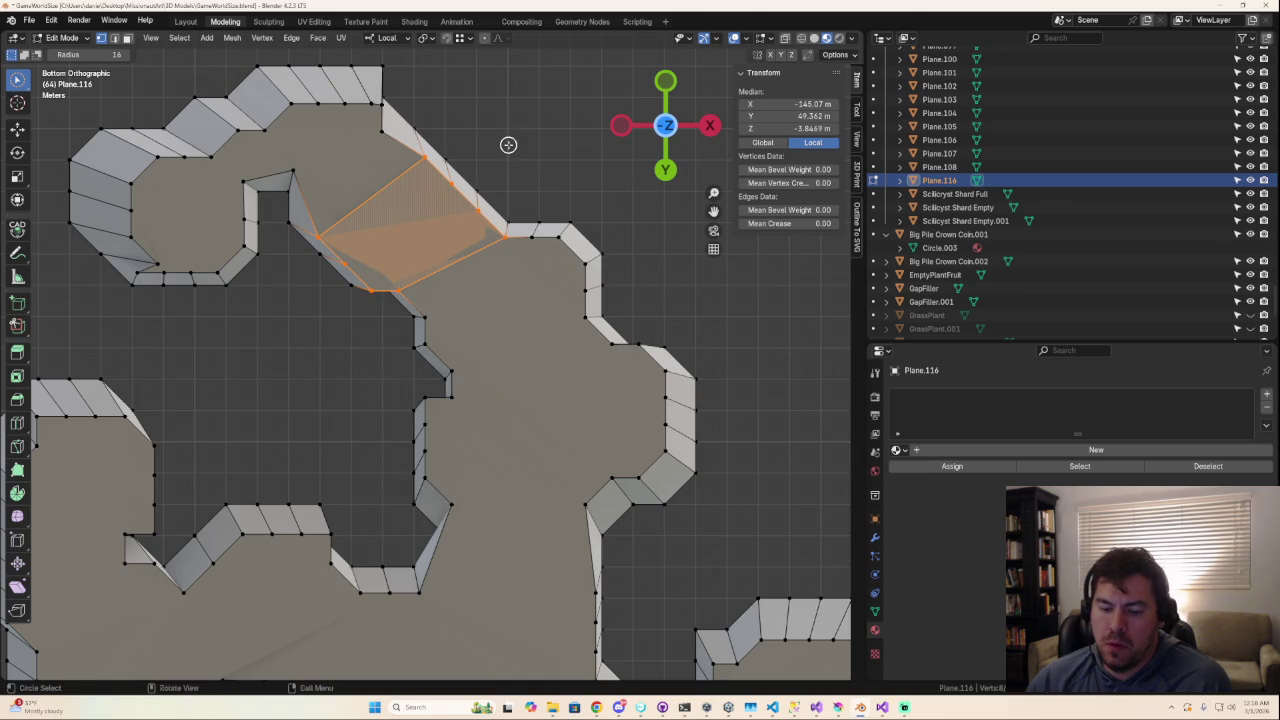
key(ctrl+z)
key(s)
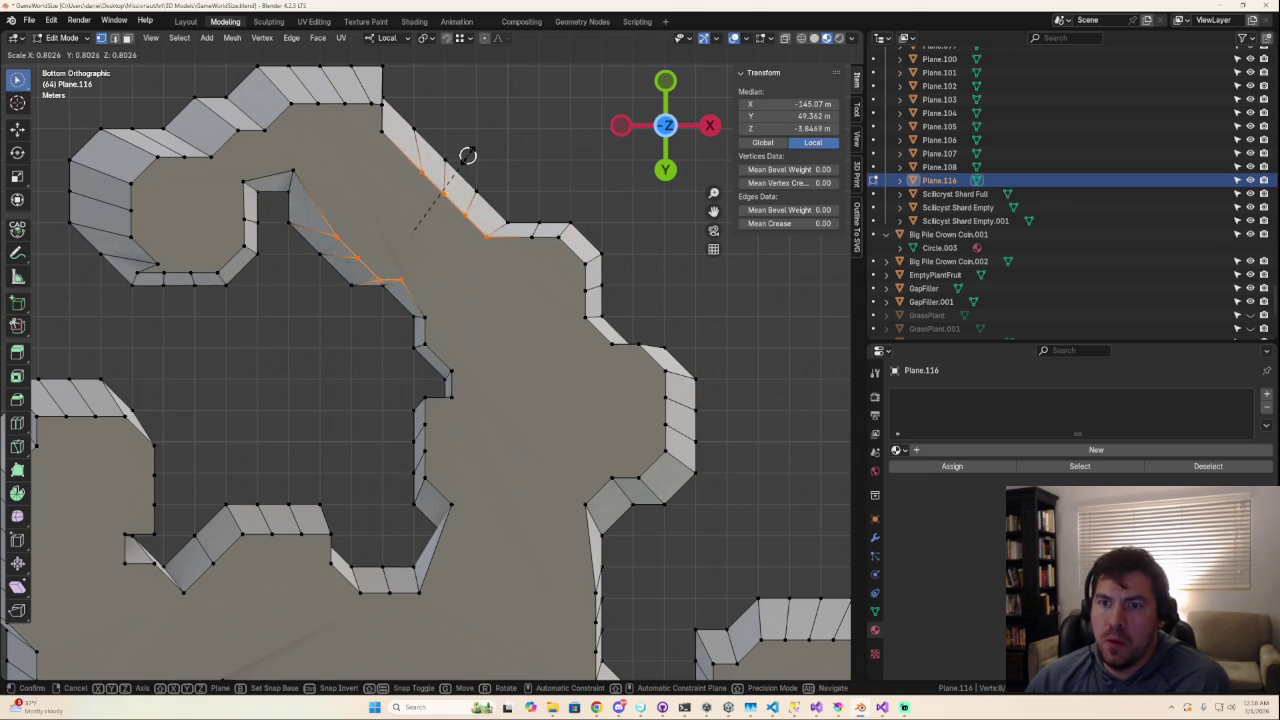
click(455, 157)
Step: Circle-select the rim edges and vertices of the next underside notch
drag(530, 235, 580, 270)
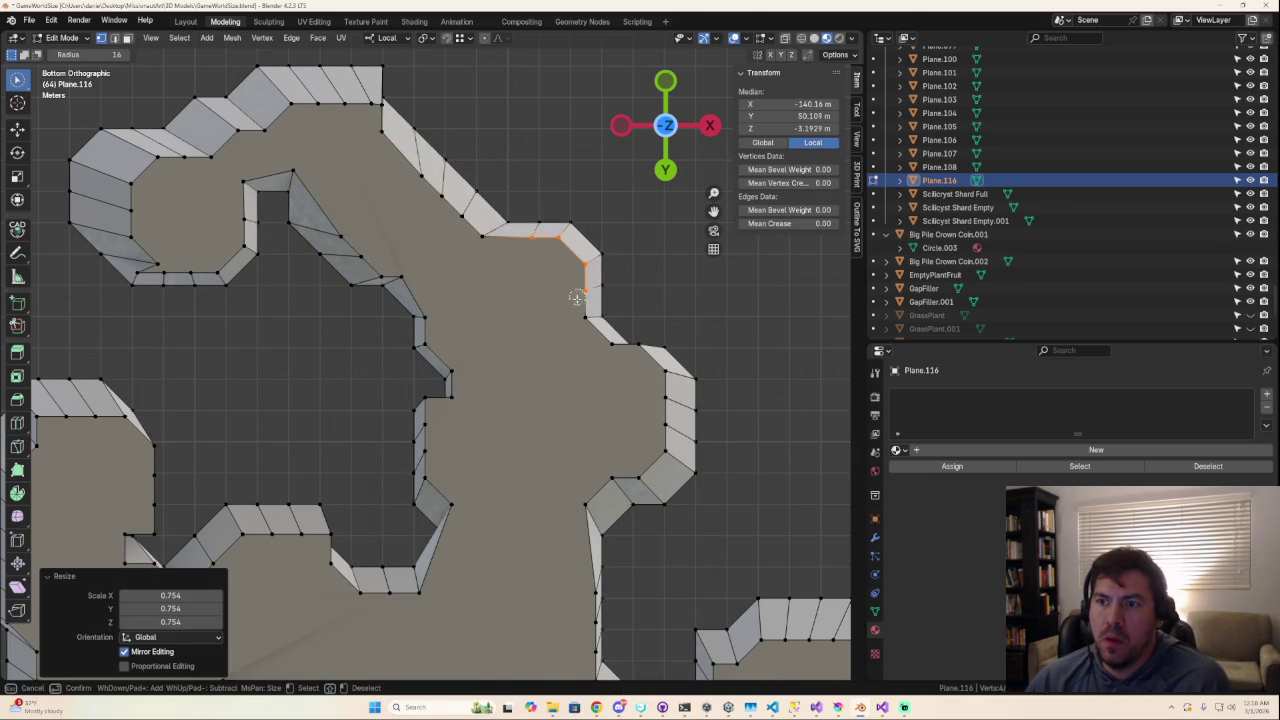
key(c)
click(428, 325)
click(447, 367)
right_click(455, 381)
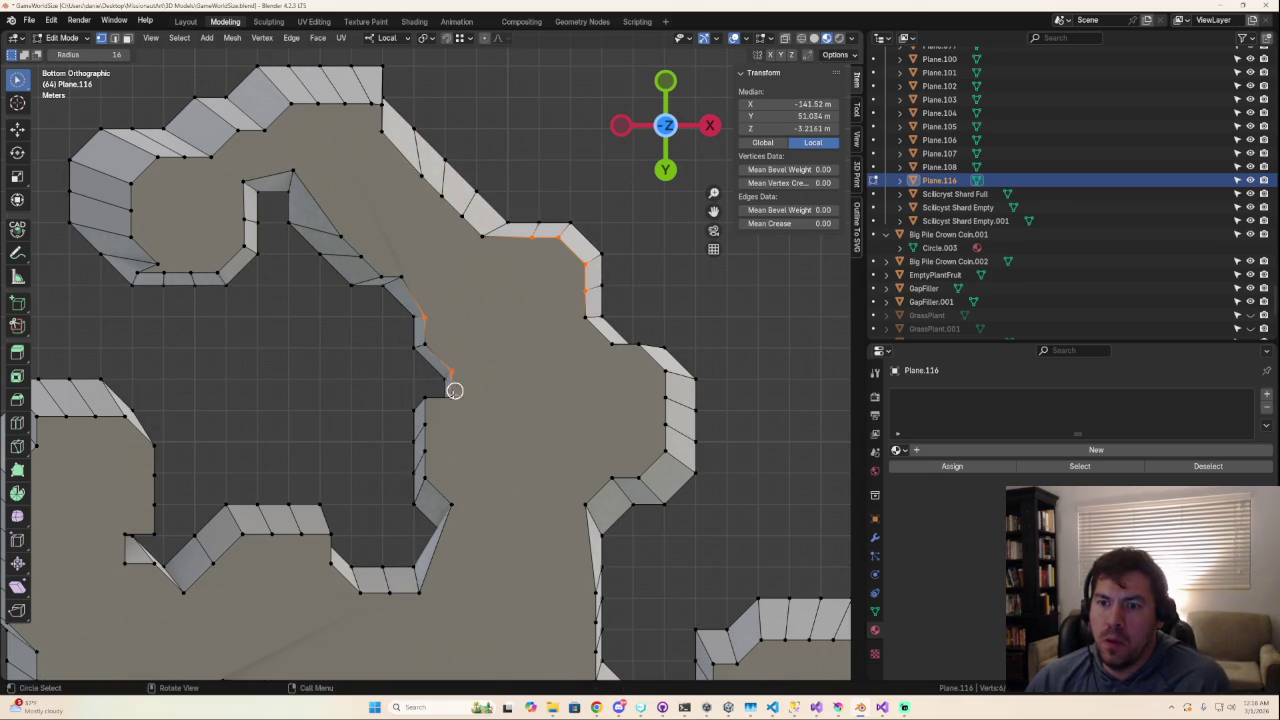
key(c)
click(429, 400)
click(451, 376)
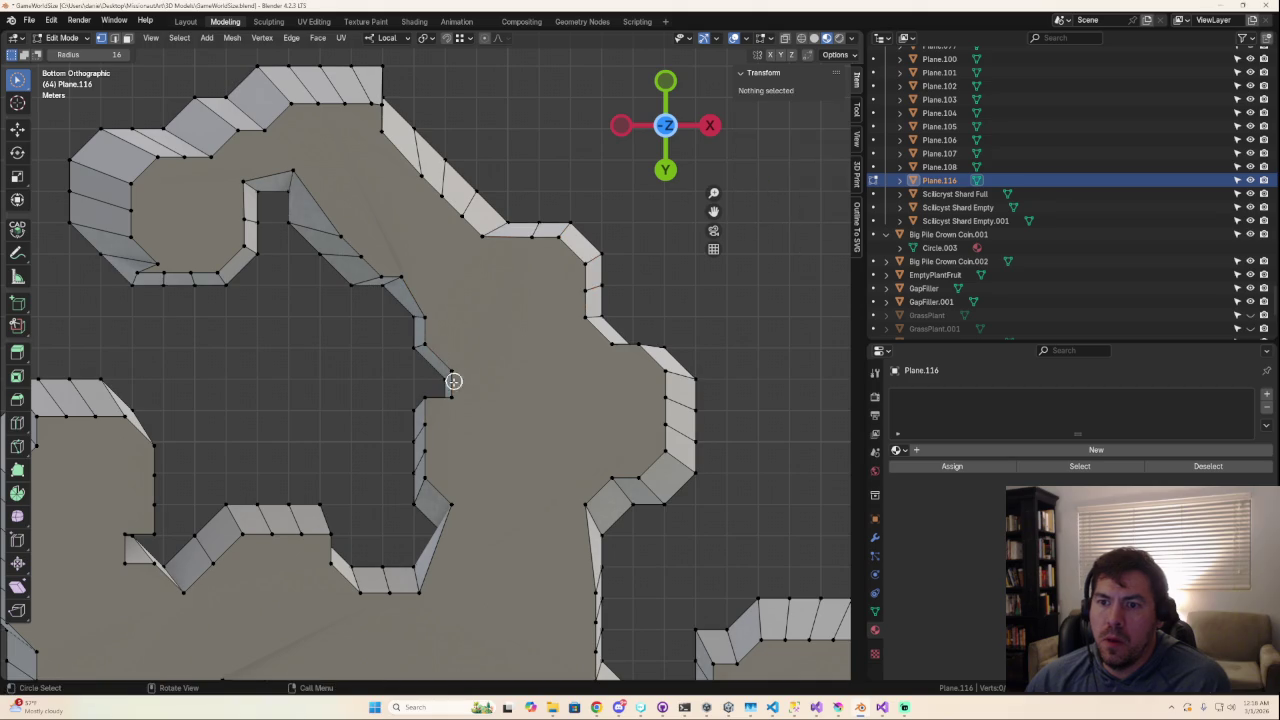
Step: Add the remaining notch wall vertices and scale that rim inward to about 0.528
drag(444, 405, 425, 423)
click(424, 474)
right_click(585, 509)
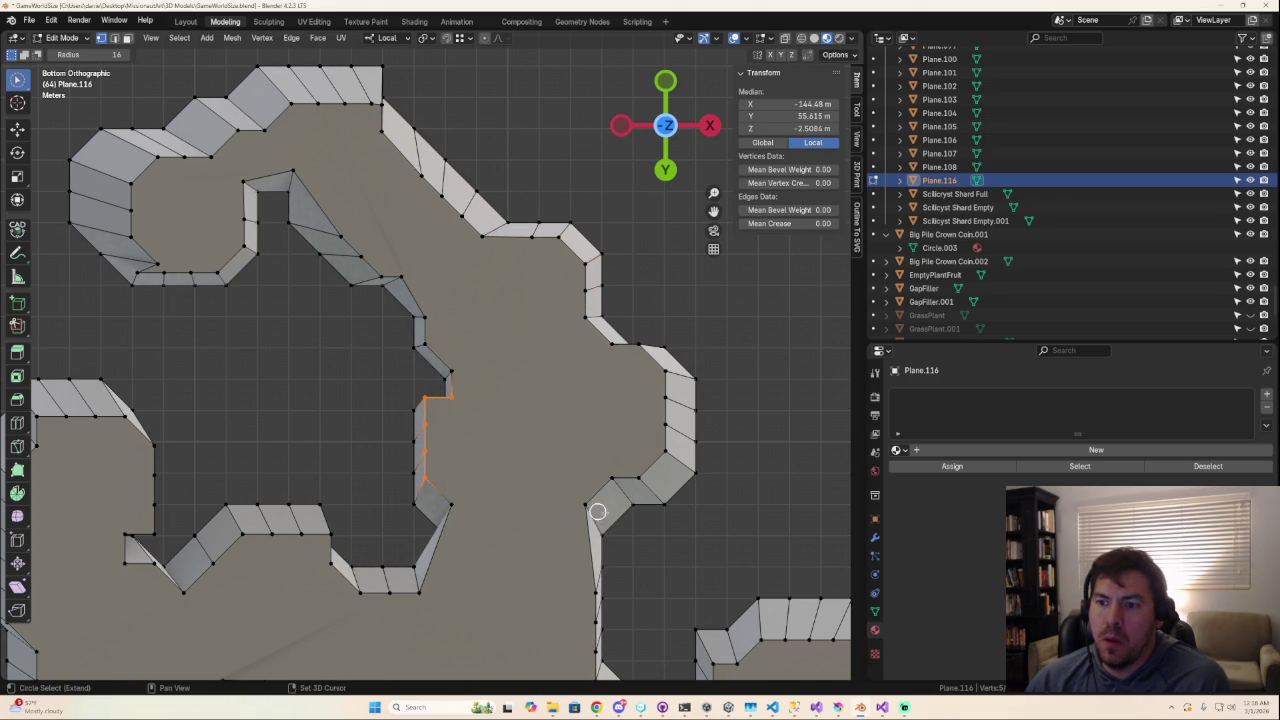
click(600, 482)
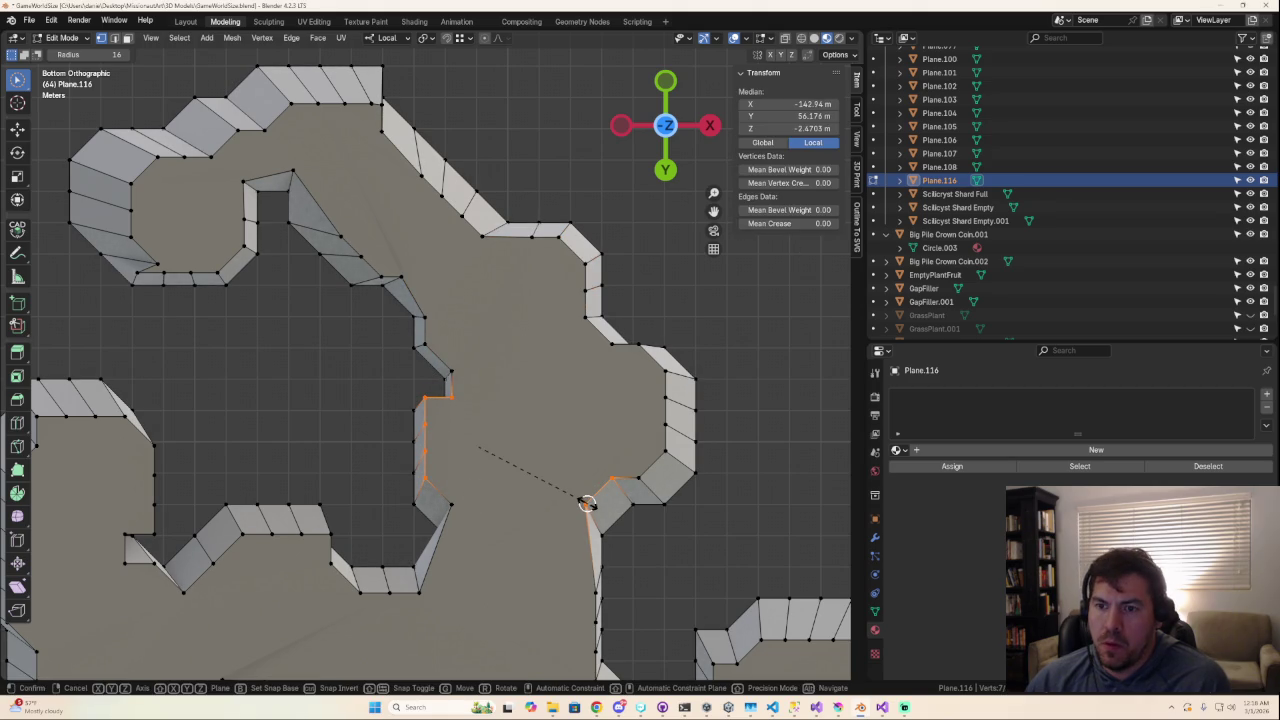
key(s)
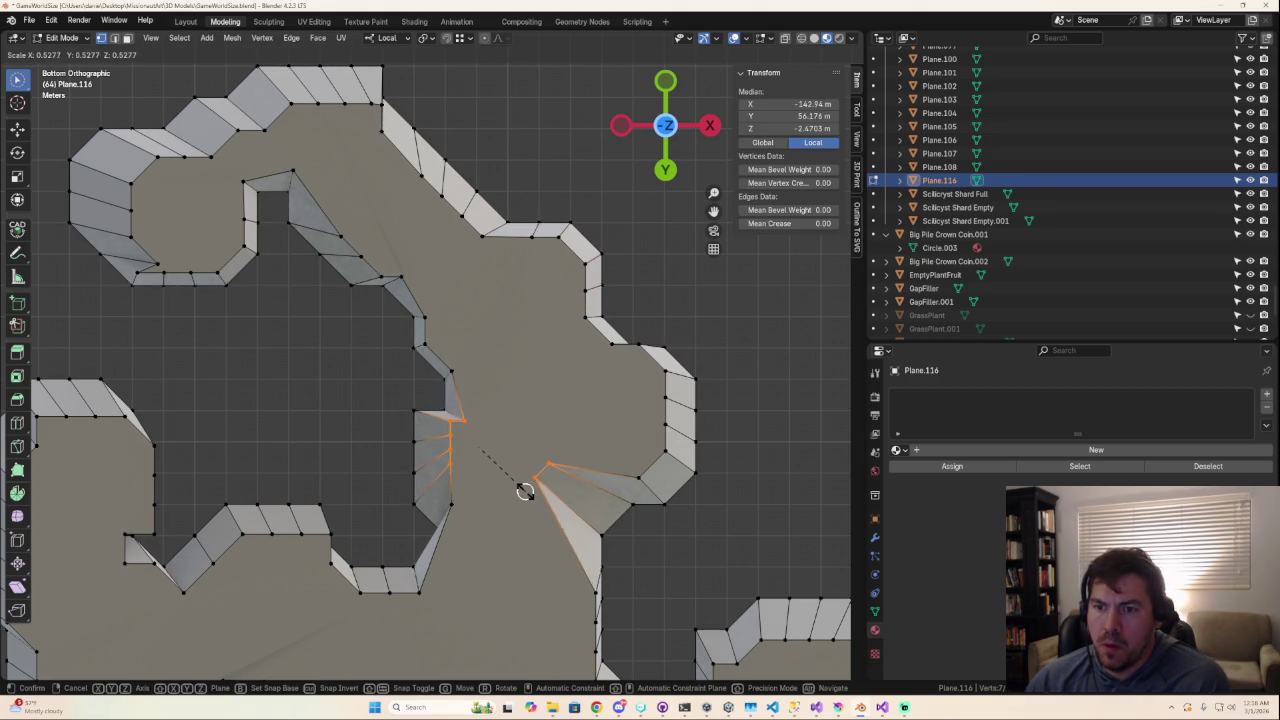
click(531, 492)
click(686, 537)
mouse_move(686, 537)
middle_down()
mouse_move(632, 678)
mouse_move(575, 13)
middle_up()
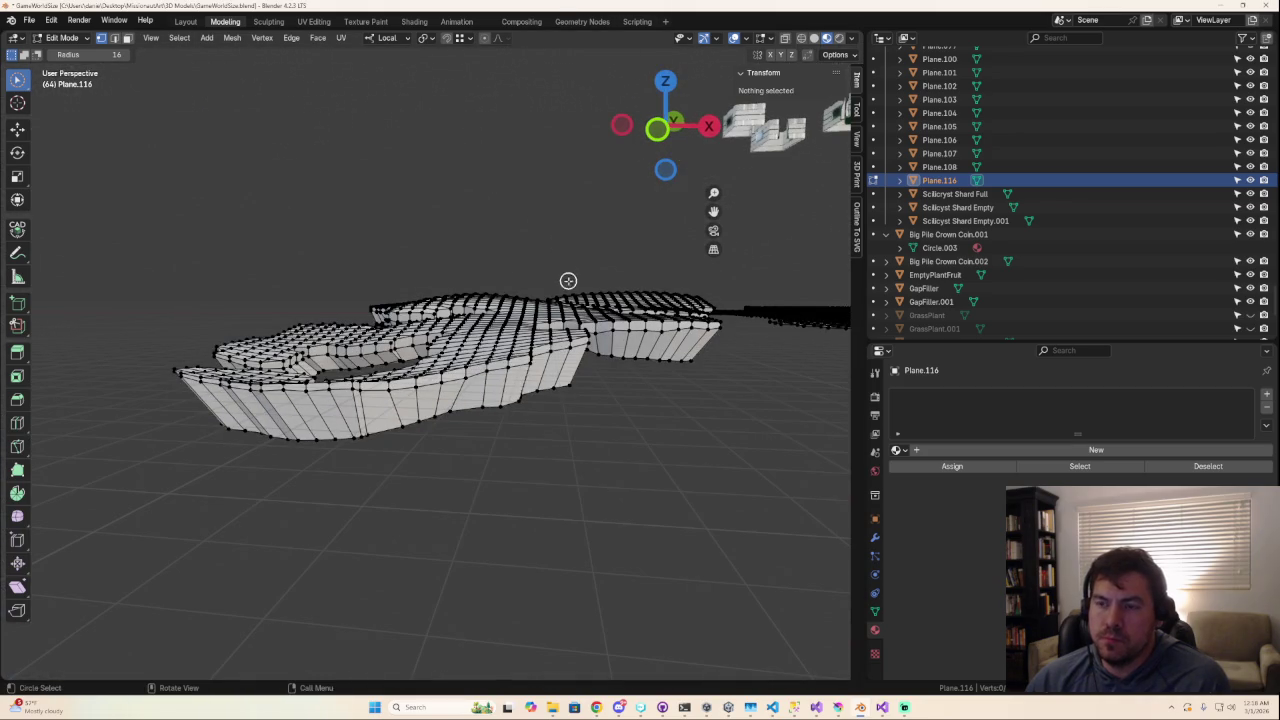
Step: From Top view, orbit and zoom in close on the underside inner rim walls
click(665, 80)
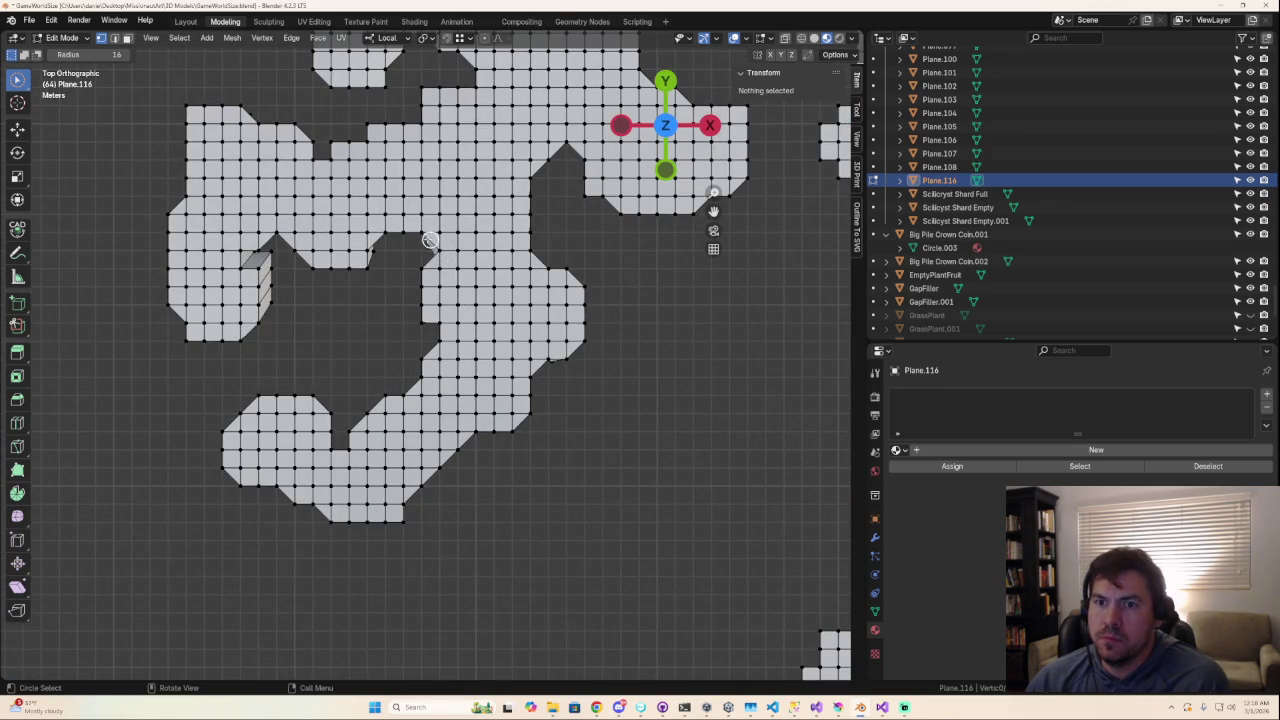
shift+middle_drag(388, 244, 545, 258)
middle_drag(413, 307, 386, 251)
scroll(388, 300, up, 3)
mouse_move(391, 374)
middle_down()
mouse_move(341, 372)
mouse_move(364, 282)
middle_up()
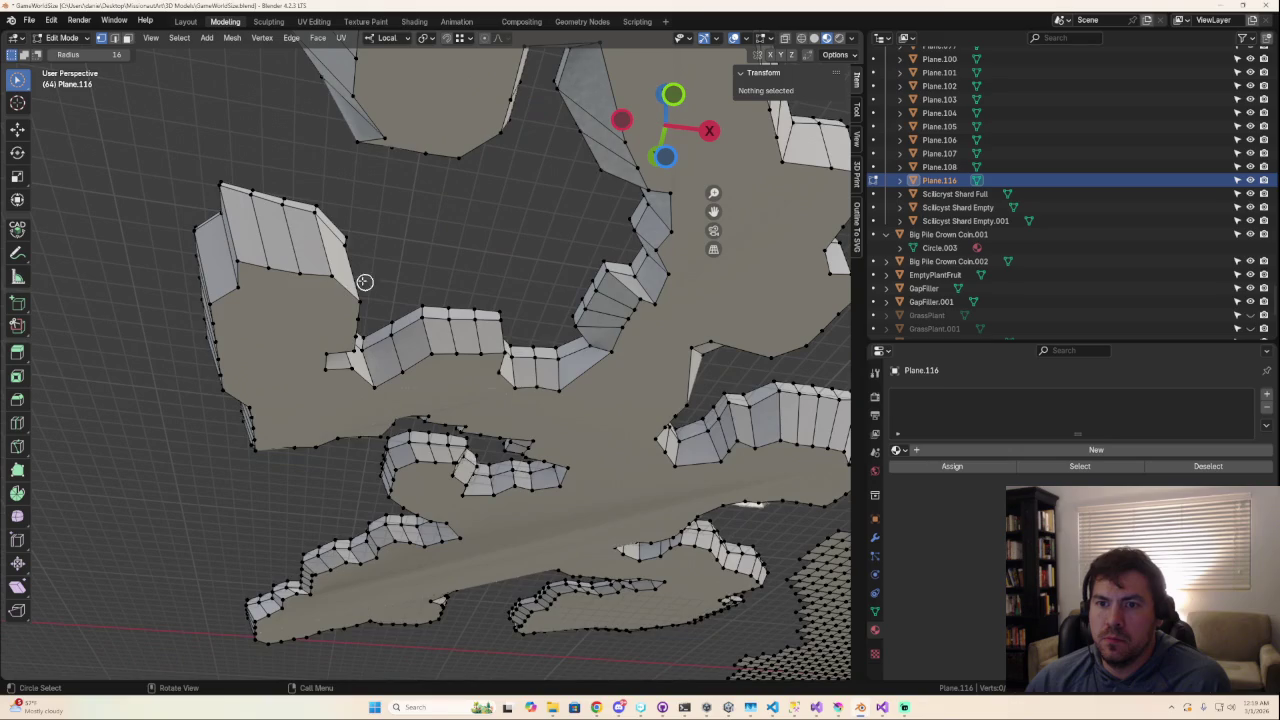
Step: Circle-select the inner rim's vertices, removing stray extras and adding the corner
drag(310, 272, 357, 299)
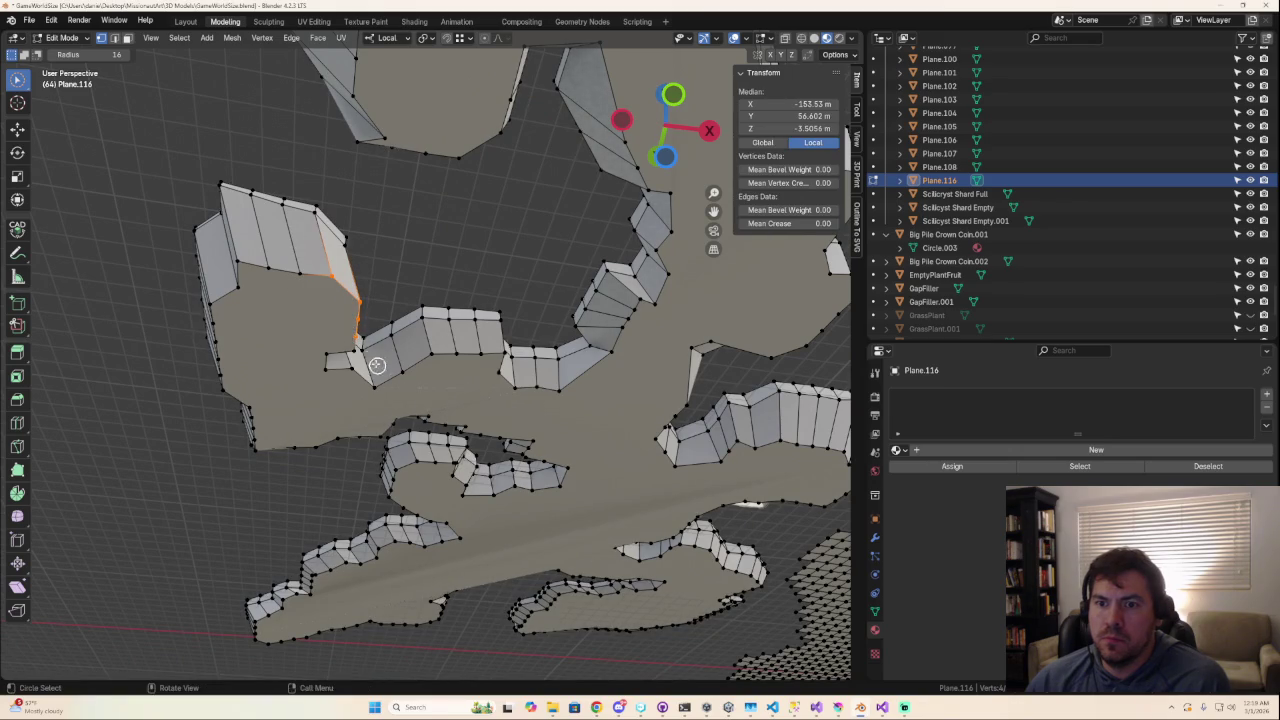
middle_drag(354, 330, 325, 368)
mouse_move(325, 368)
mouse_down()
mouse_move(425, 386)
mouse_move(423, 402)
mouse_up()
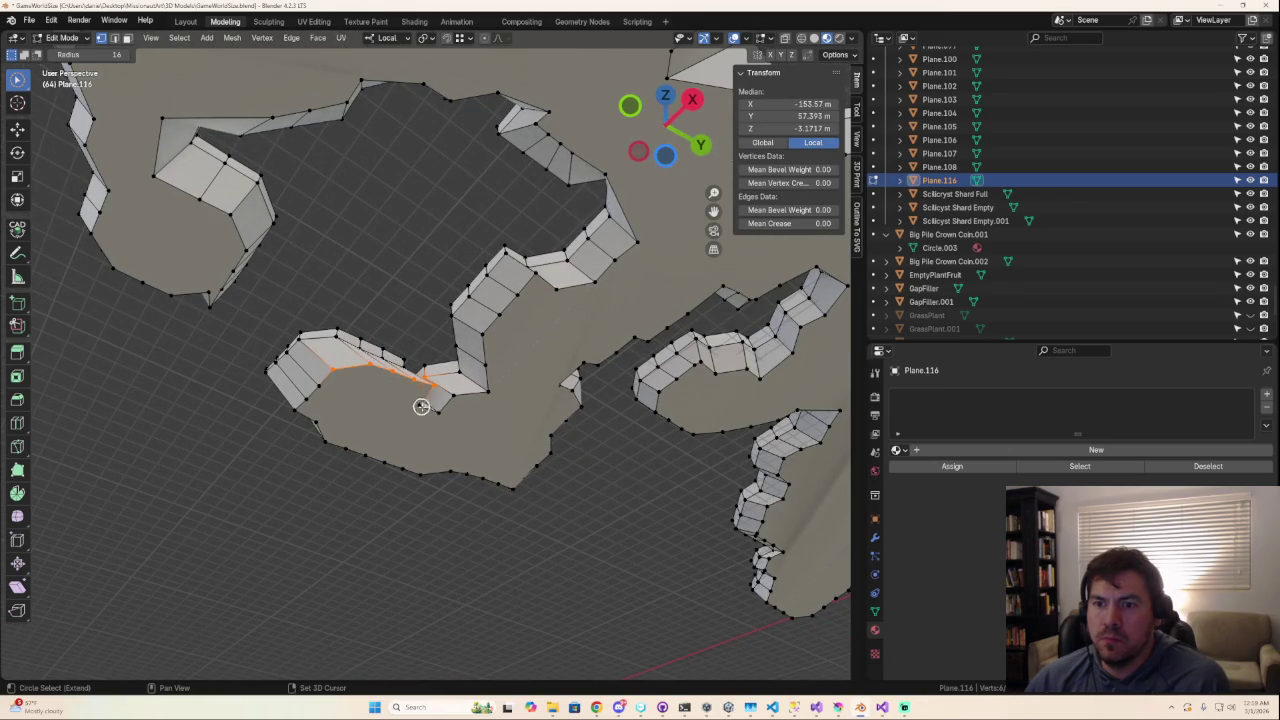
middle_drag(423, 402, 430, 398)
drag(445, 400, 446, 408)
middle_drag(477, 405, 455, 380)
key(Escape)
click(456, 395)
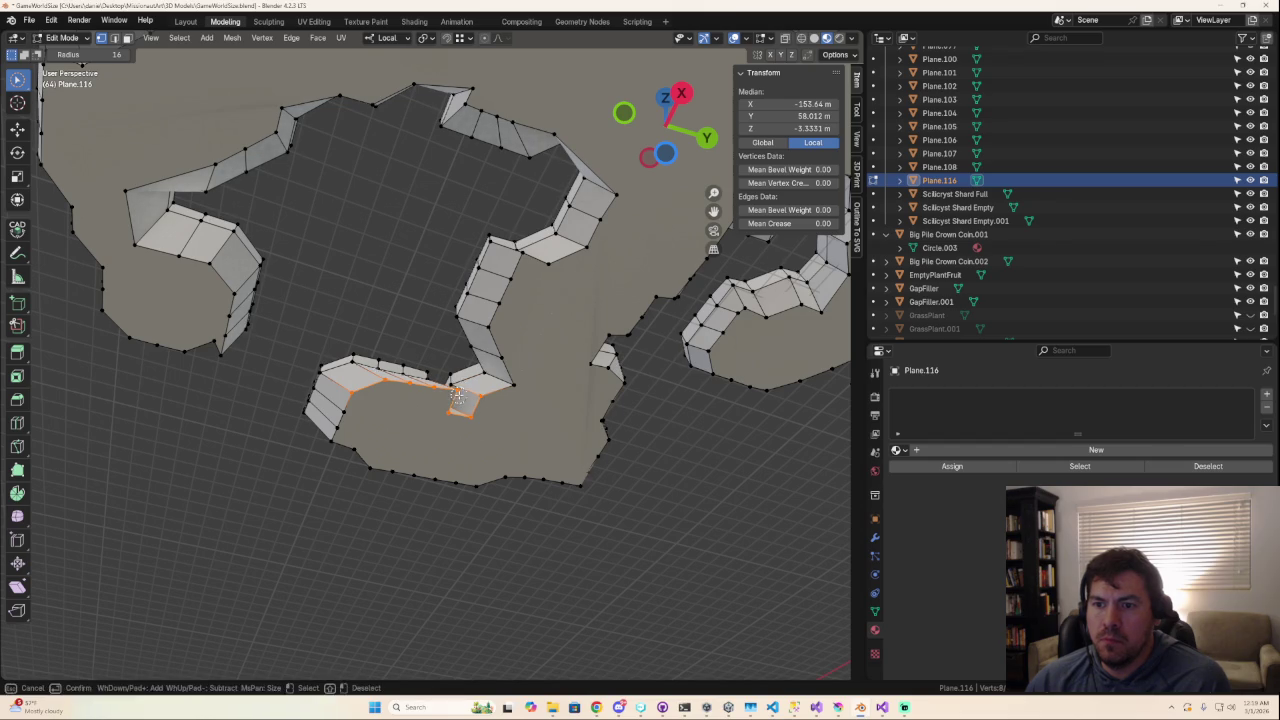
drag(343, 409, 338, 436)
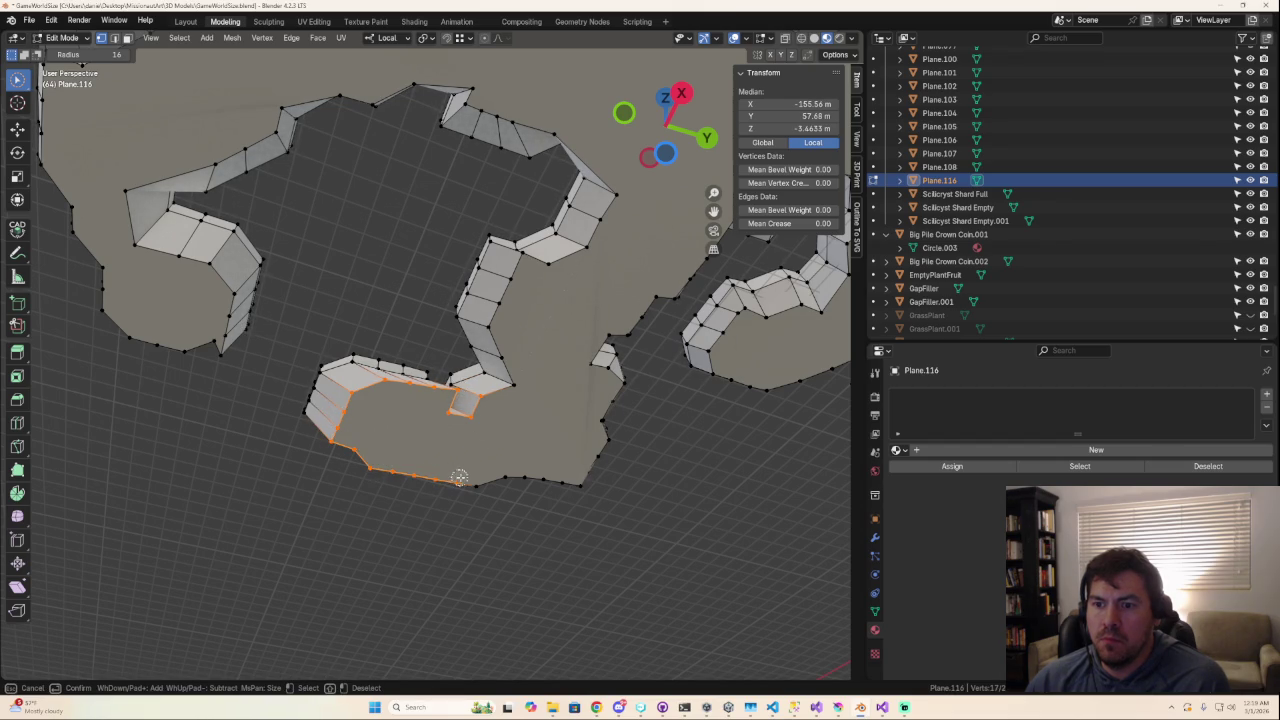
Step: Scale the selected notch vertices of Plane.116 down to 0.509
key(Escape)
middle_drag(511, 429, 469, 425)
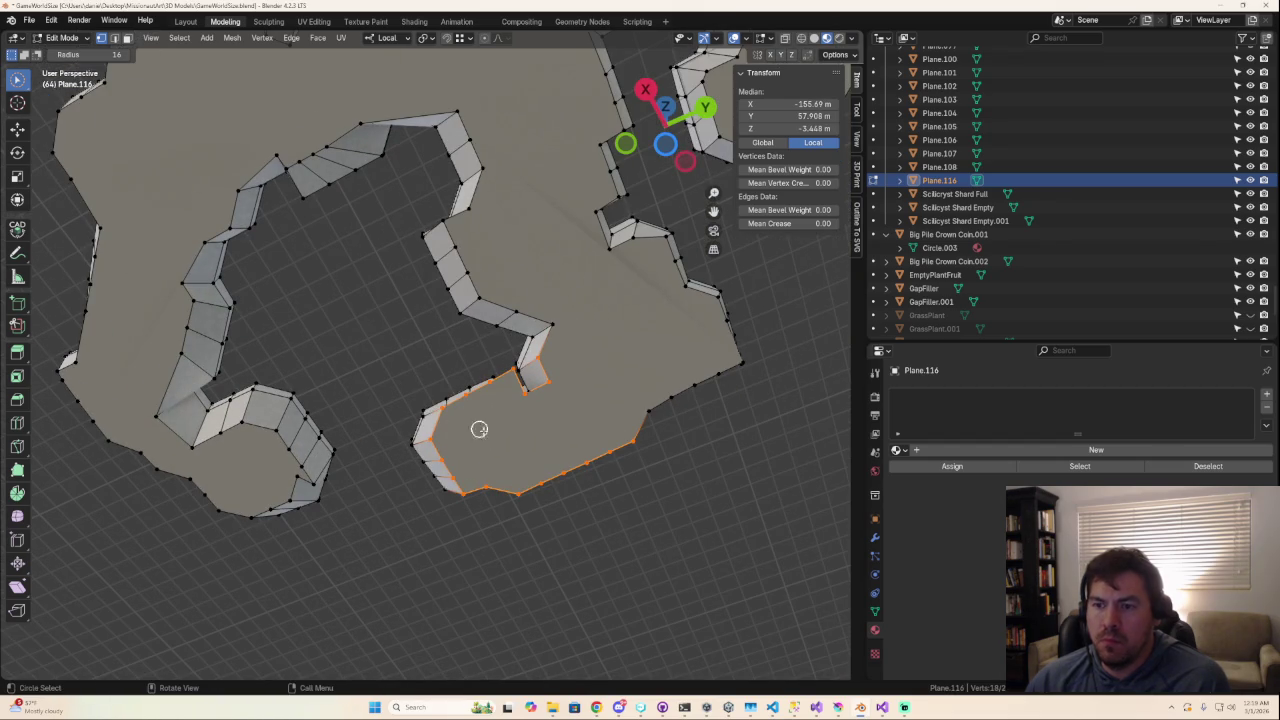
click(665, 145)
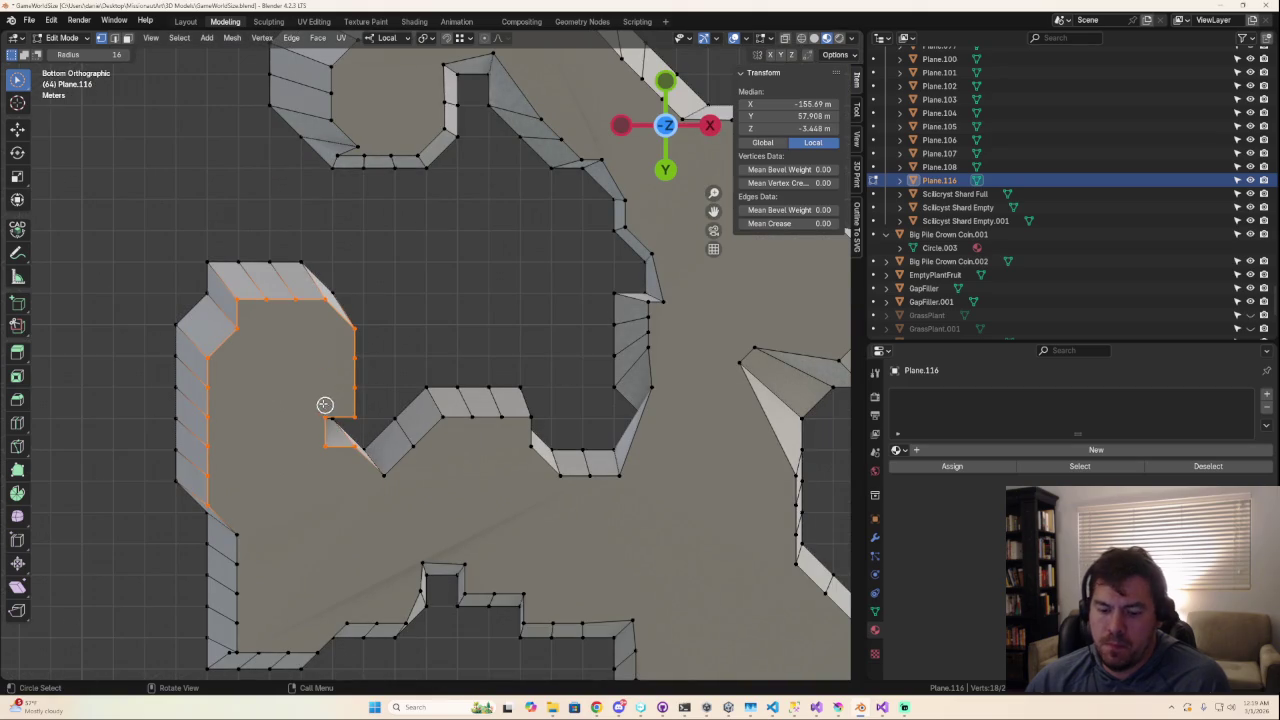
key(s)
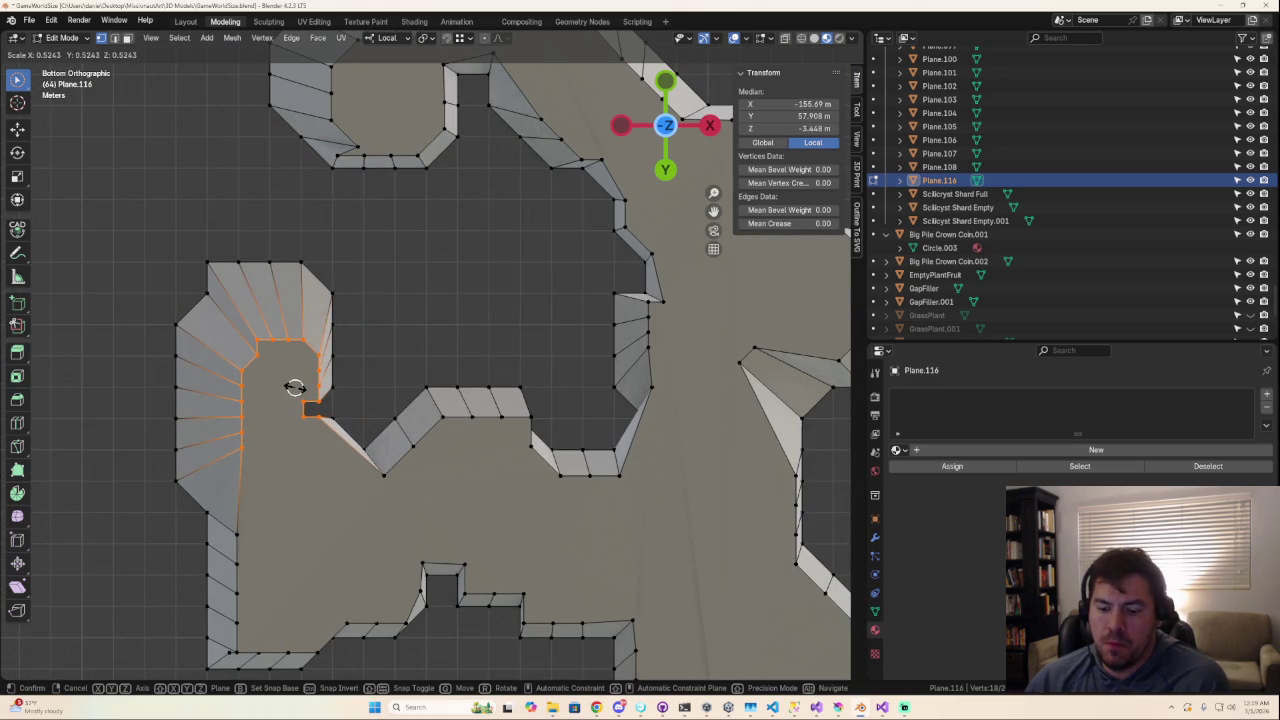
click(294, 388)
Step: Shift the shrunken notch vertices -0.7339 m along X, then clear the selection
key(g)
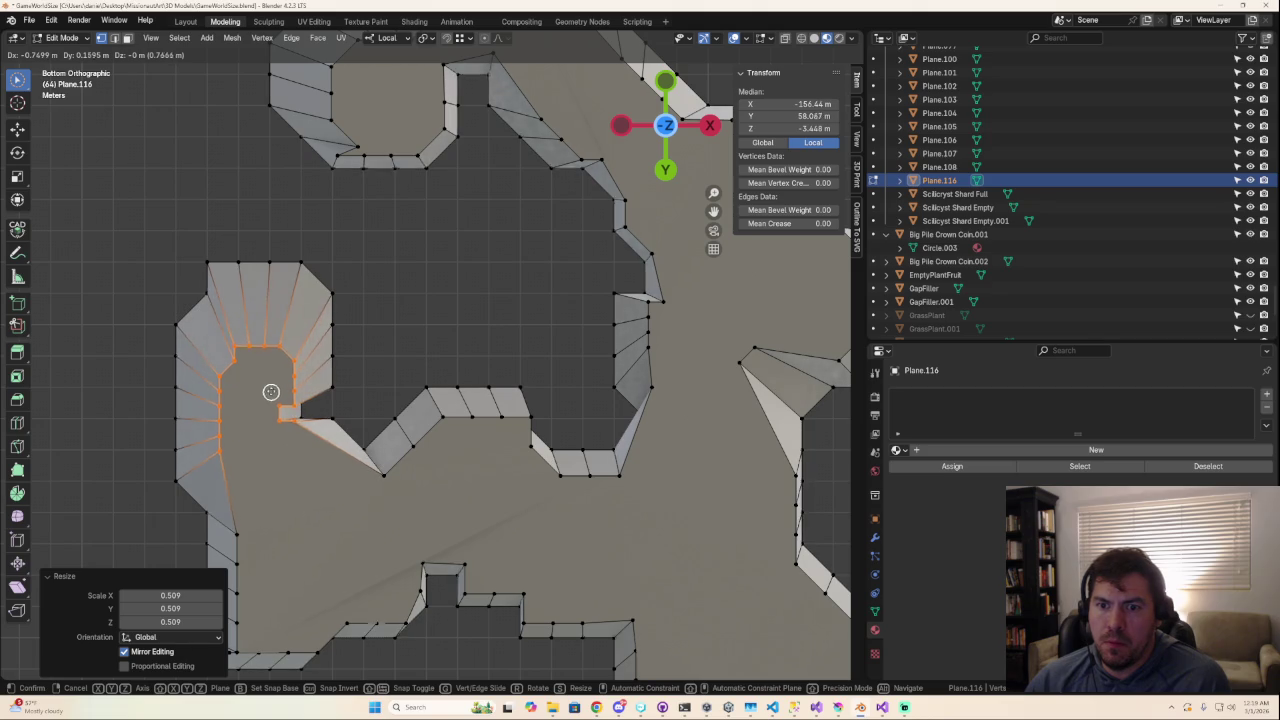
click(271, 387)
middle_drag(274, 386, 733, 178)
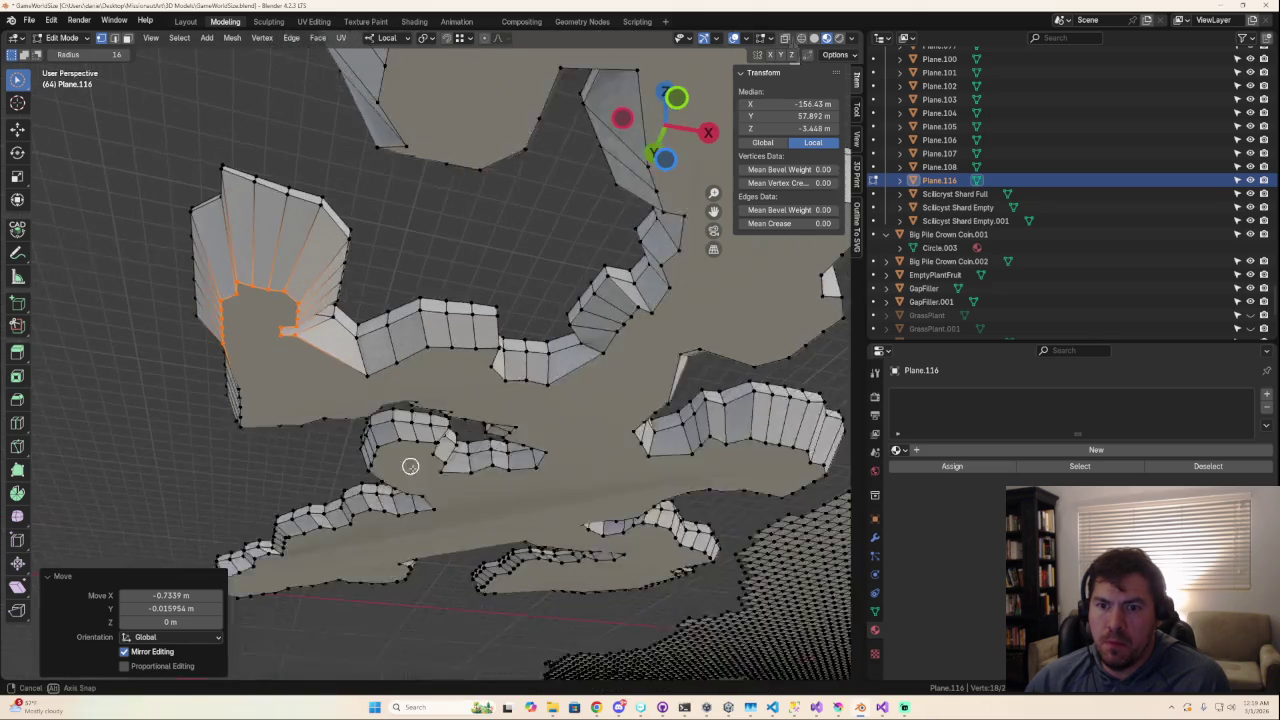
click(664, 84)
scroll(285, 364, up, 3)
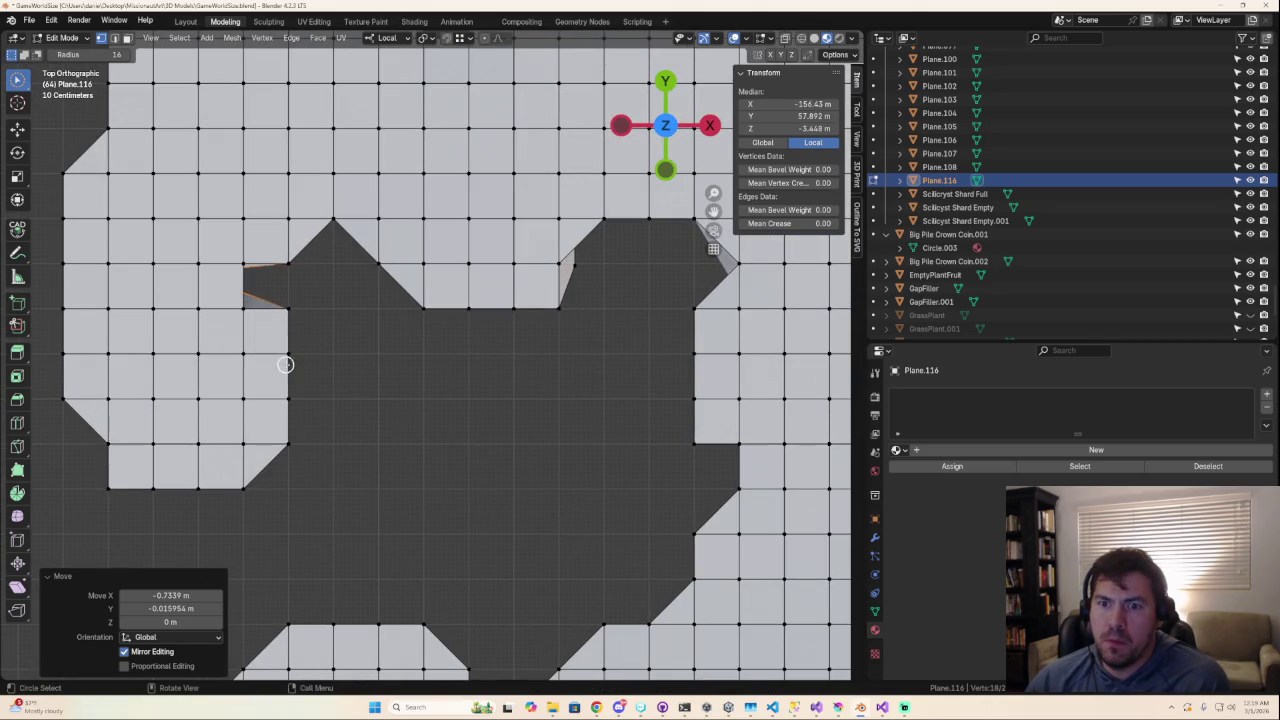
click(352, 346)
mouse_move(337, 349)
middle_down()
mouse_move(328, 489)
mouse_move(346, 339)
middle_up()
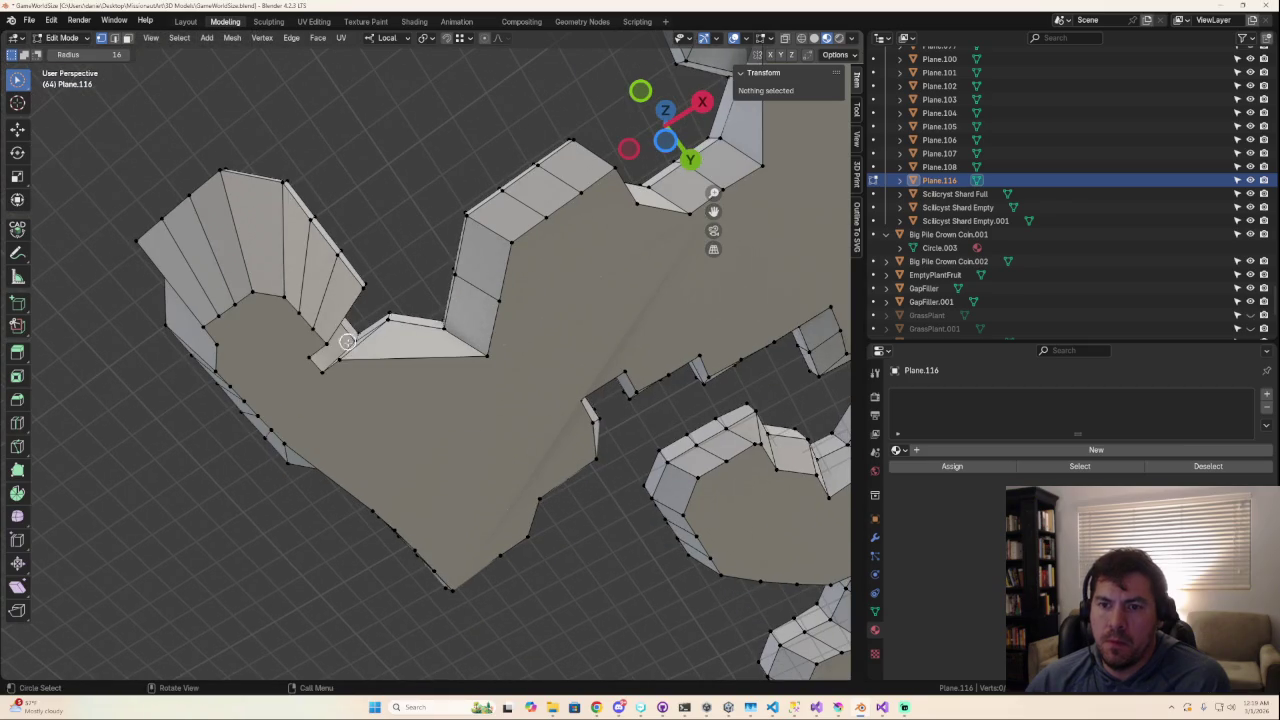
Step: Stretch the notch edge's two vertices outward by a factor of 2.384
click(319, 346)
key(s)
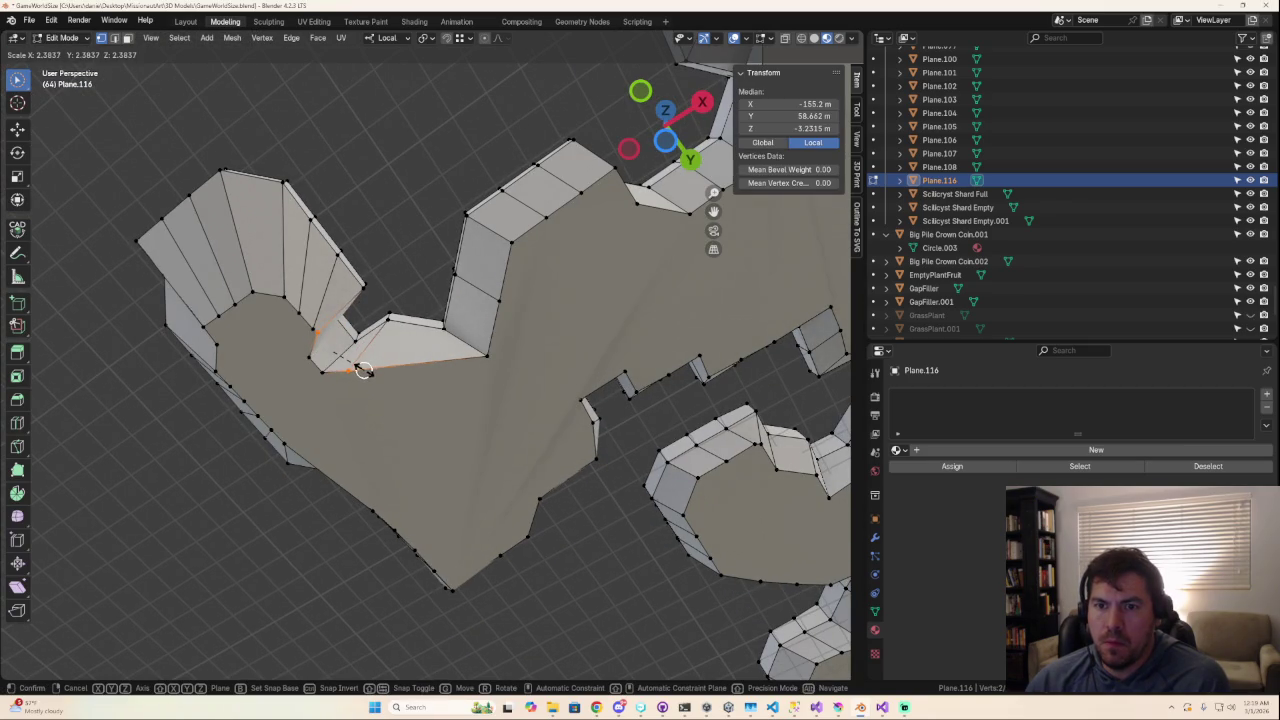
click(364, 370)
mouse_move(364, 370)
middle_down()
mouse_move(371, 351)
mouse_move(500, 337)
middle_up()
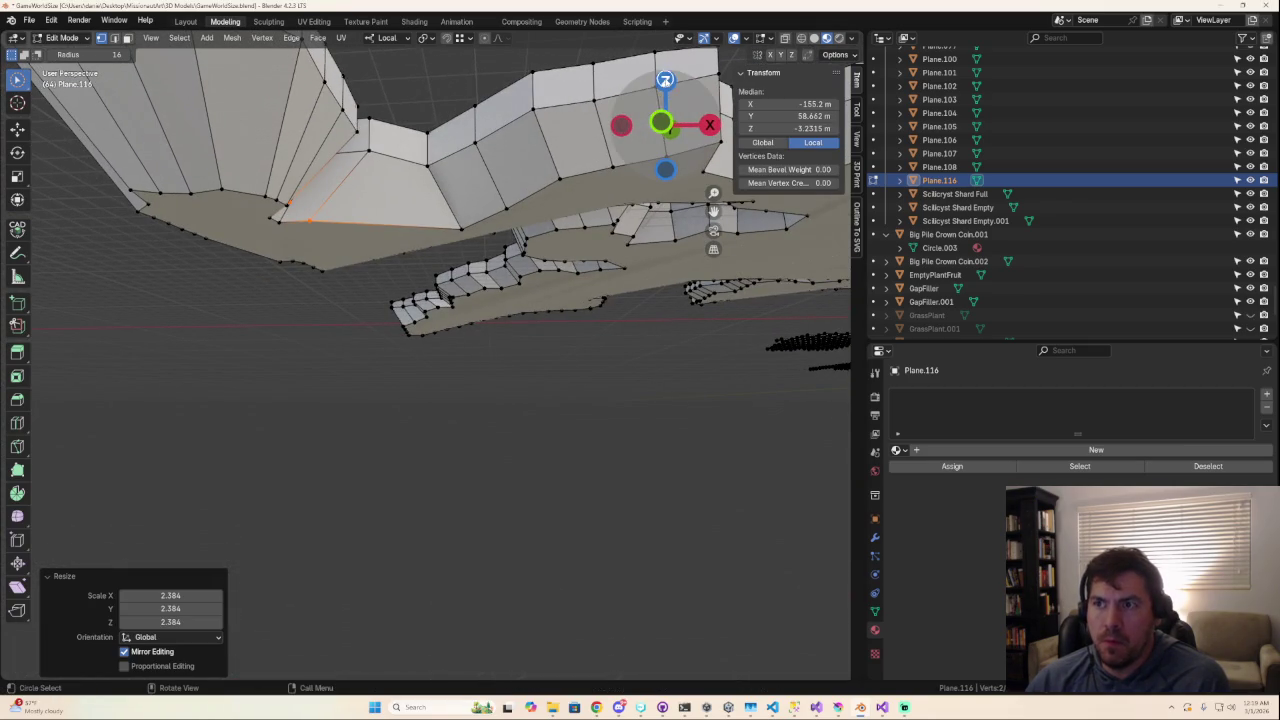
click(663, 80)
mouse_move(406, 403)
middle_down()
mouse_move(380, 403)
mouse_move(360, 352)
mouse_move(305, 289)
mouse_move(343, 266)
mouse_move(297, 237)
mouse_move(262, 136)
mouse_move(362, 213)
middle_up()
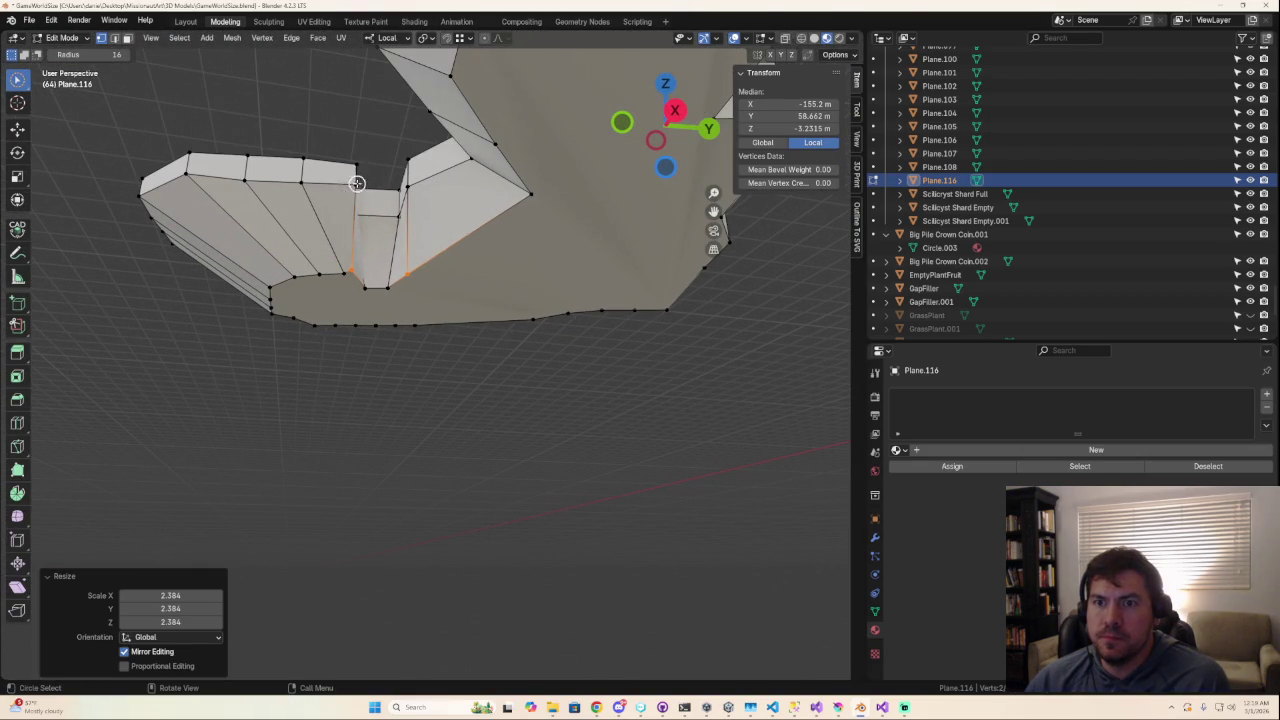
Step: Enlarge four selected notch vertices to a scale of 1.21
click(354, 186)
mouse_move(386, 224)
middle_down()
mouse_move(397, 277)
mouse_move(334, 220)
mouse_move(311, 298)
mouse_move(277, 297)
middle_up()
scroll(423, 272, up, 3)
scroll(398, 234, up, 2)
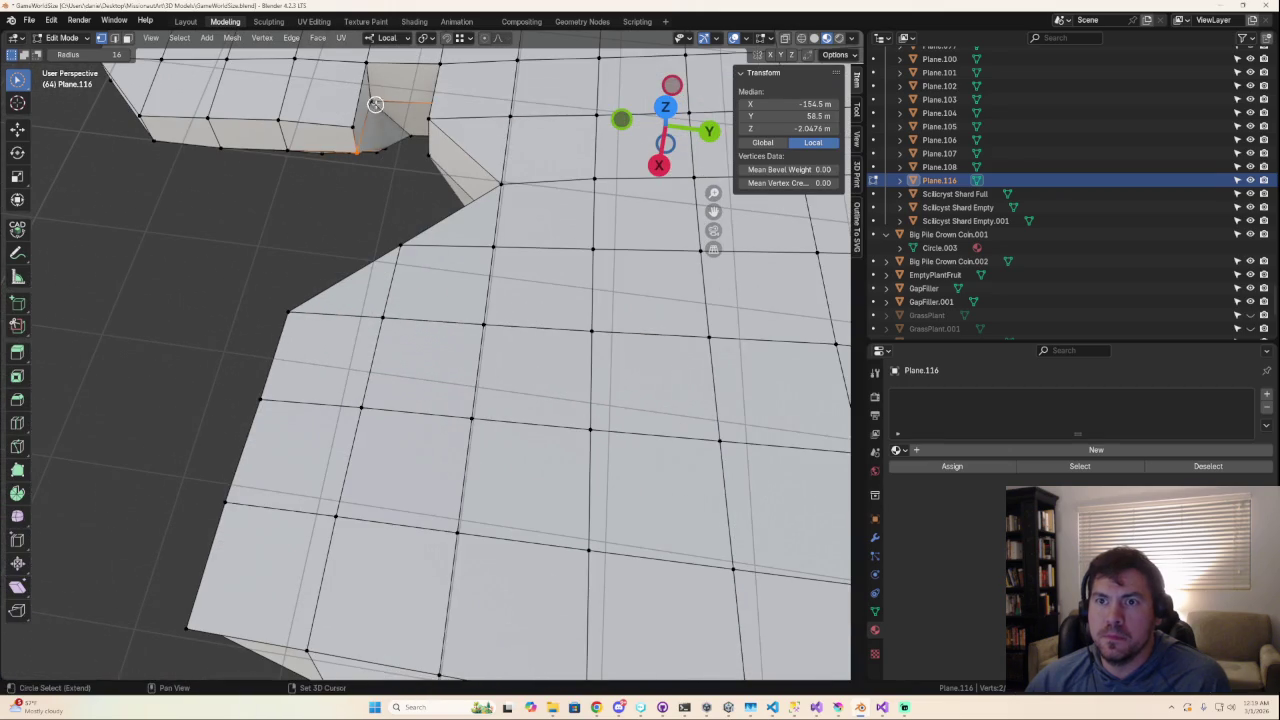
shift+click(375, 104)
middle_drag(414, 143, 404, 156)
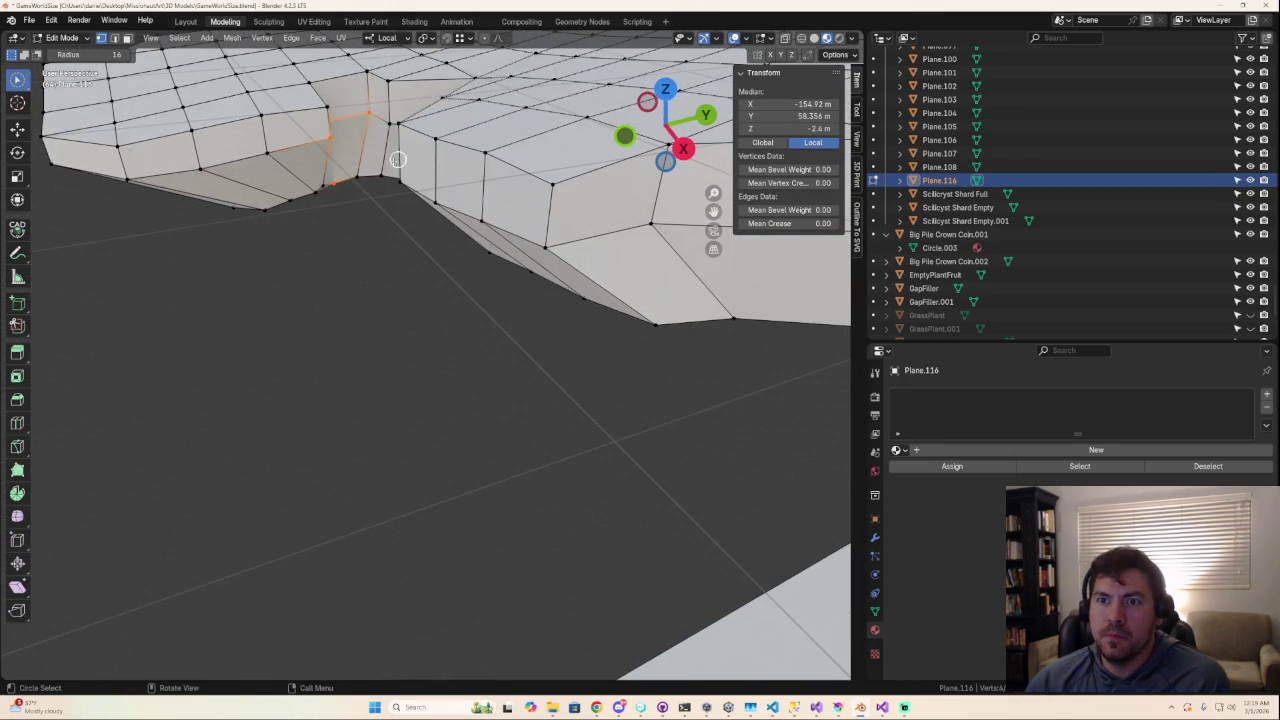
key(s)
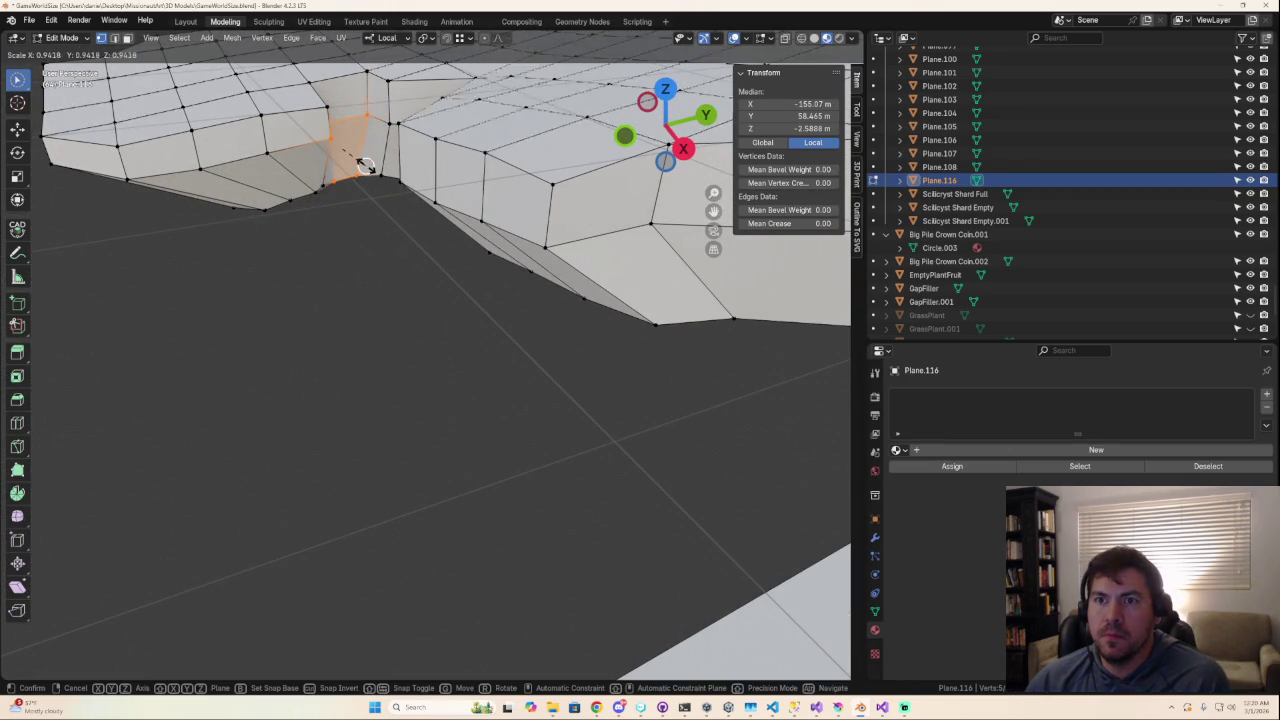
click(373, 166)
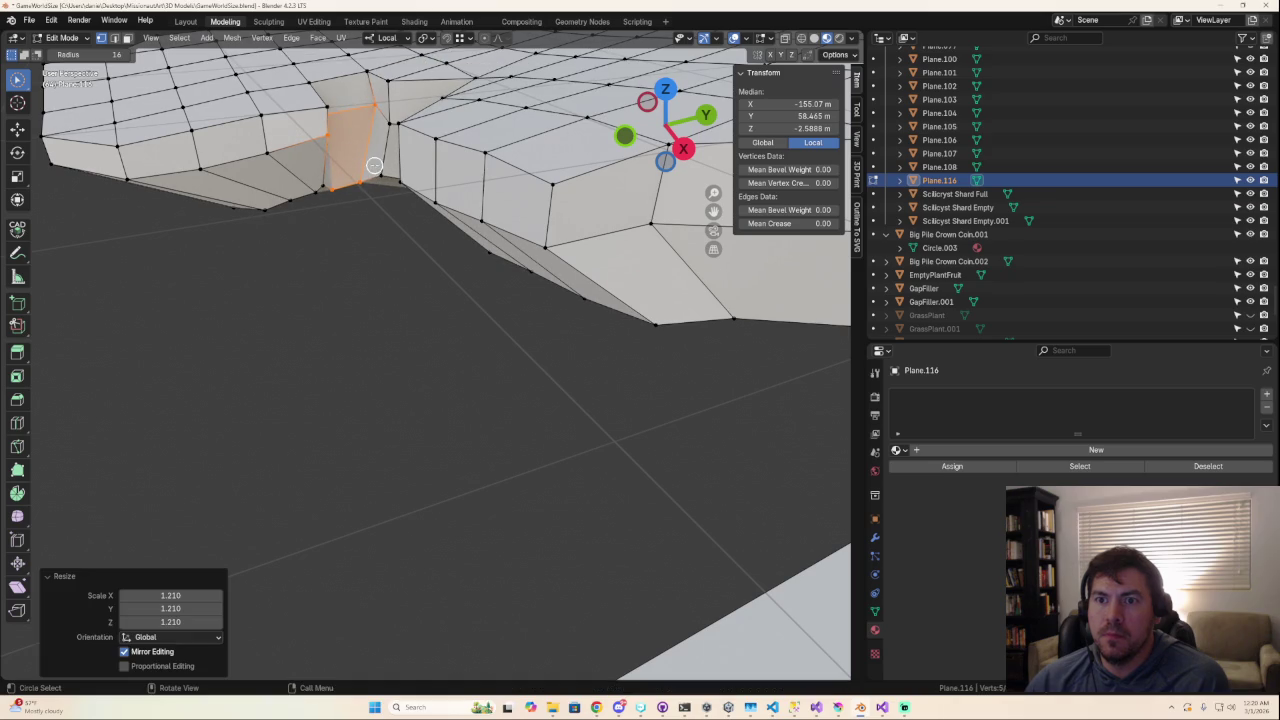
Step: From top view, move the notch corner edge and snap its corner vertex to the grid corner
click(348, 191)
click(338, 193)
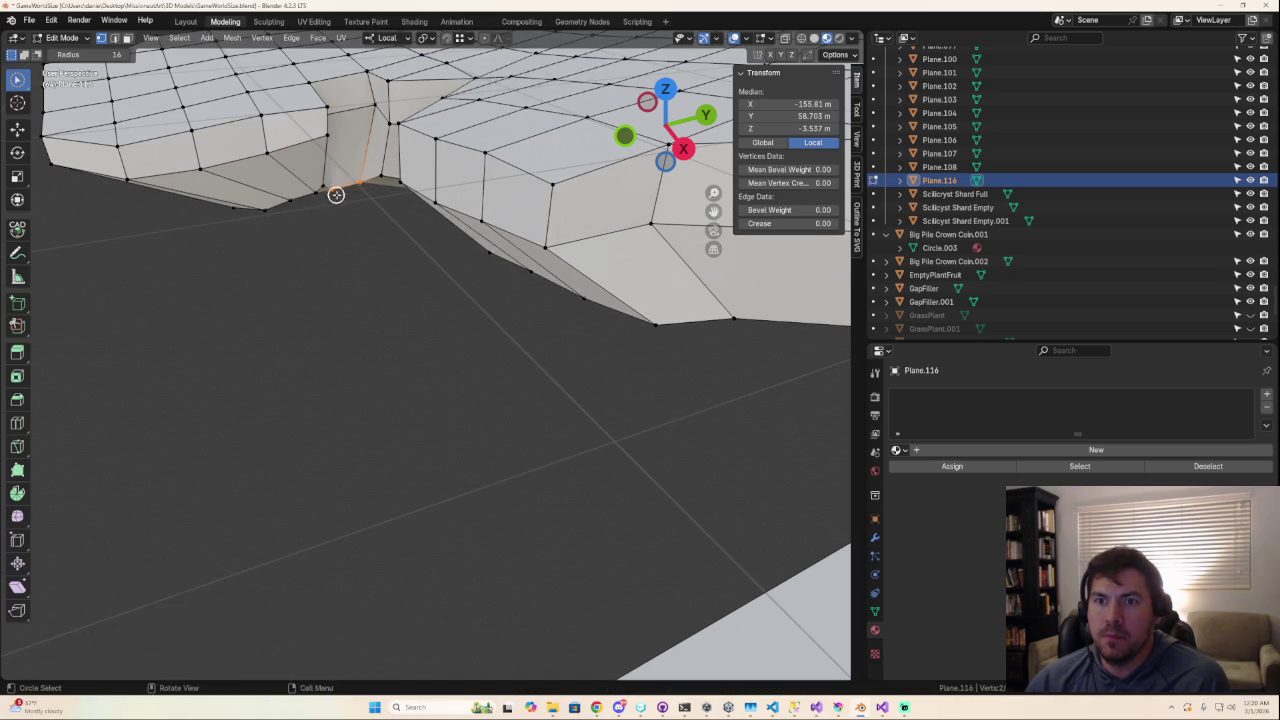
middle_drag(334, 194, 473, 204)
key(KP_7)
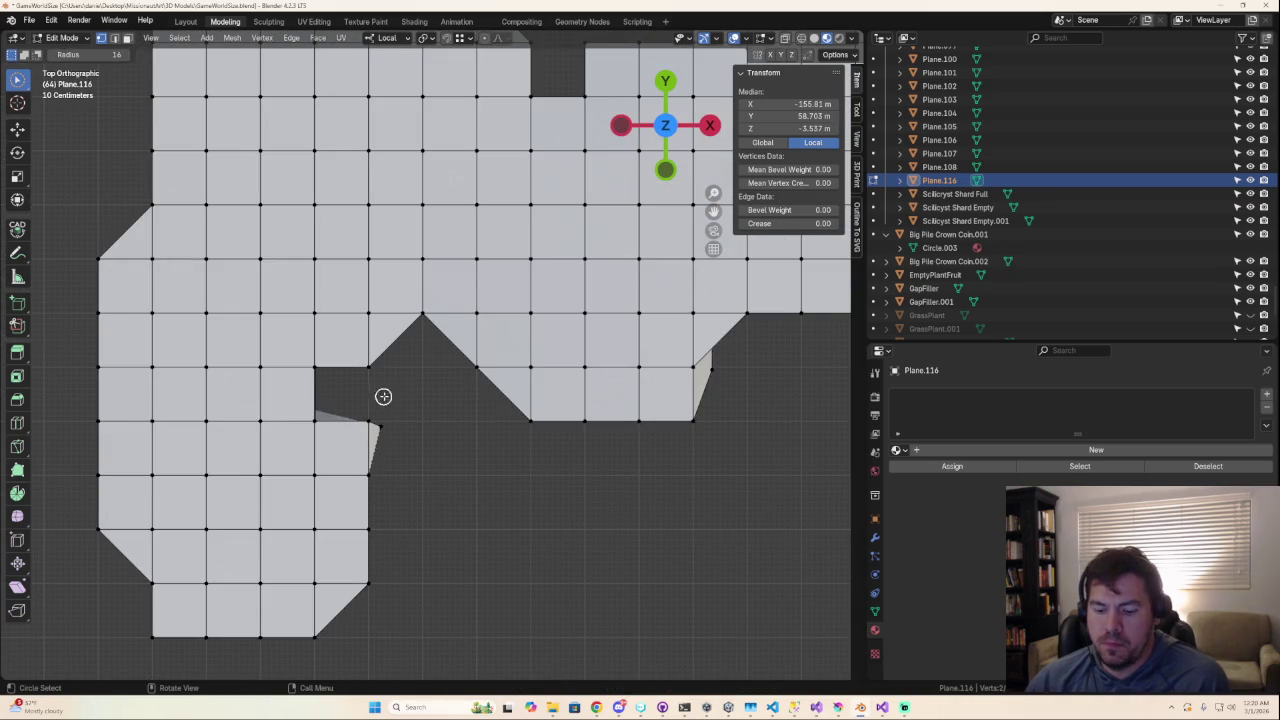
key(g)
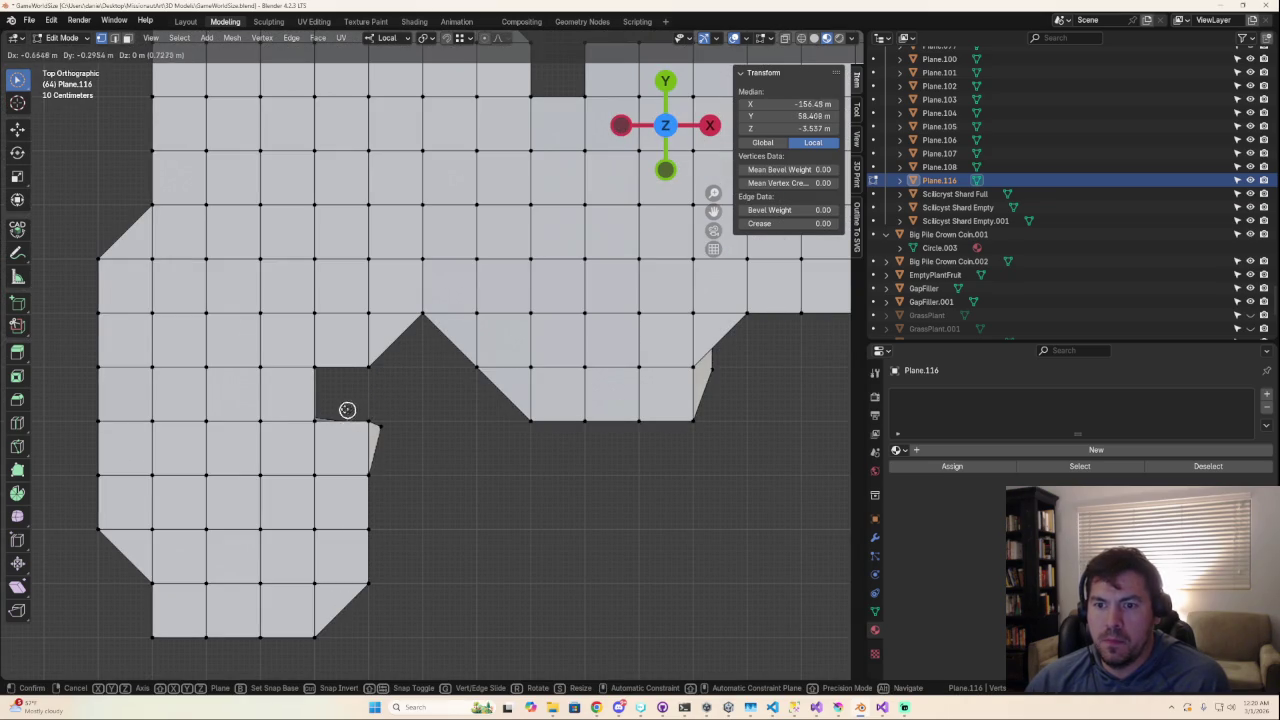
click(348, 411)
click(380, 424)
key(g)
click(345, 437)
Step: Move a vertex at the wall's base to a new position
mouse_move(345, 437)
middle_down()
mouse_move(346, 374)
mouse_move(280, 346)
mouse_move(283, 257)
mouse_move(307, 250)
mouse_move(311, 374)
mouse_move(177, 417)
middle_up()
click(166, 403)
click(157, 423)
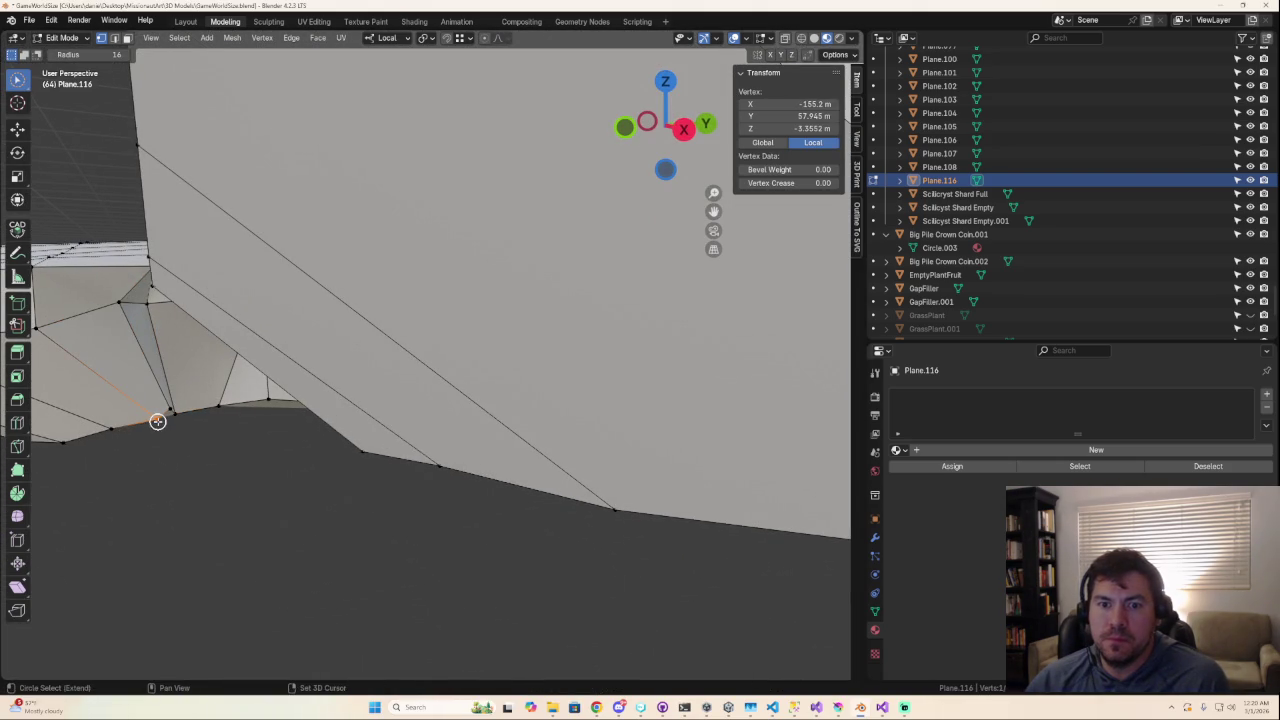
key(g)
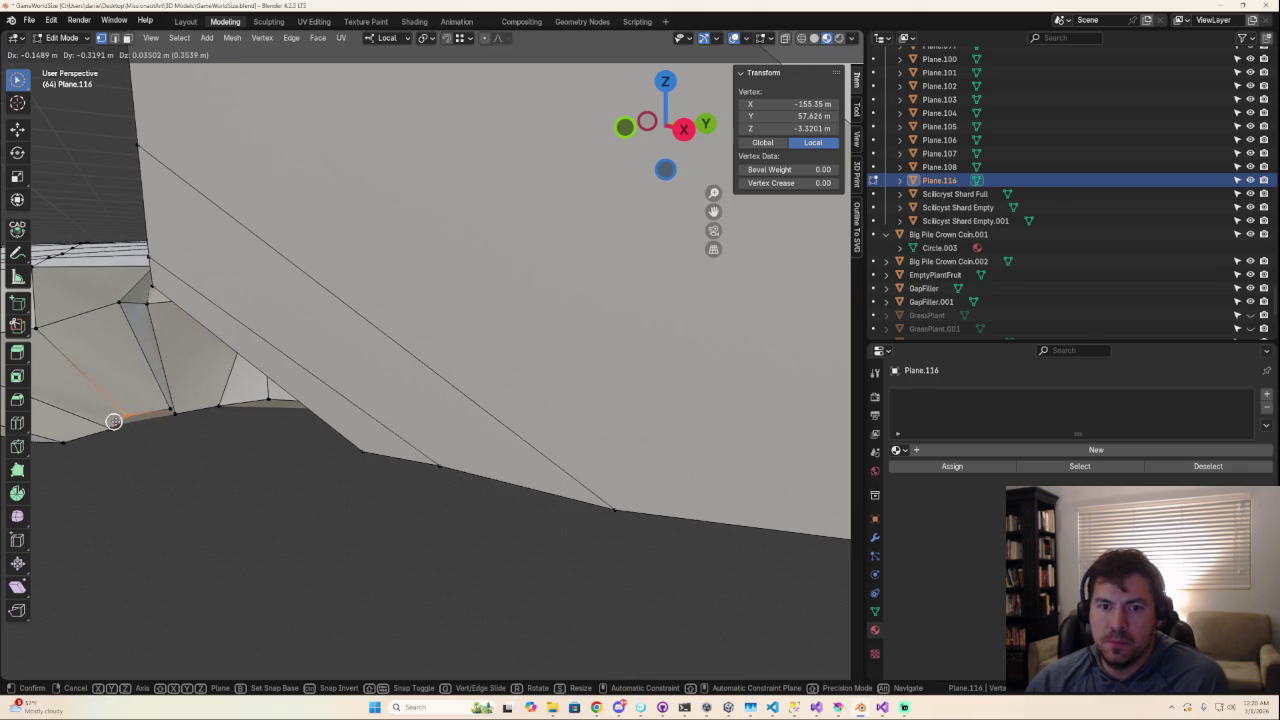
click(120, 421)
Step: Move two wall-base vertices, then nudge one by about -0.051, -0.126, -0.053 m
shift+click(168, 410)
key(g)
click(147, 410)
click(147, 410)
key(g)
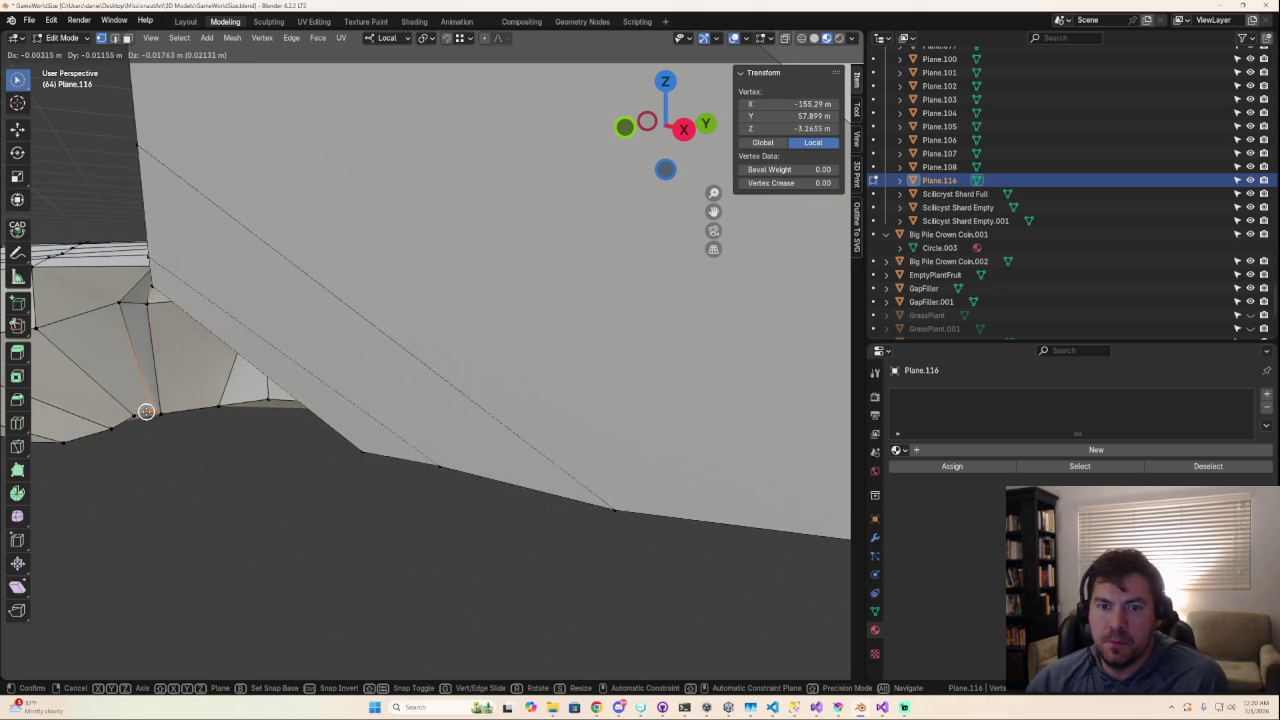
click(144, 411)
middle_drag(144, 411, 346, 389)
key(KP_7)
scroll(300, 464, down, 1)
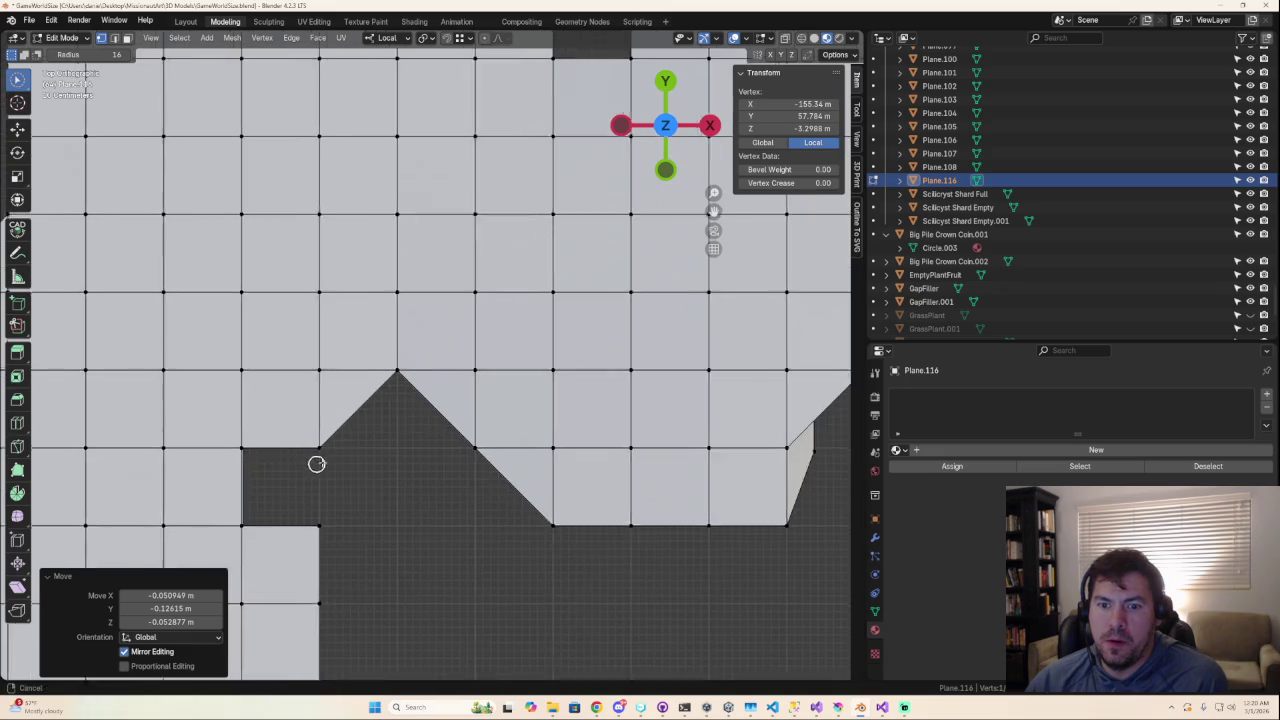
scroll(406, 414, down, 1)
scroll(424, 409, down, 3)
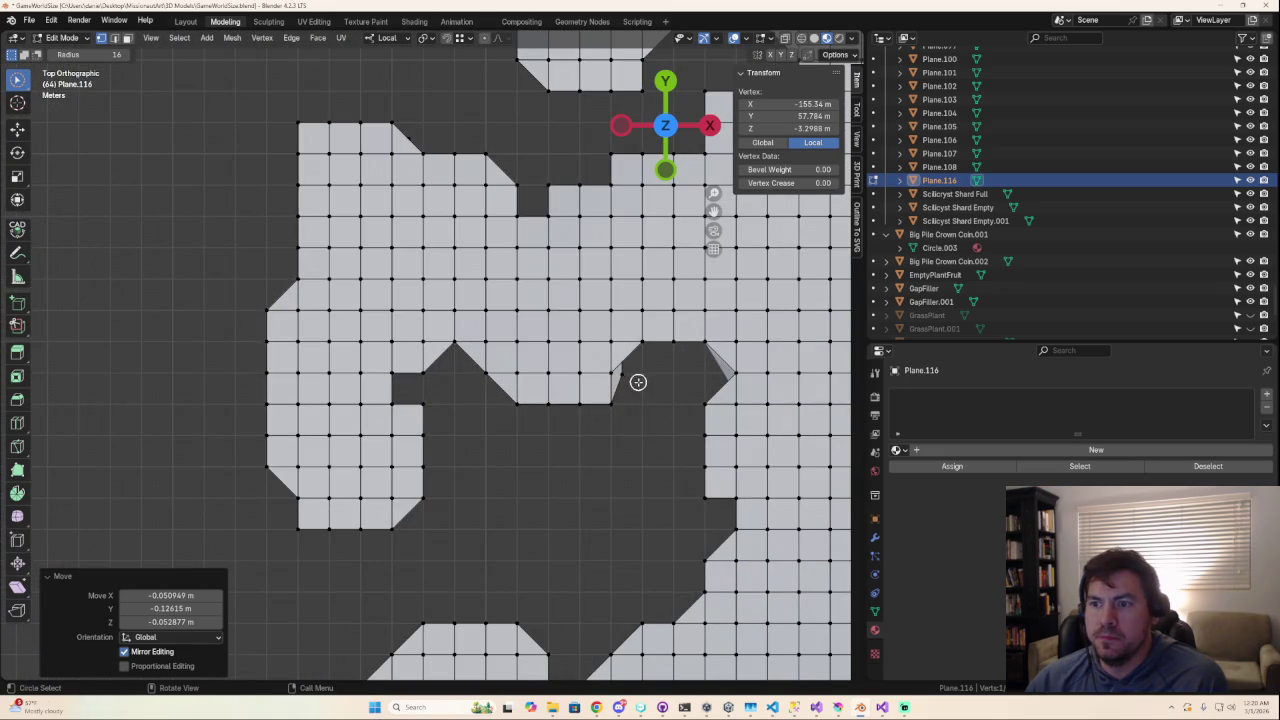
Step: Move the selected border vertex to its new spot along the wall
key(Escape)
key(g)
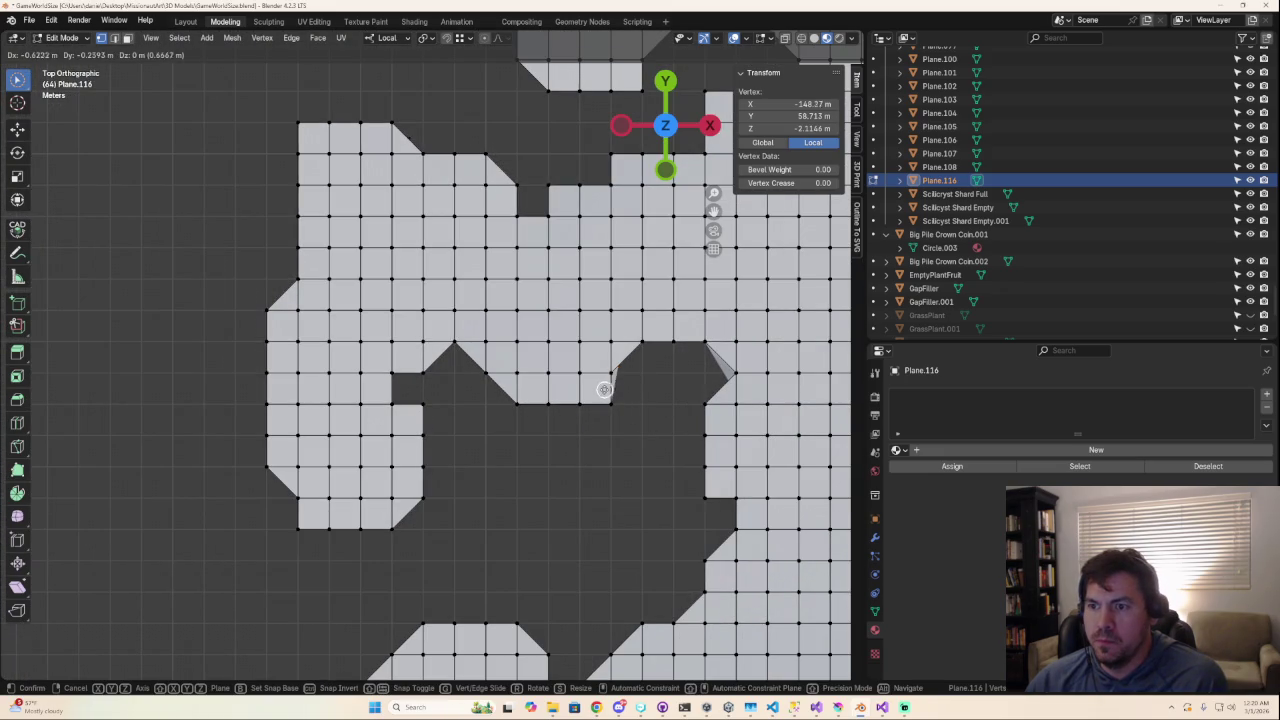
click(605, 389)
middle_drag(642, 388, 548, 320)
mouse_move(567, 505)
middle_down()
mouse_move(543, 420)
mouse_move(592, 468)
middle_up()
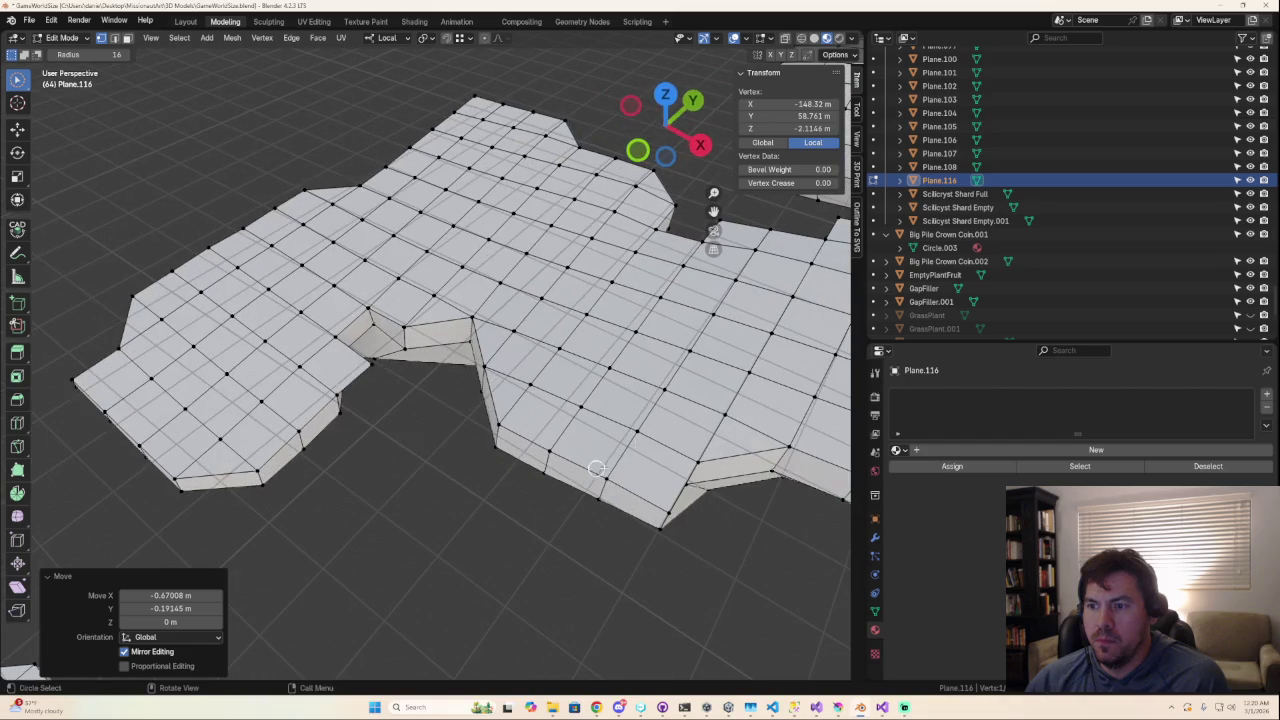
click(670, 93)
shift+middle_drag(618, 417, 294, 387)
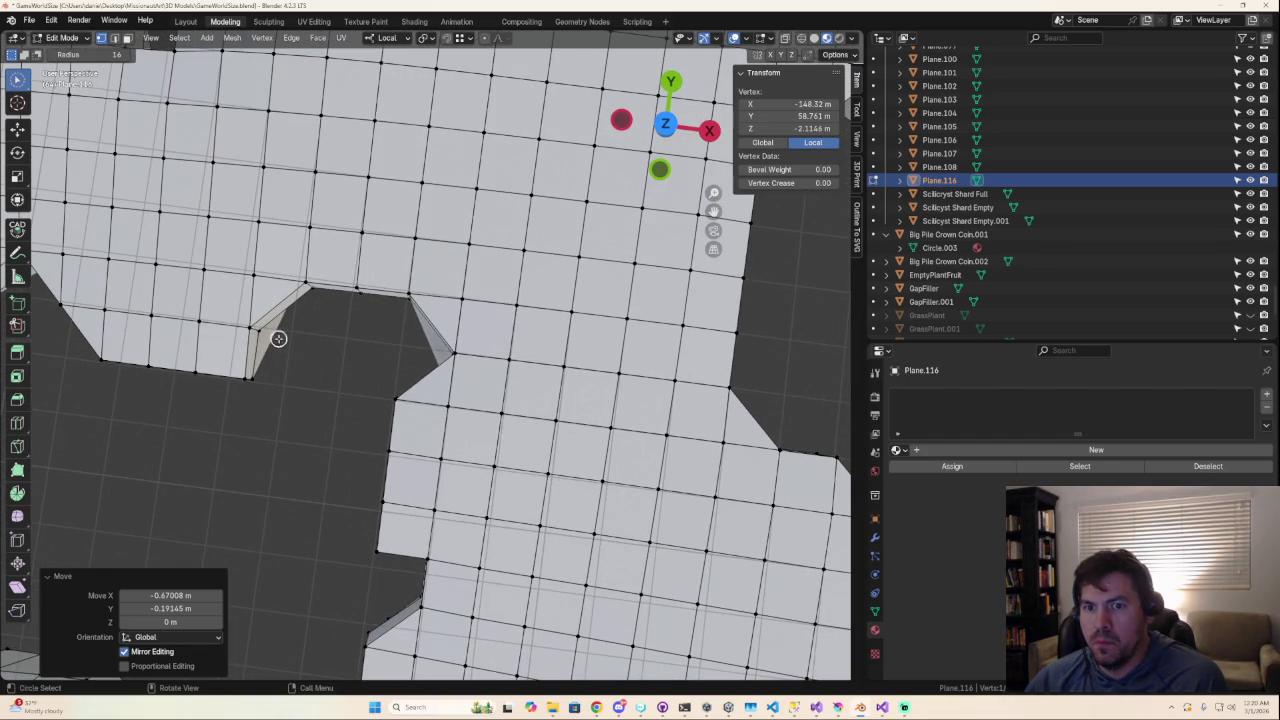
Step: Move the notch's left-edge vertices and top corner vertex together in top view
drag(265, 328, 262, 368)
shift+click(305, 297)
click(652, 126)
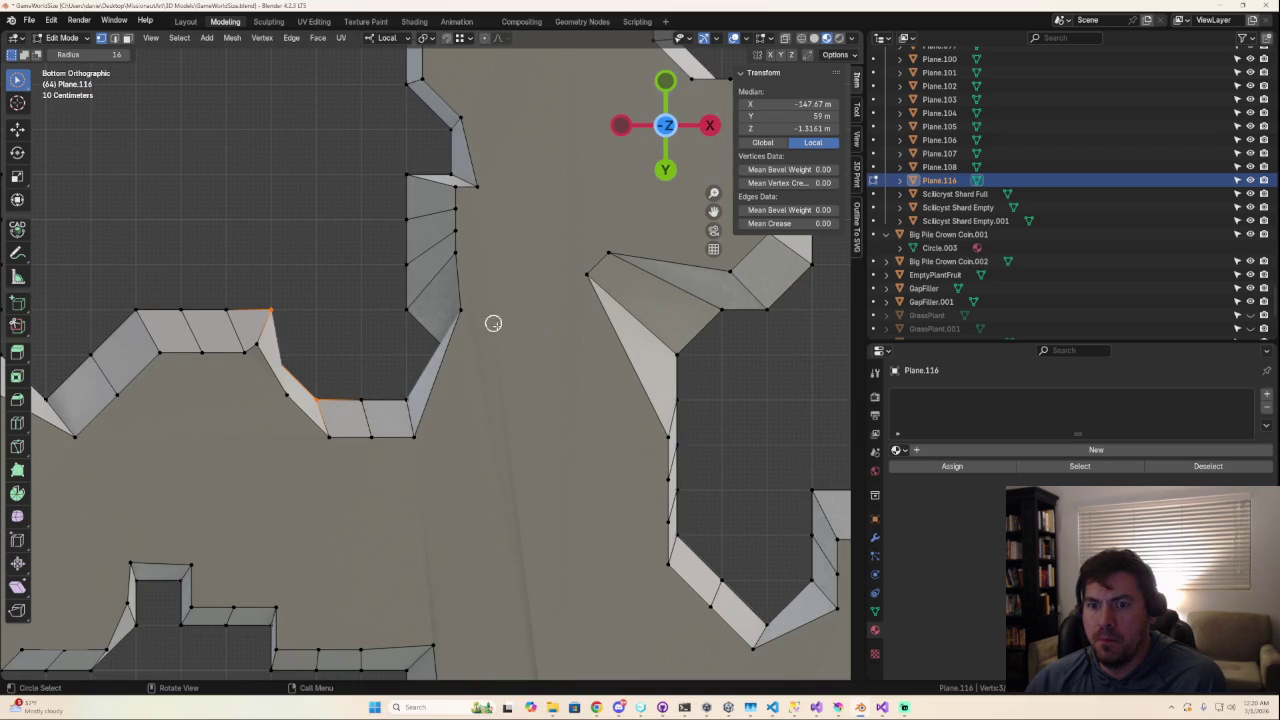
click(660, 130)
key(g)
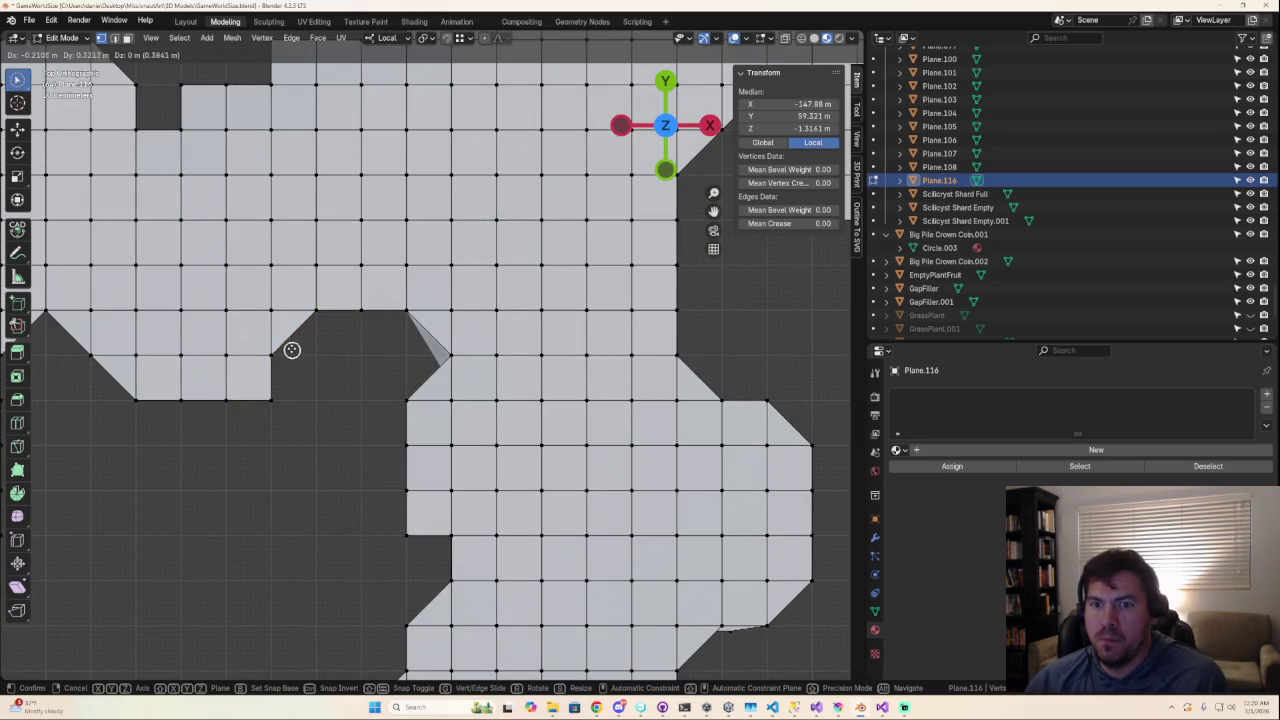
click(291, 346)
Step: Shift the notch rim vertices by about 0.514, 0.074, -0.061 m
mouse_move(290, 346)
middle_down()
mouse_move(538, 262)
mouse_move(472, 331)
middle_up()
drag(438, 287, 388, 290)
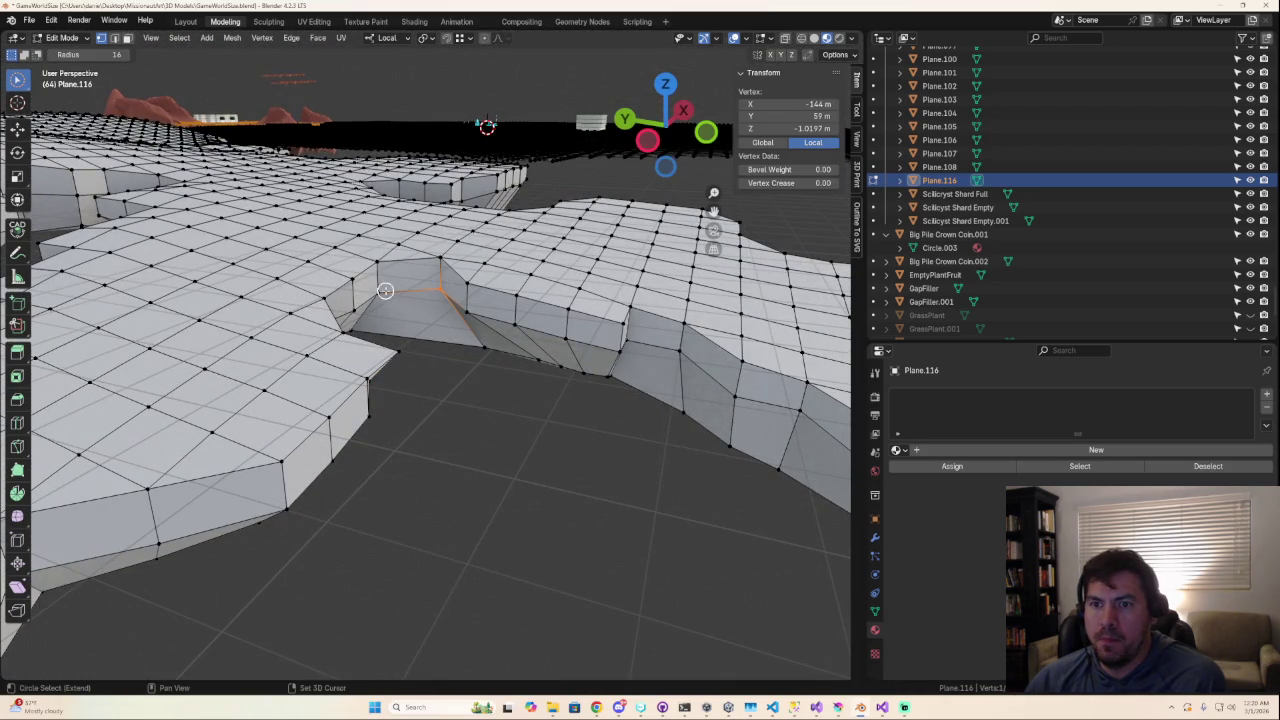
mouse_move(480, 295)
middle_down()
mouse_move(429, 323)
mouse_move(374, 406)
middle_up()
key(g)
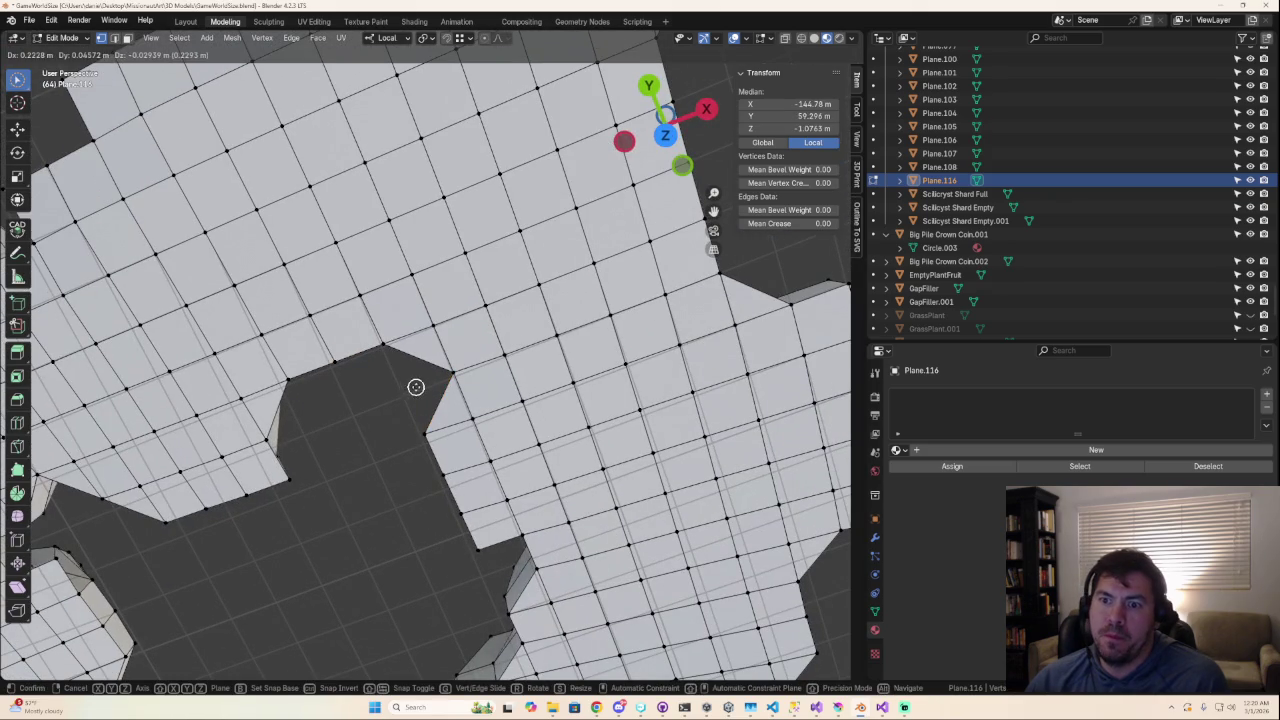
click(428, 380)
click(664, 137)
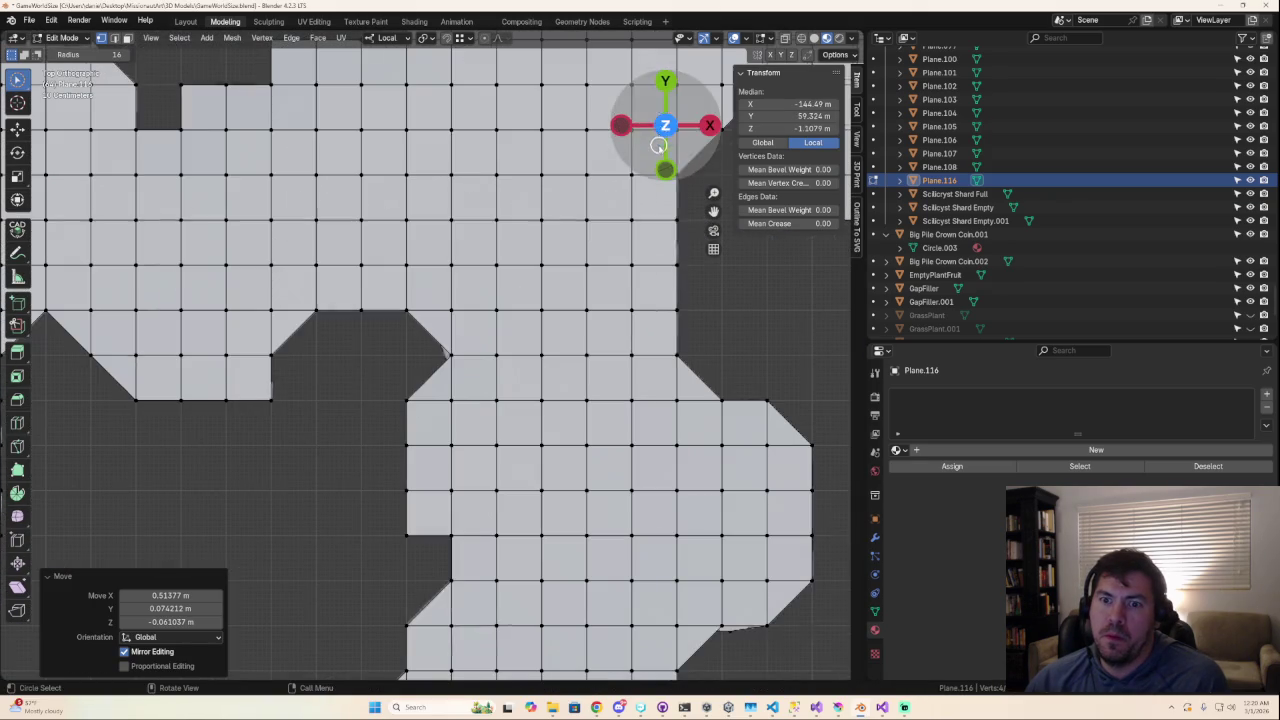
mouse_move(464, 366)
middle_down()
mouse_move(484, 297)
mouse_move(423, 309)
mouse_move(400, 143)
mouse_move(376, 140)
middle_up()
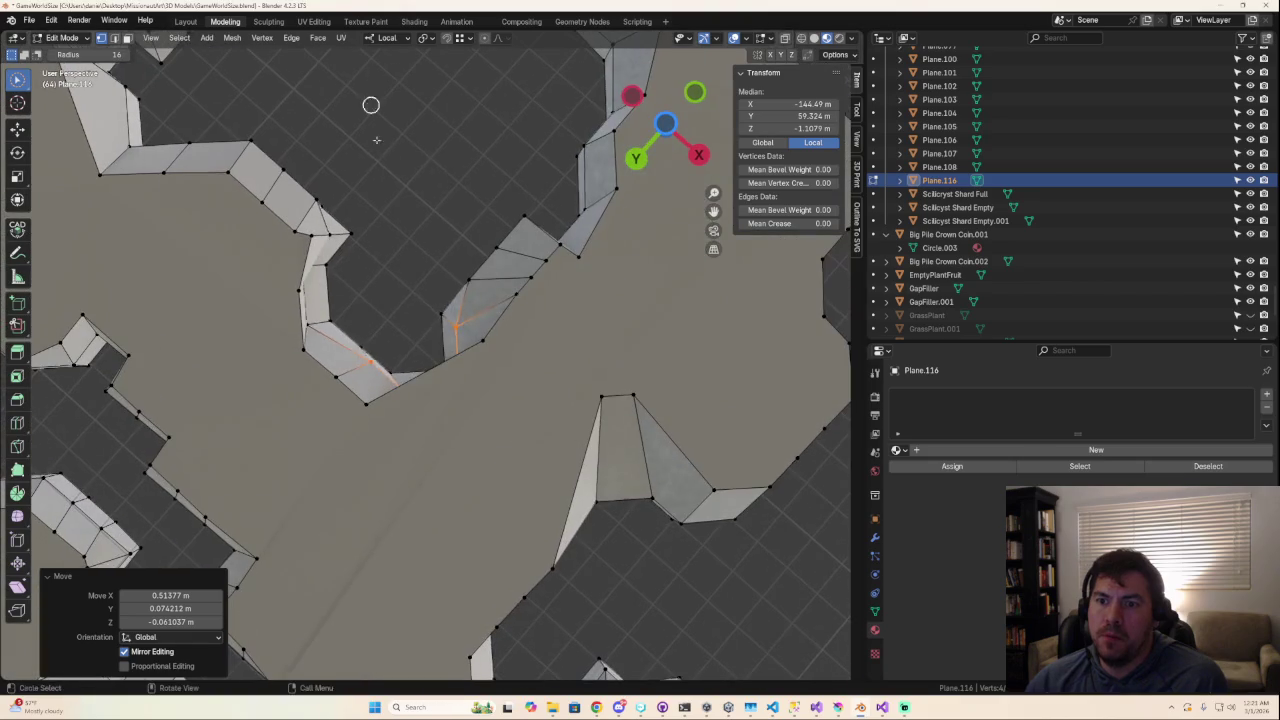
Step: Scale the vertex pair across the first narrow wall gap closer together
click(485, 338)
shift+click(603, 396)
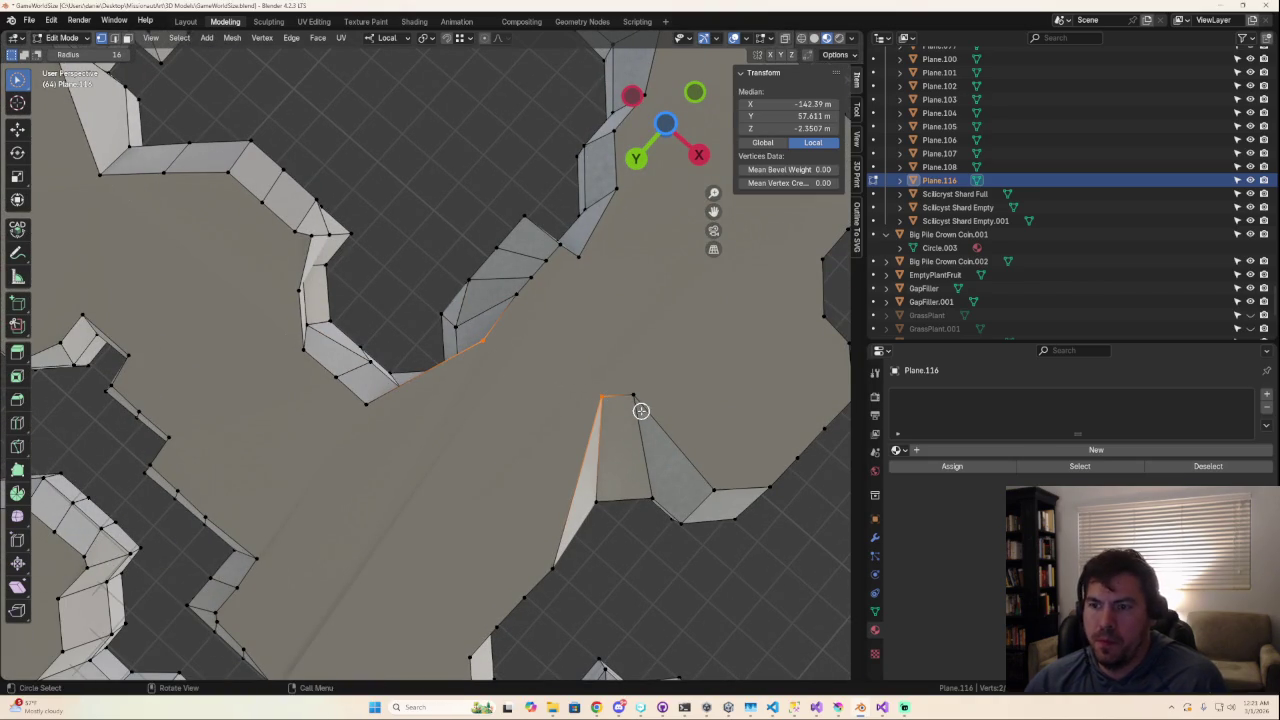
key(s)
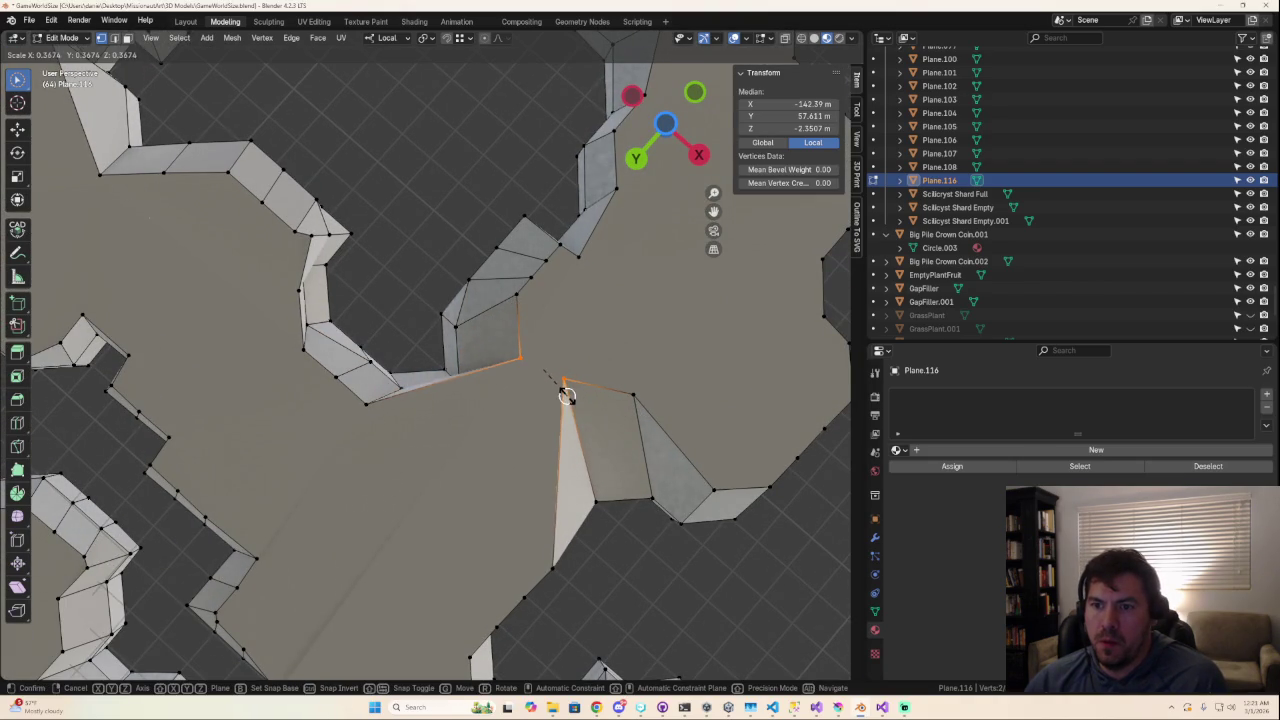
click(566, 396)
mouse_move(457, 391)
middle_down()
mouse_move(451, 417)
mouse_move(526, 394)
mouse_move(538, 374)
mouse_move(480, 366)
mouse_move(457, 337)
middle_up()
Step: Reposition a stray wall vertex and review the wall from above
click(404, 270)
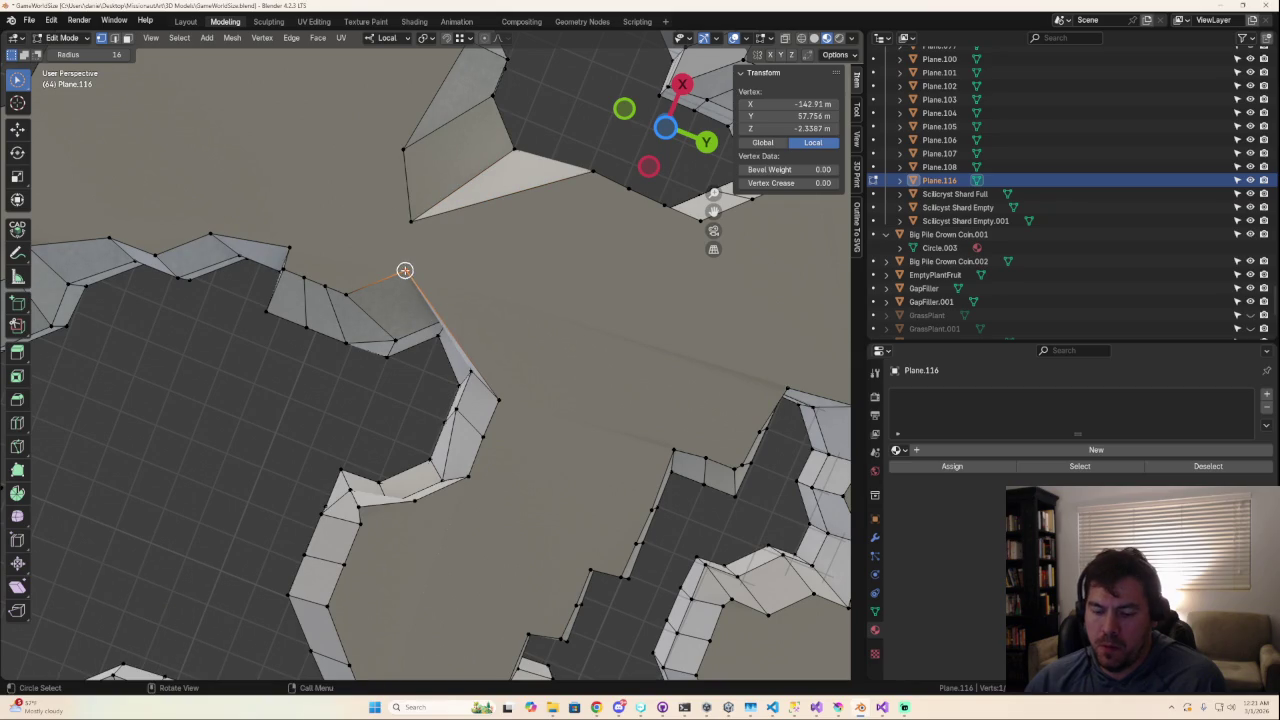
key(g)
click(466, 292)
click(418, 220)
mouse_move(424, 222)
middle_down()
mouse_move(435, 309)
mouse_move(380, 428)
mouse_move(478, 431)
middle_up()
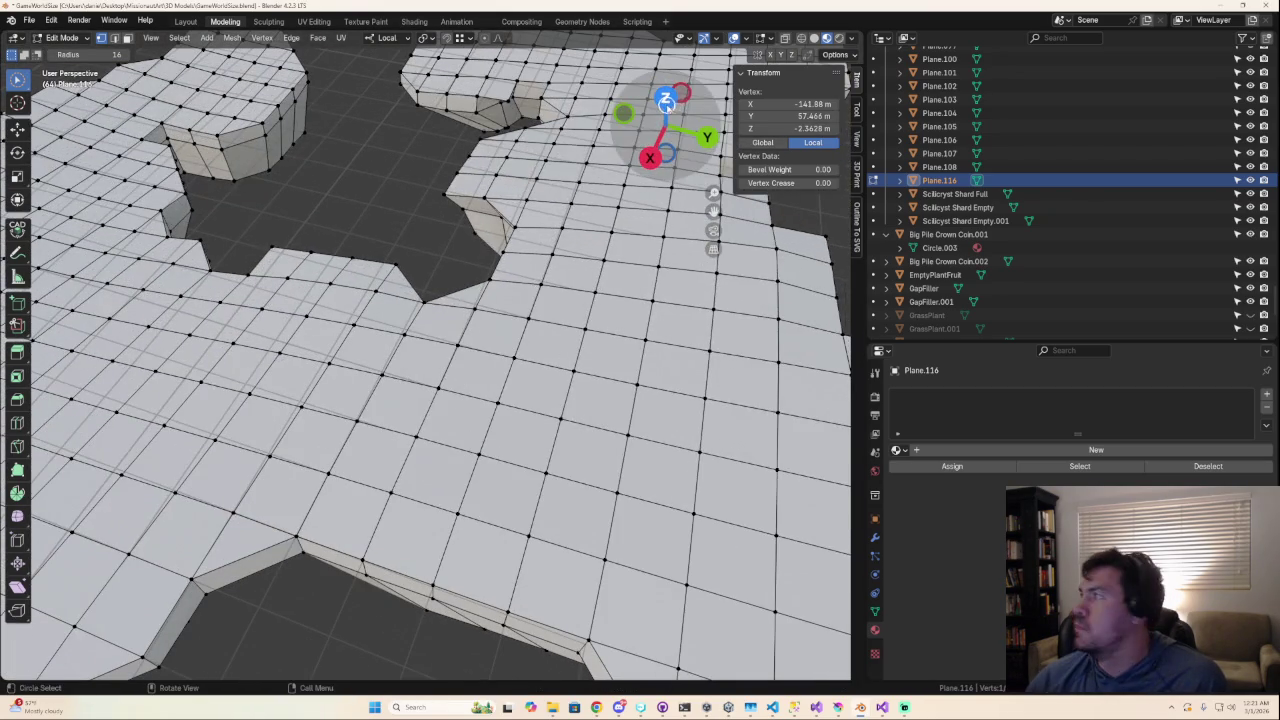
click(665, 97)
scroll(371, 267, down, 2)
scroll(371, 267, down, 2)
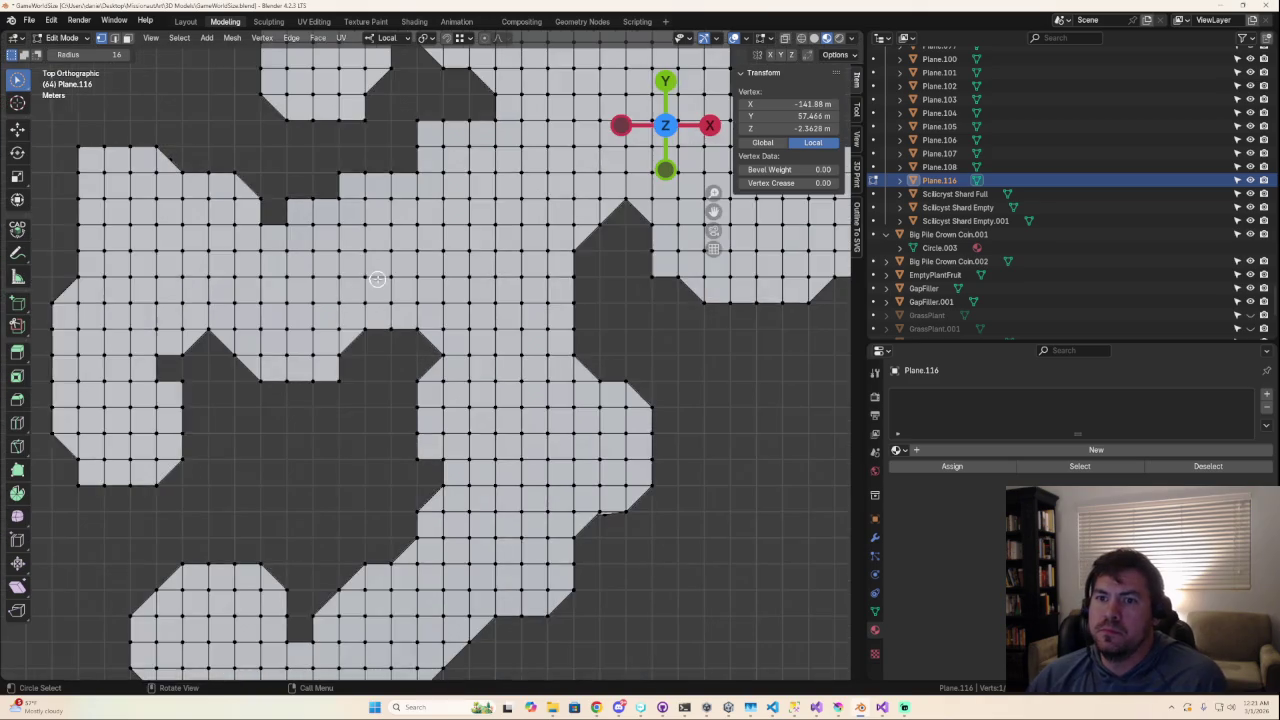
scroll(377, 293, down, 1)
scroll(377, 293, down, 2)
scroll(424, 288, down, 2)
scroll(424, 288, down, 1)
scroll(421, 288, up, 2)
scroll(419, 288, up, 2)
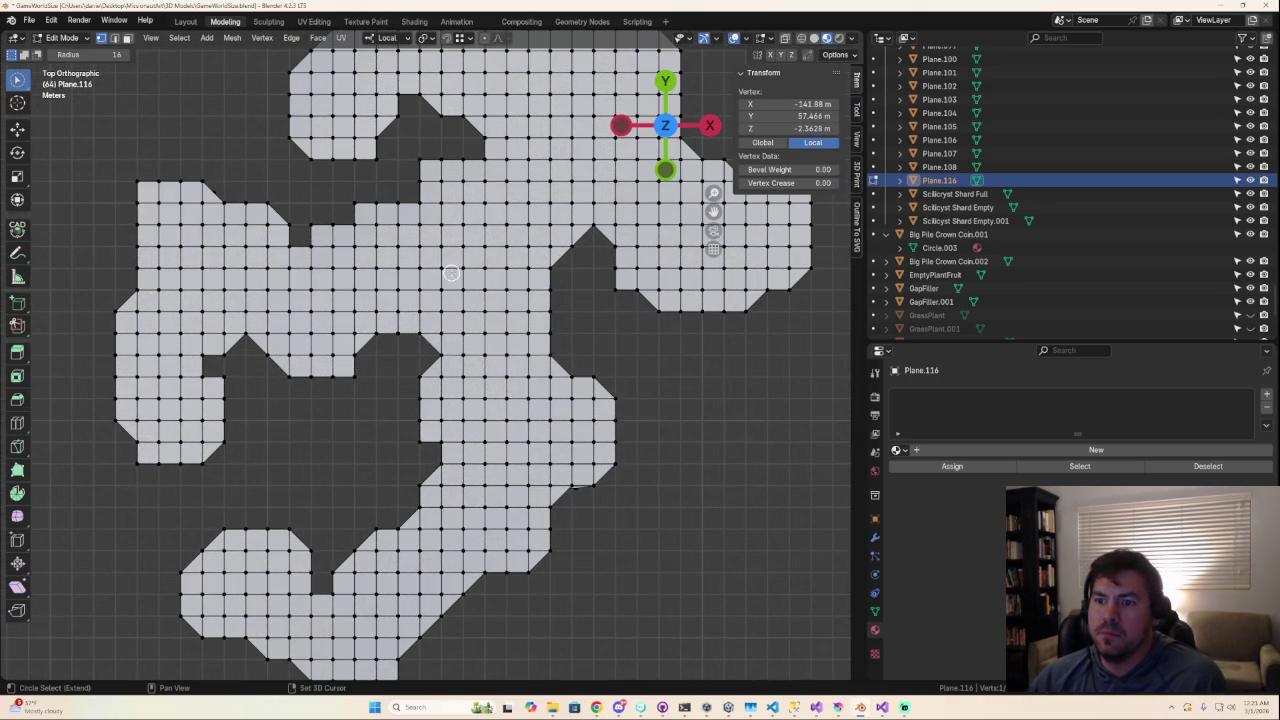
scroll(484, 434, up, 2)
scroll(480, 440, up, 2)
scroll(460, 452, up, 2)
middle_drag(457, 457, 431, 277)
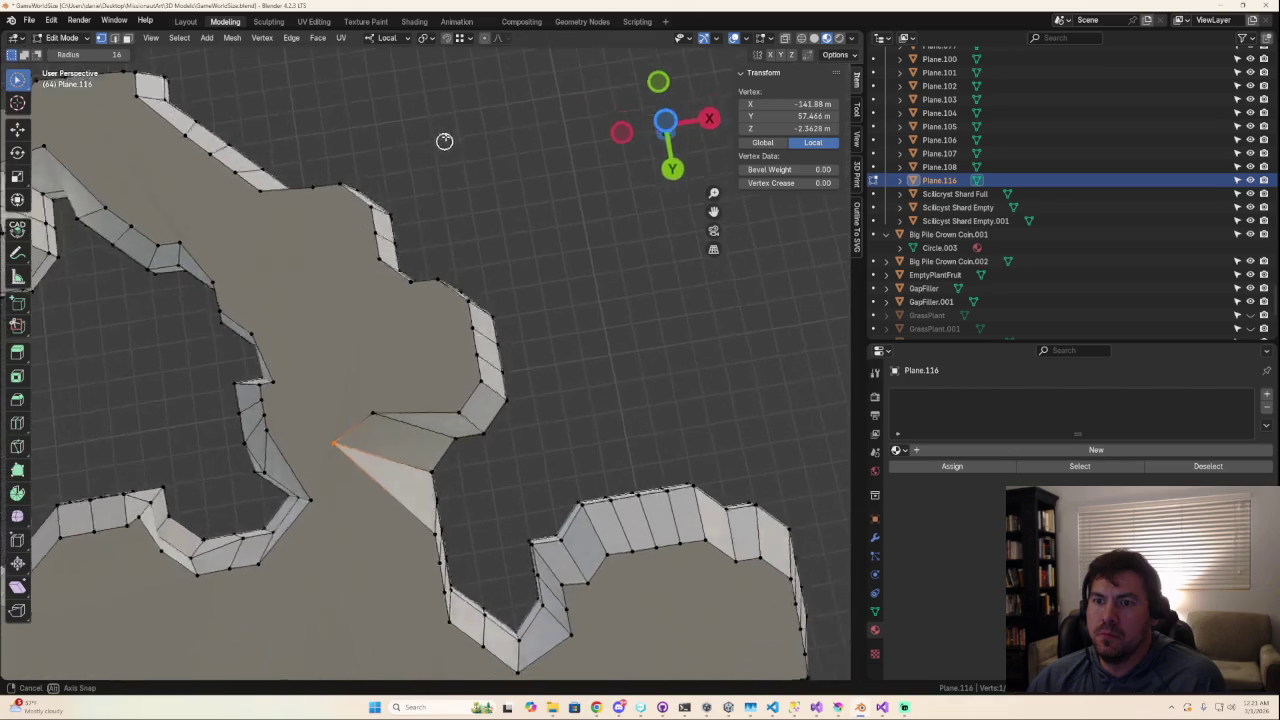
Step: Scale the vertex pair across the second gap to 0.702
click(432, 274)
drag(433, 272, 436, 267)
click(460, 416)
key(s)
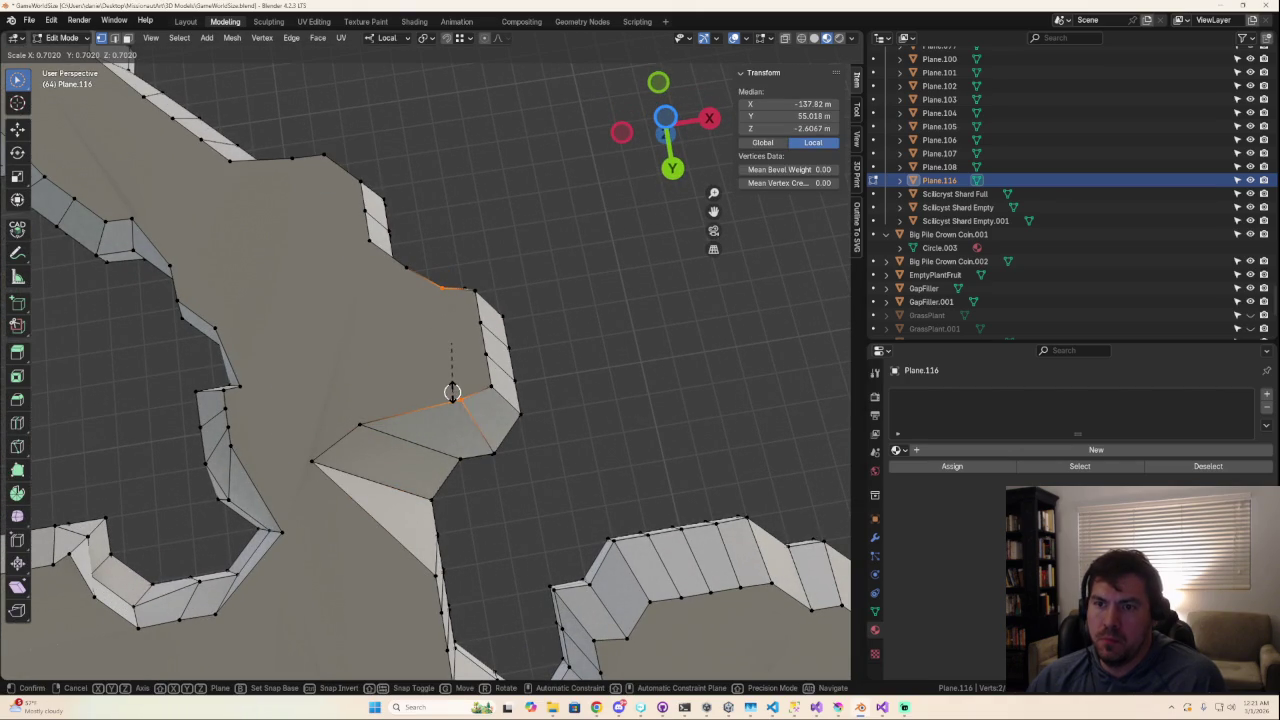
click(451, 391)
middle_drag(451, 391, 437, 379)
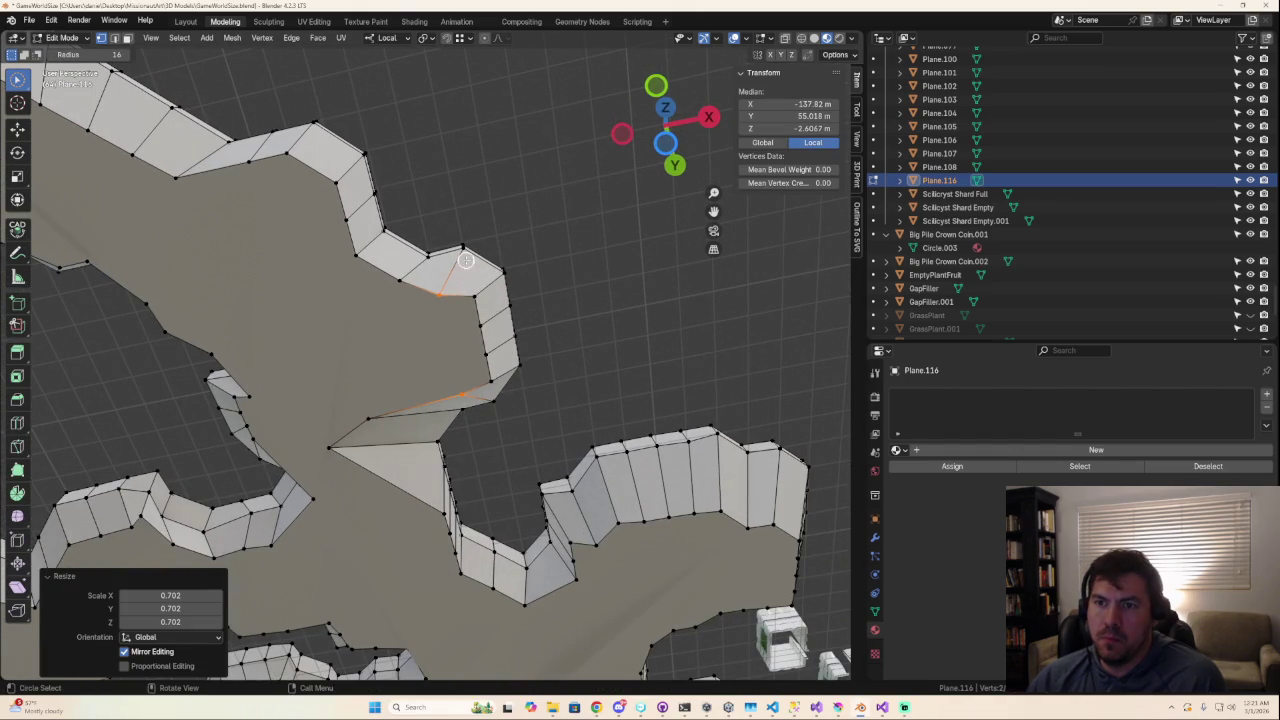
click(665, 107)
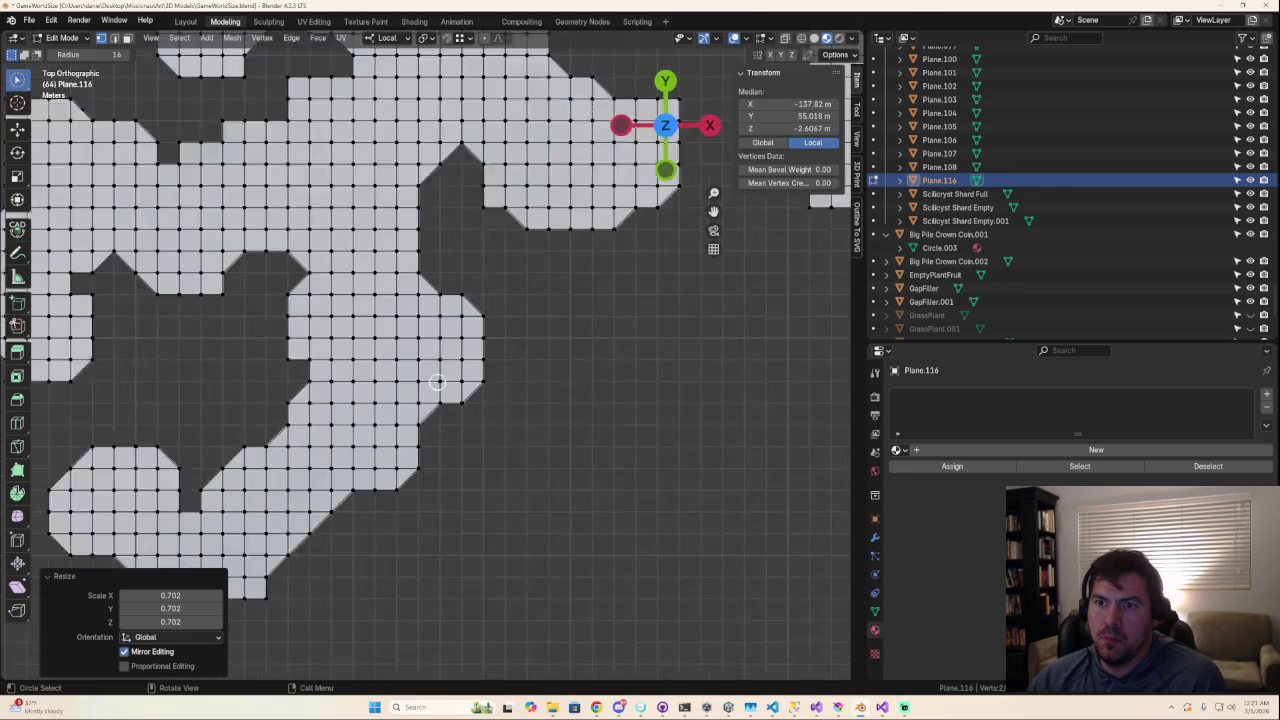
scroll(443, 381, down, 5)
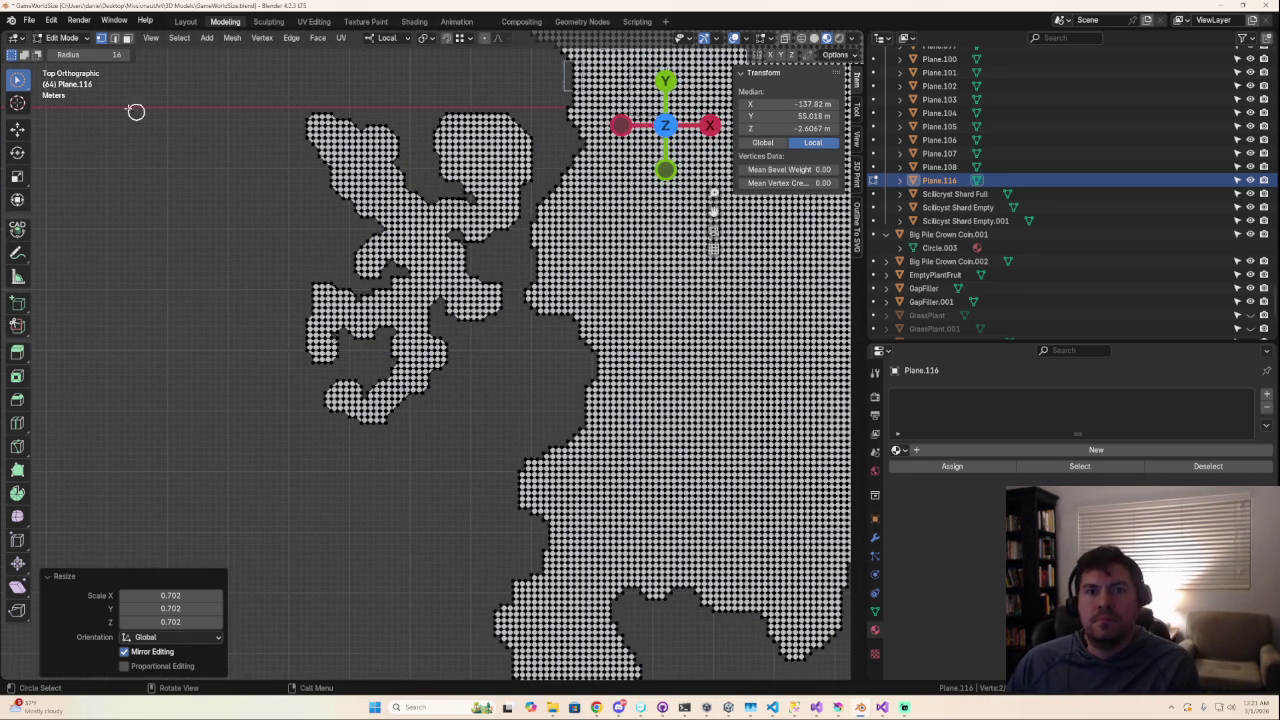
Step: Box-select the left island's vertices, deselecting strays on the main floor
drag(16, 85, 60, 80)
drag(283, 107, 530, 427)
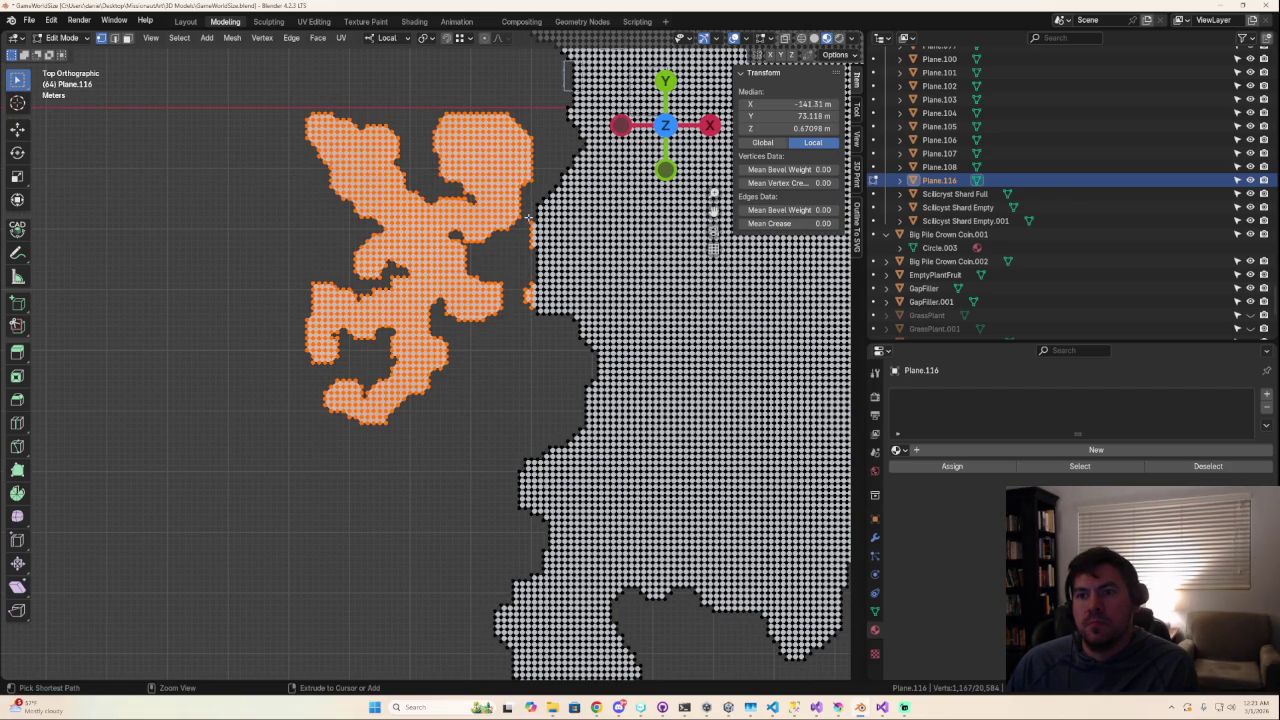
ctrl+drag(560, 342, 560, 343)
ctrl+drag(514, 279, 562, 346)
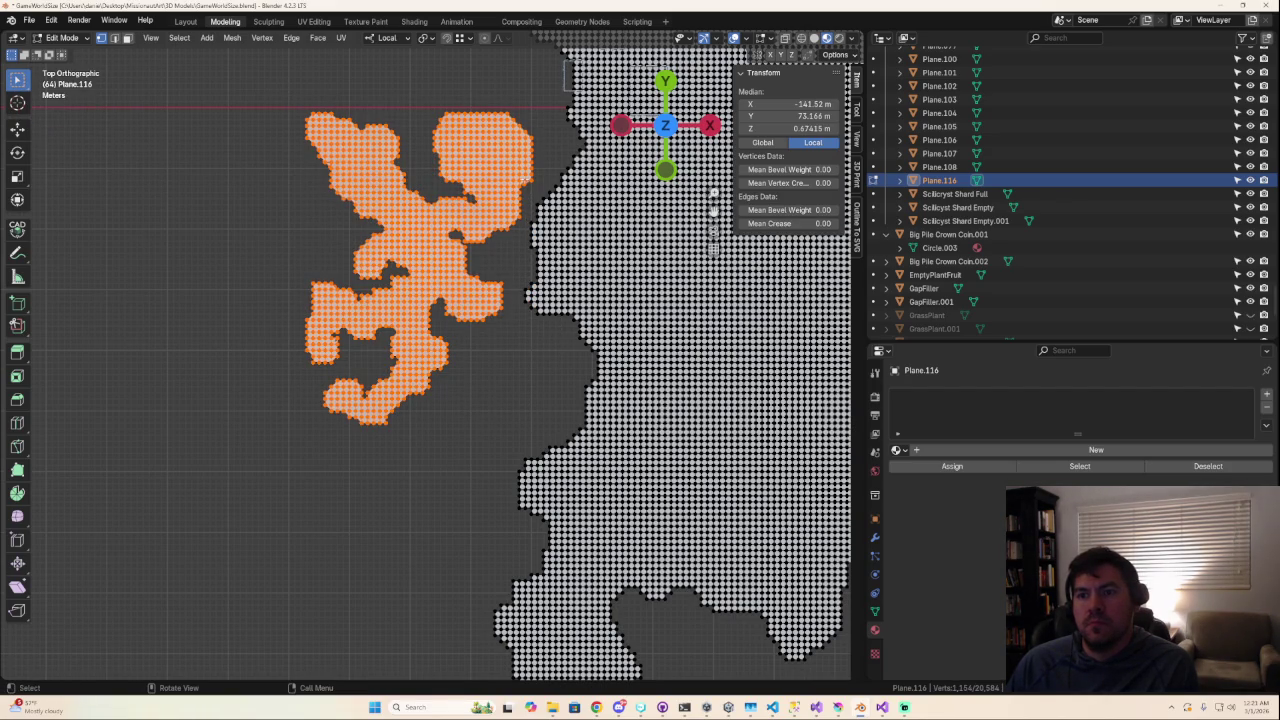
Step: In face select mode, box-select all faces of the left island
click(127, 39)
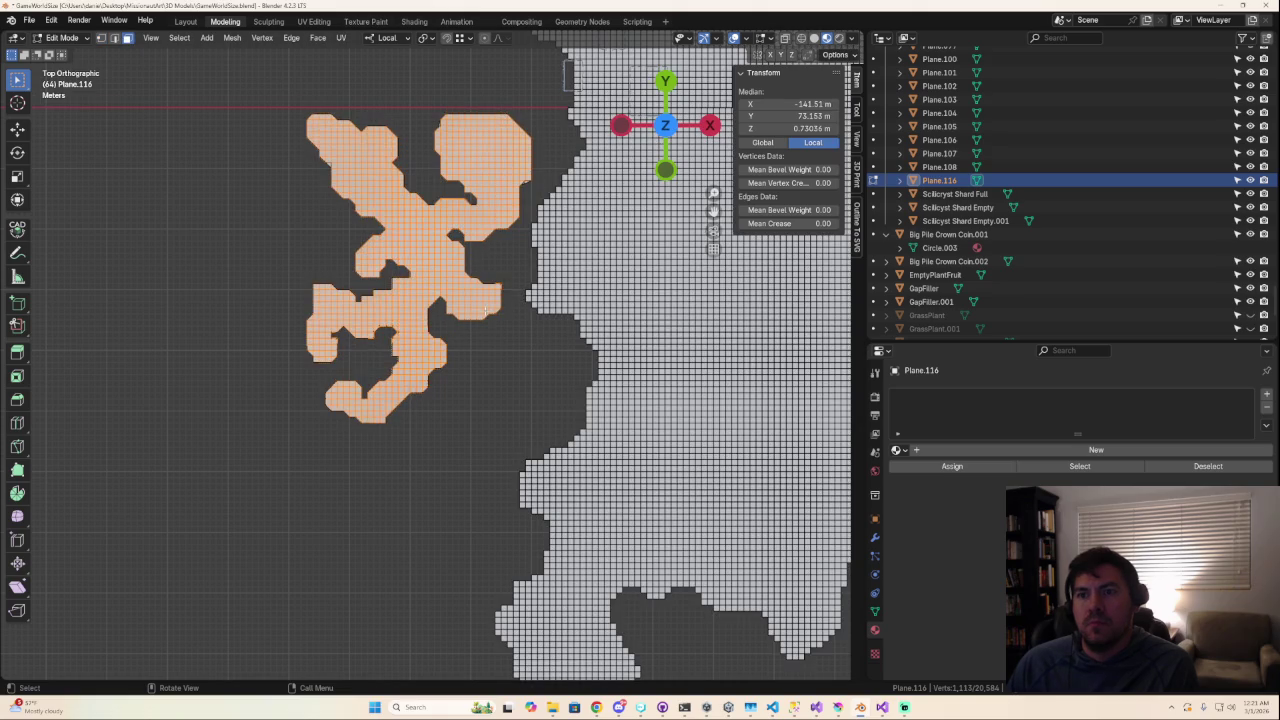
scroll(430, 355, down, 1)
drag(298, 130, 457, 464)
drag(314, 145, 468, 487)
drag(487, 154, 556, 250)
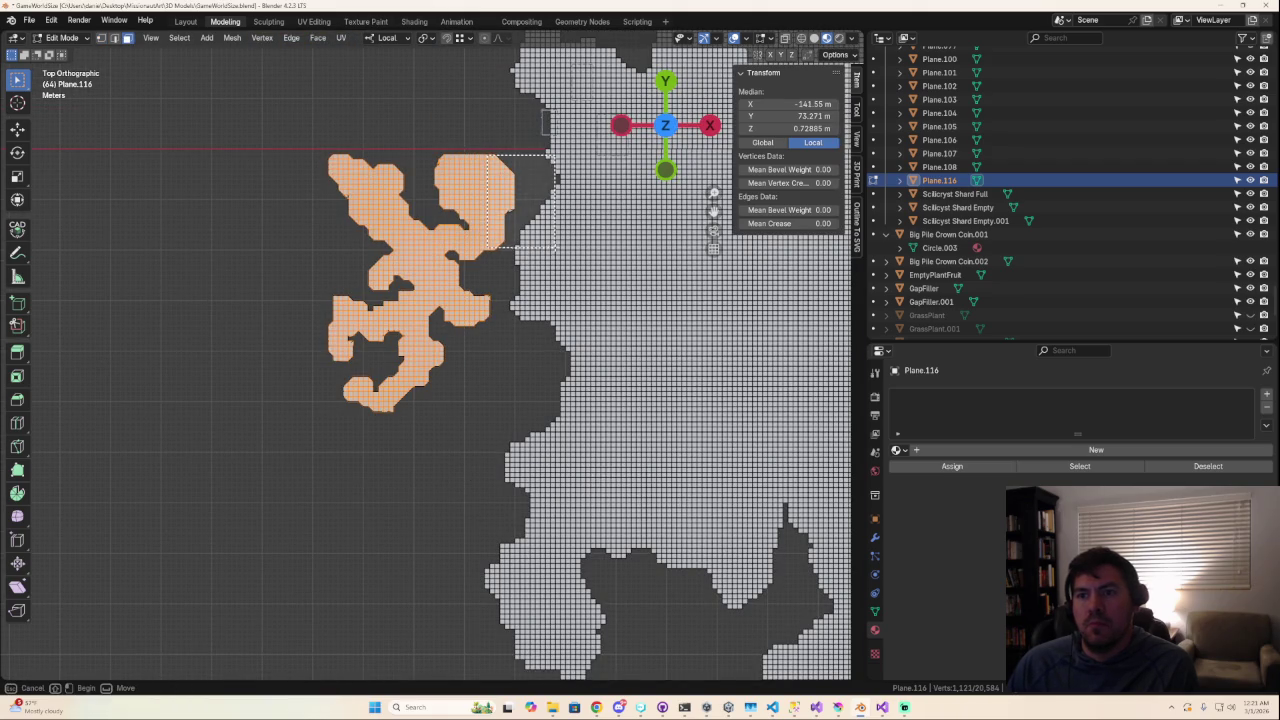
scroll(521, 228, up, 4)
mouse_move(543, 200)
middle_down()
mouse_move(752, 318)
mouse_move(454, 236)
mouse_move(430, 132)
mouse_move(432, 461)
middle_up()
Step: In vertex select mode, move a vertex on the lower wall edge
scroll(367, 138, up, 3)
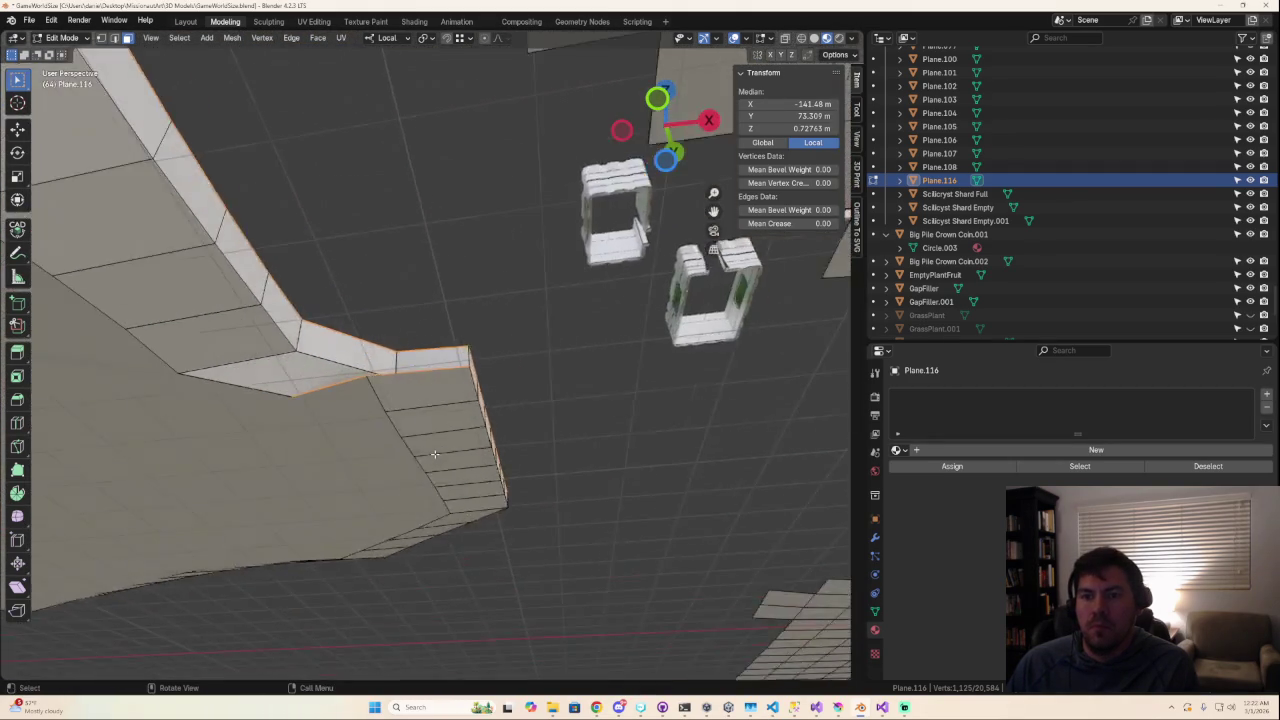
key(Tab)
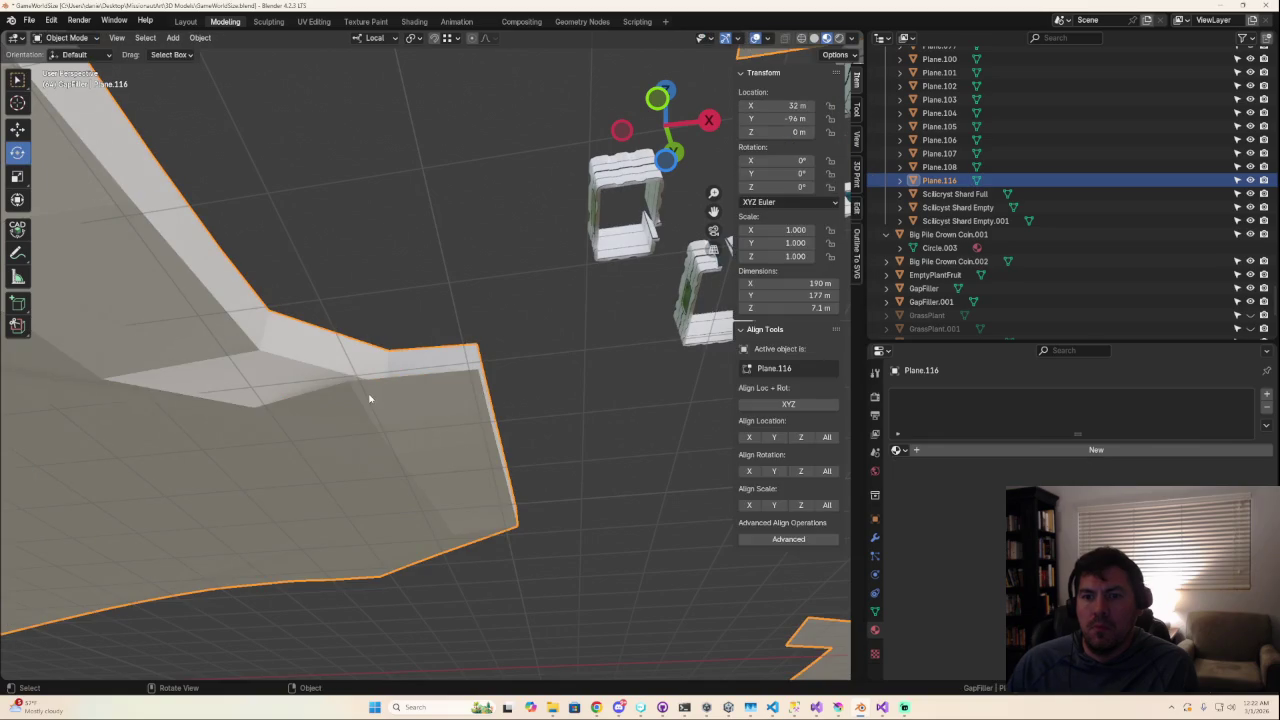
key(Tab)
click(380, 372)
click(101, 38)
click(349, 381)
key(g)
click(409, 441)
Step: Move a two-vertex wall edge upward by about -0.129, 0.600, 0.235 m
mouse_move(395, 383)
middle_down()
mouse_move(247, 441)
mouse_move(432, 473)
middle_up()
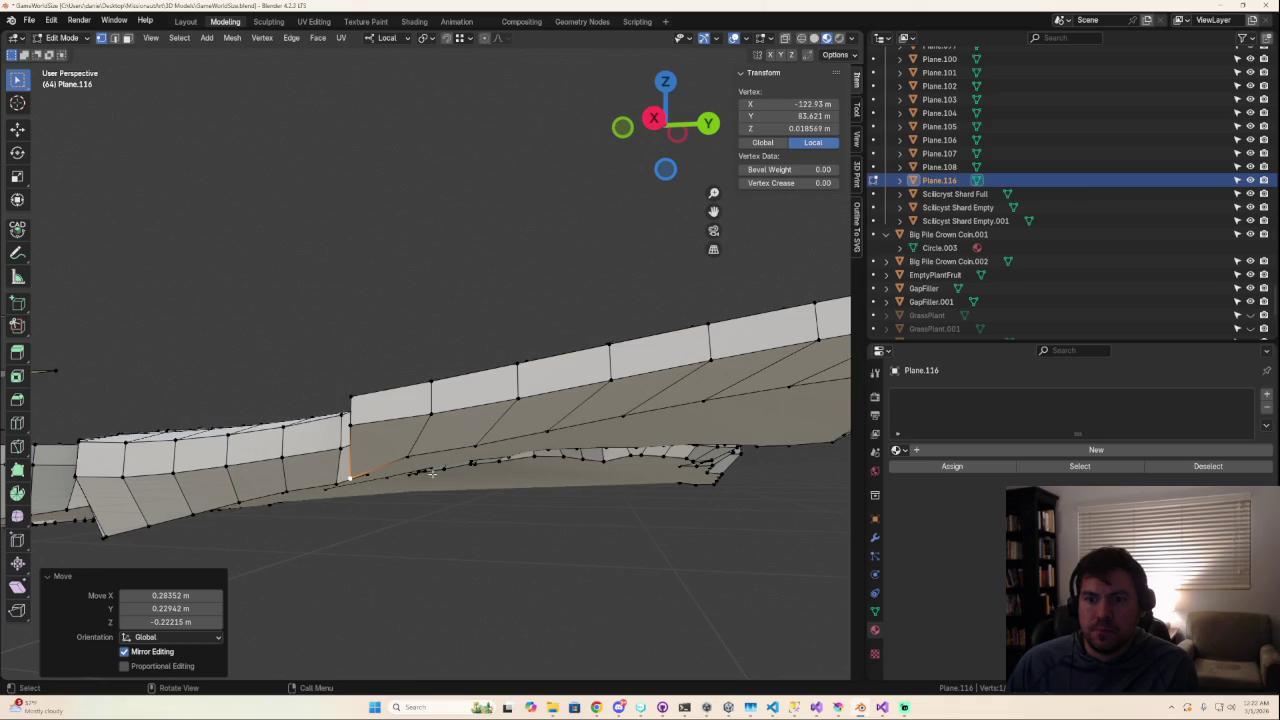
shift+click(411, 456)
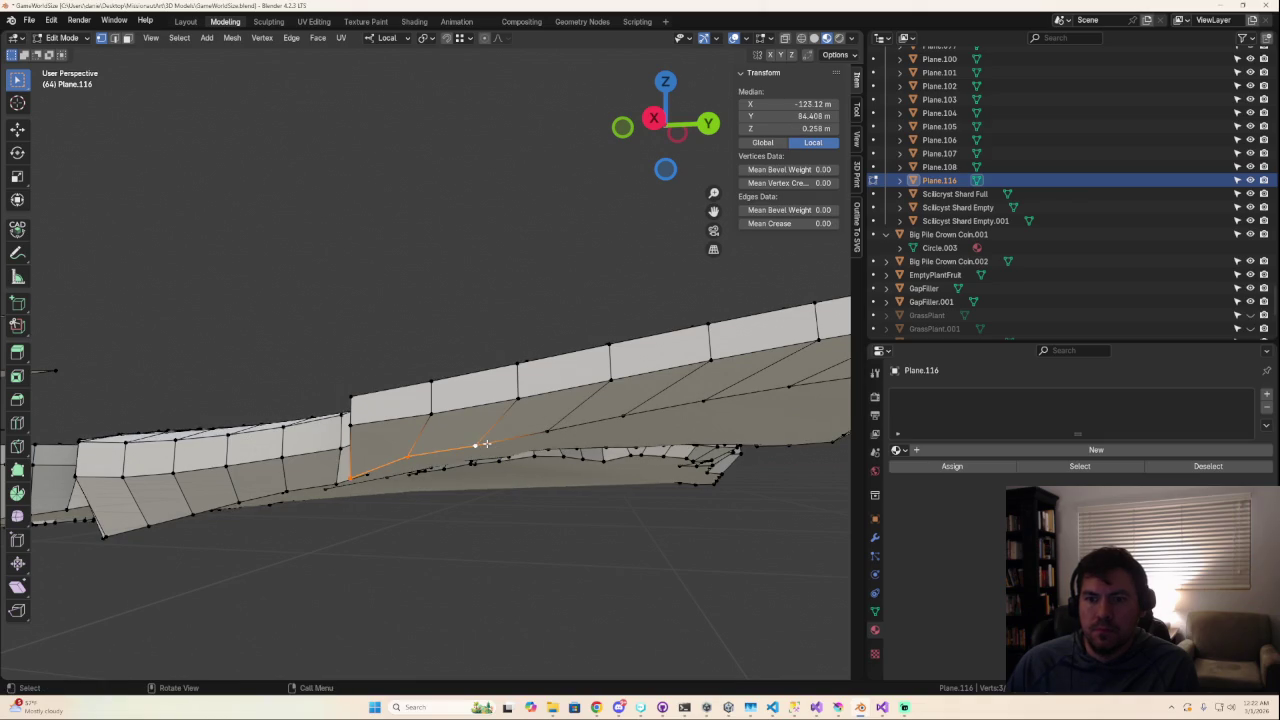
middle_drag(486, 432, 481, 425)
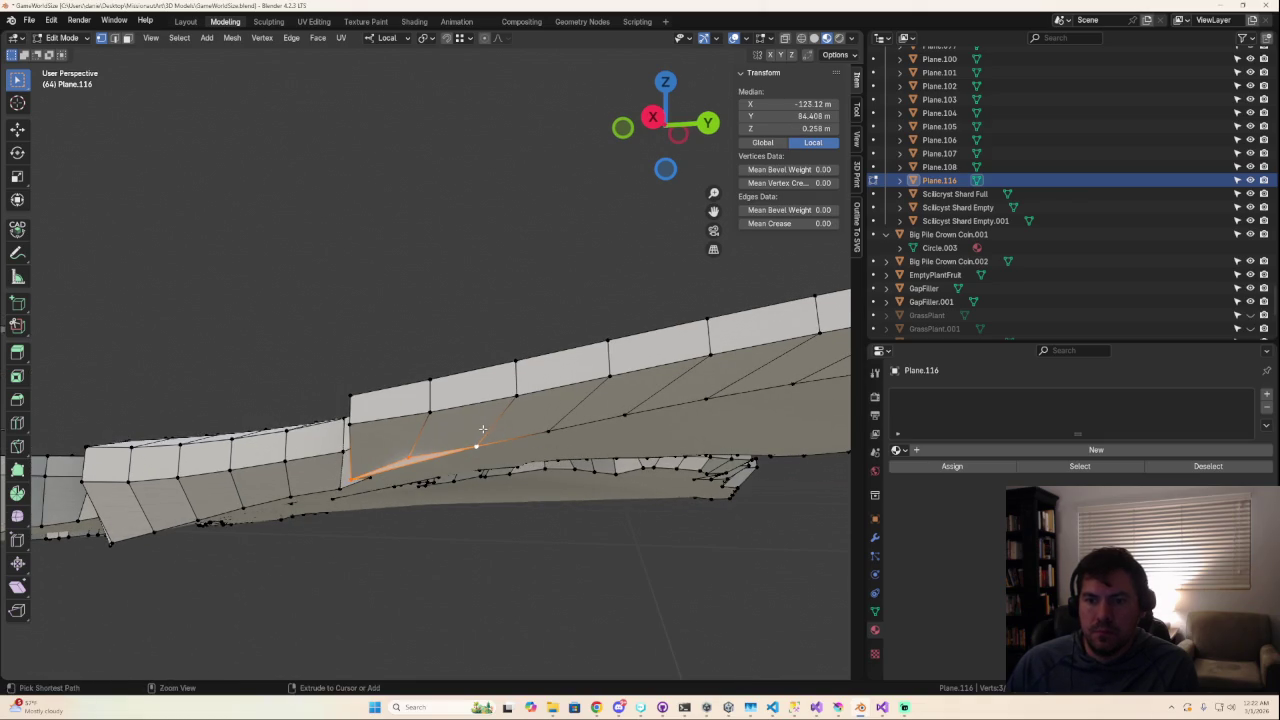
key(g)
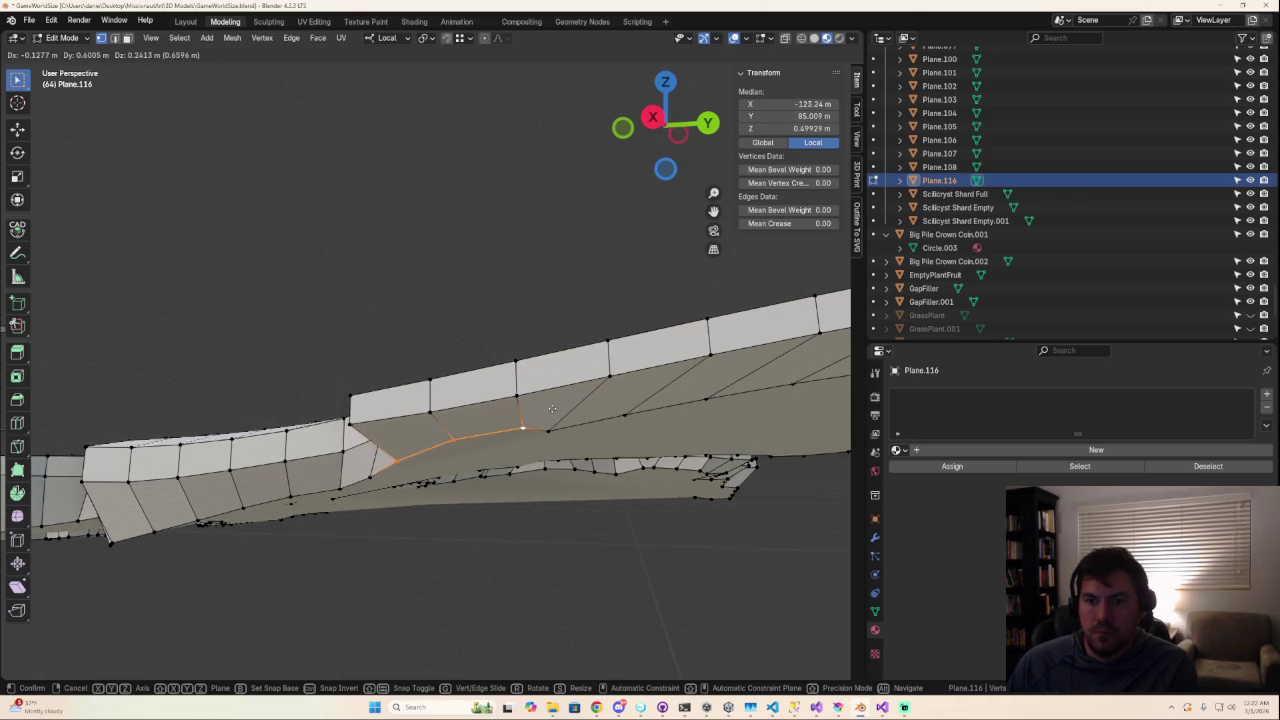
click(552, 409)
mouse_move(462, 449)
middle_down()
mouse_move(586, 471)
mouse_move(620, 519)
mouse_move(560, 318)
middle_up()
scroll(511, 434, down, 5)
scroll(500, 432, down, 4)
scroll(477, 429, up, 3)
scroll(465, 436, down, 1)
scroll(465, 436, down, 2)
scroll(465, 436, up, 7)
mouse_move(465, 436)
middle_down()
mouse_move(428, 345)
mouse_move(421, 193)
middle_up()
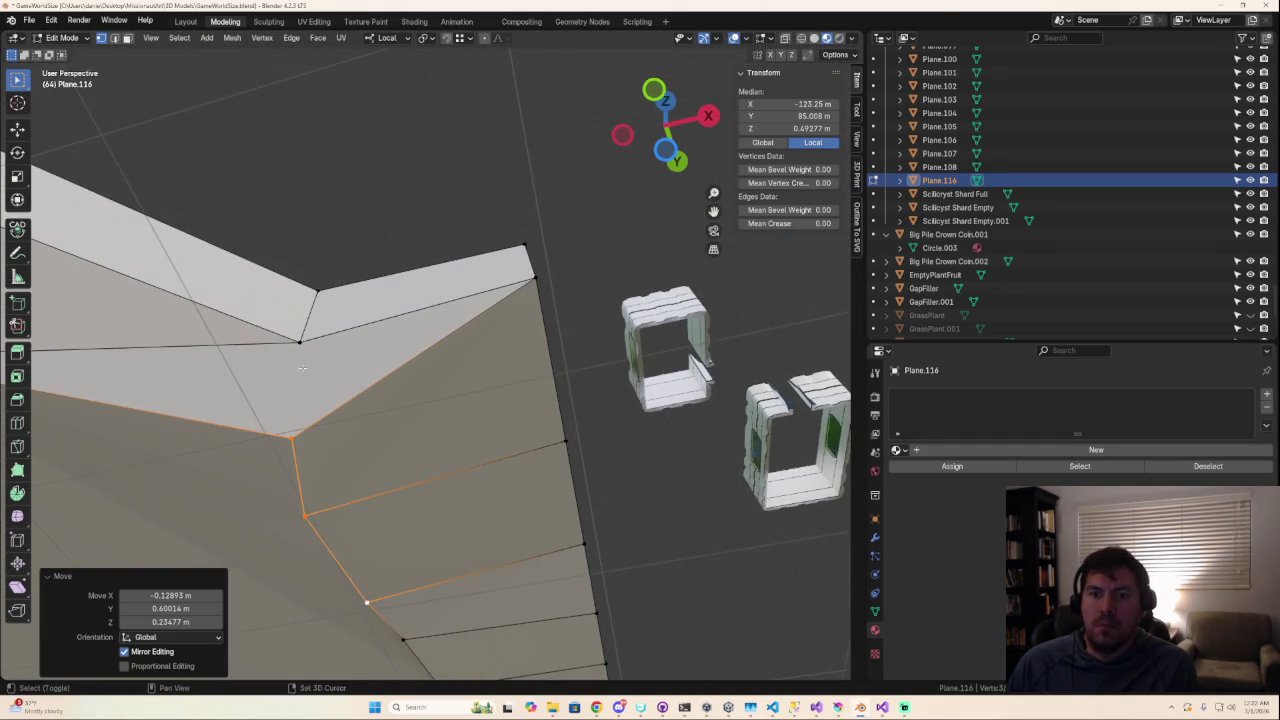
Step: Move a vertex on the cave floor's edge onto the neighbouring grid corner in top view
scroll(305, 371, down, 2)
scroll(344, 296, down, 1)
click(266, 269)
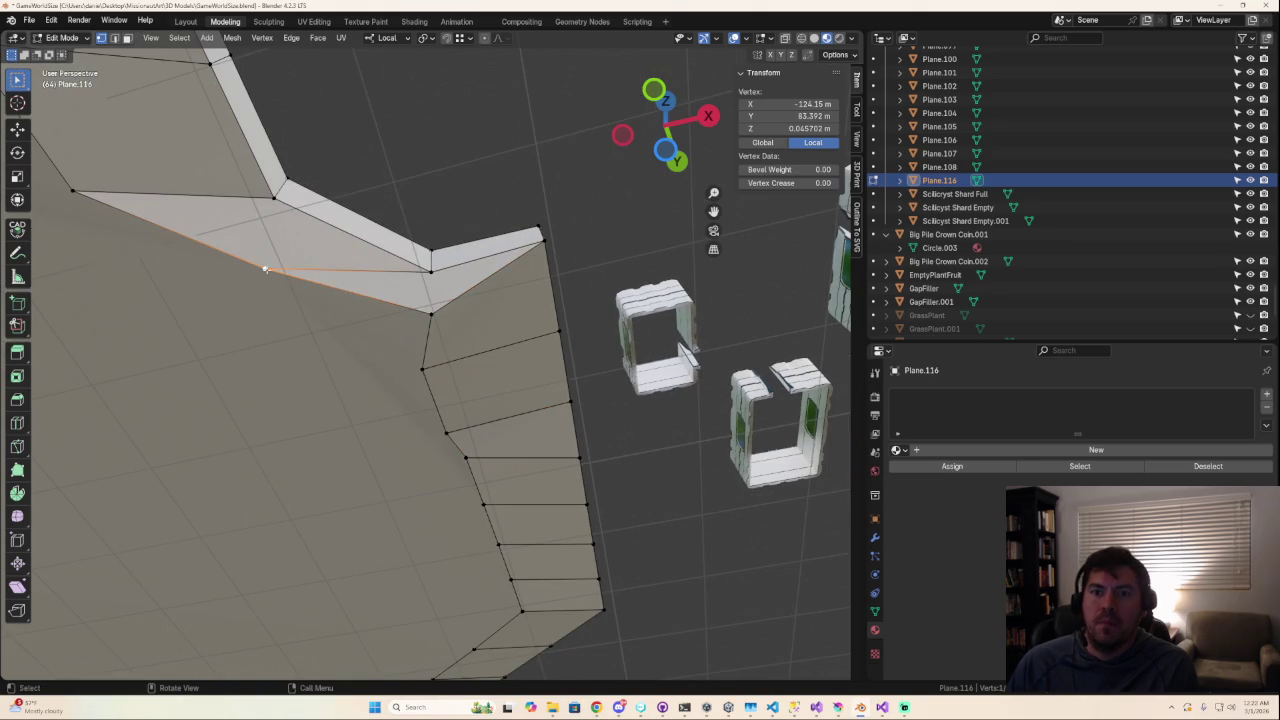
key(g)
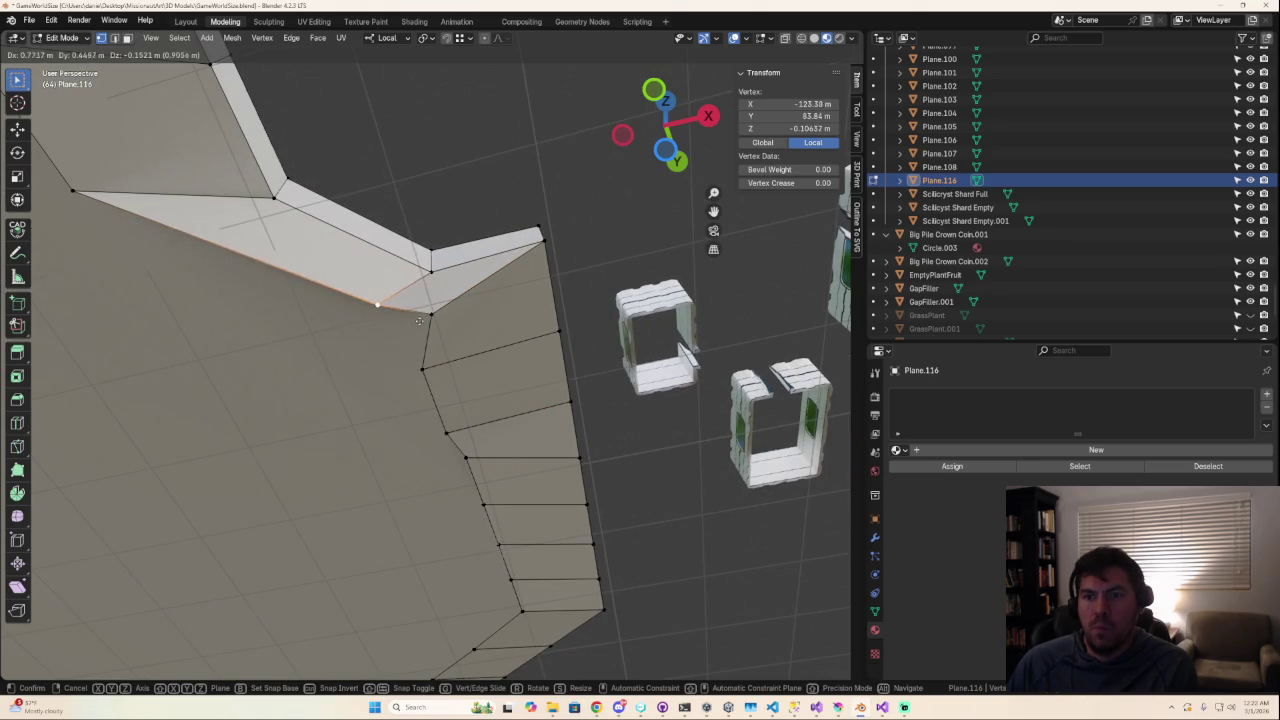
click(441, 308)
mouse_move(441, 308)
middle_down()
mouse_move(395, 498)
mouse_move(337, 517)
middle_up()
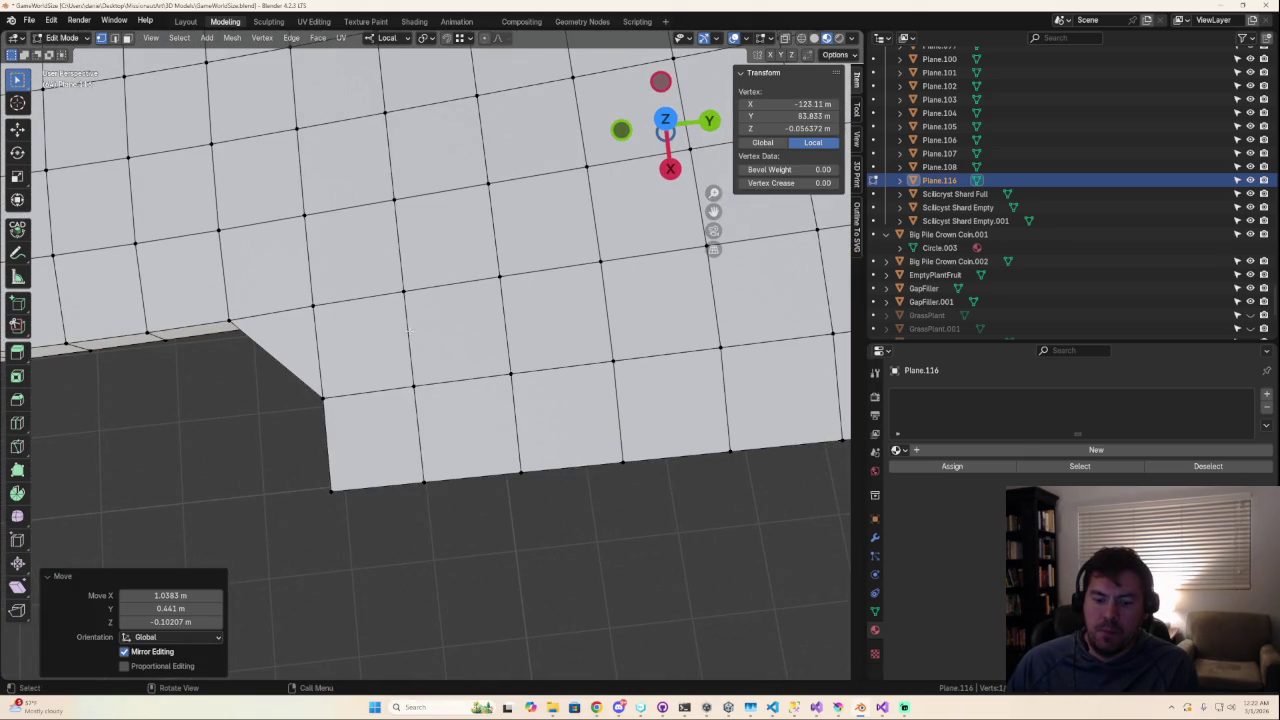
key(KP_7)
key(g)
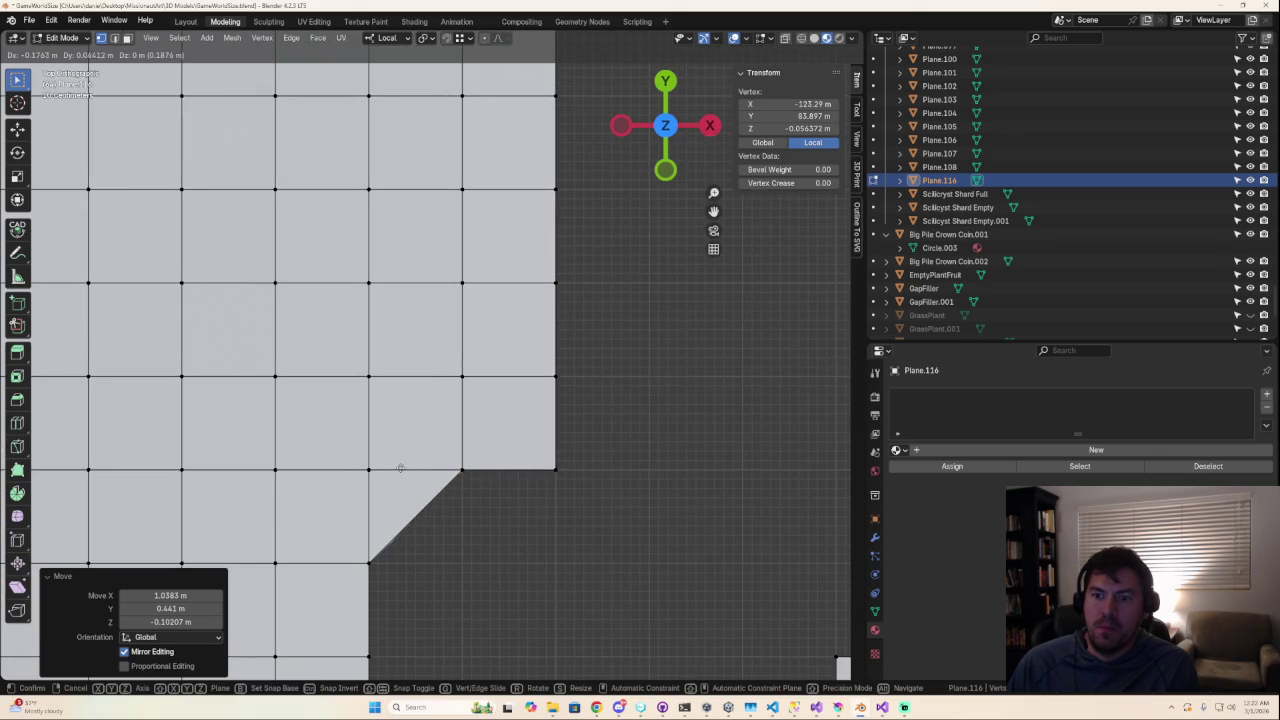
click(388, 453)
mouse_move(388, 453)
middle_down()
mouse_move(410, 262)
mouse_move(450, 334)
middle_up()
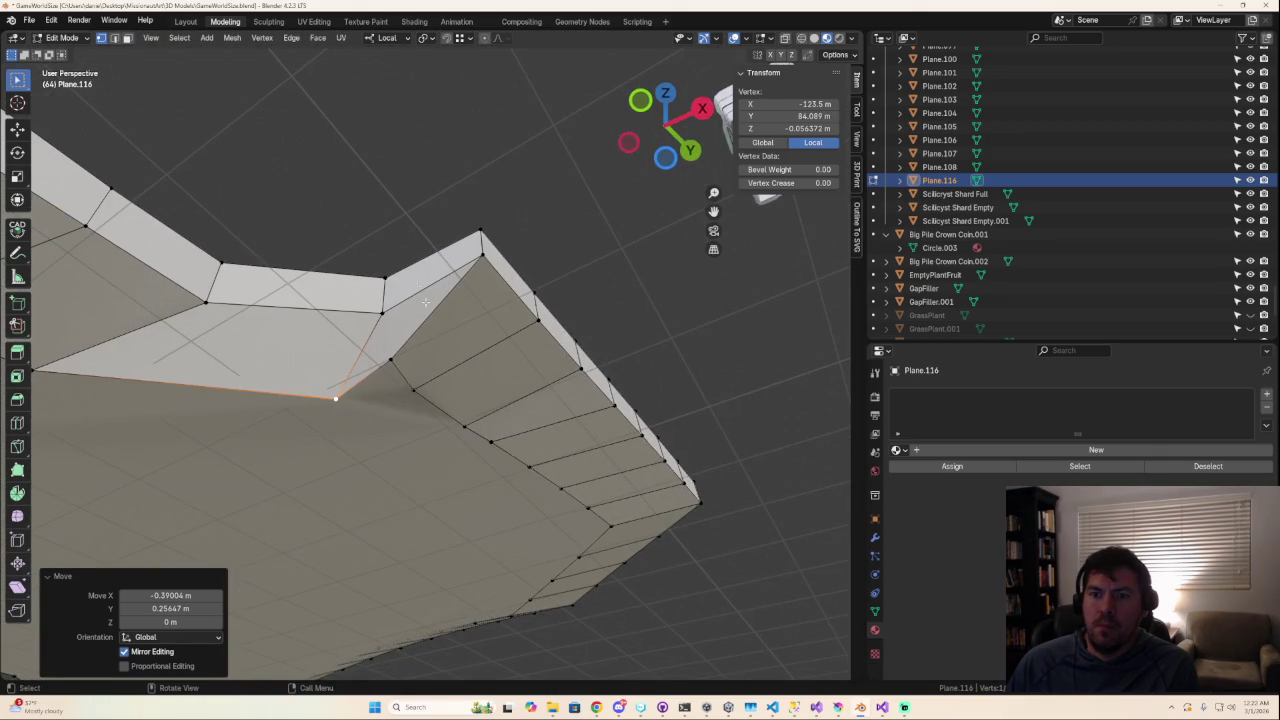
Step: Shift the next corner vertex about -0.262, 0.315, 0 m to square the notch
click(395, 367)
click(665, 93)
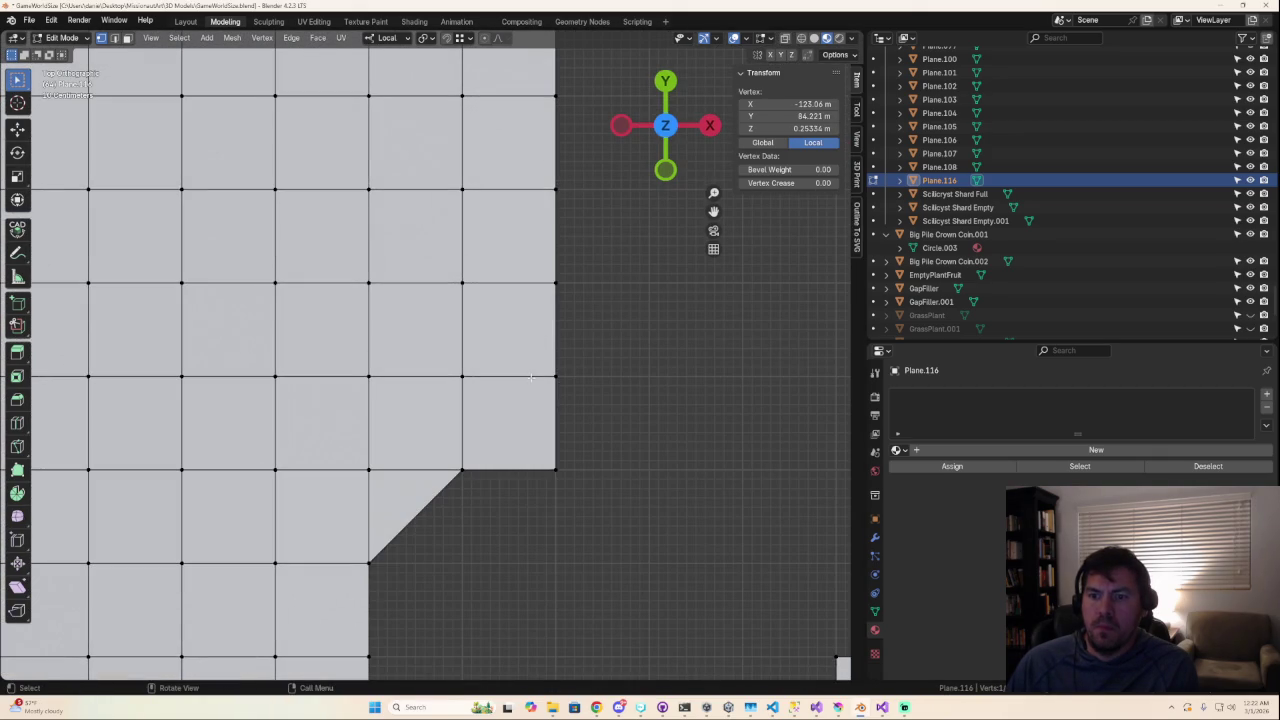
key(g)
click(510, 368)
mouse_move(510, 368)
middle_down()
mouse_move(512, 60)
mouse_move(494, 421)
middle_up()
Step: Look over the floor from a low angle and leave Edit Mode for Object Mode
scroll(494, 421, down, 3)
scroll(500, 429, down, 1)
scroll(500, 429, up, 1)
scroll(537, 434, up, 1)
mouse_move(590, 442)
middle_down()
mouse_move(748, 468)
mouse_move(410, 393)
middle_up()
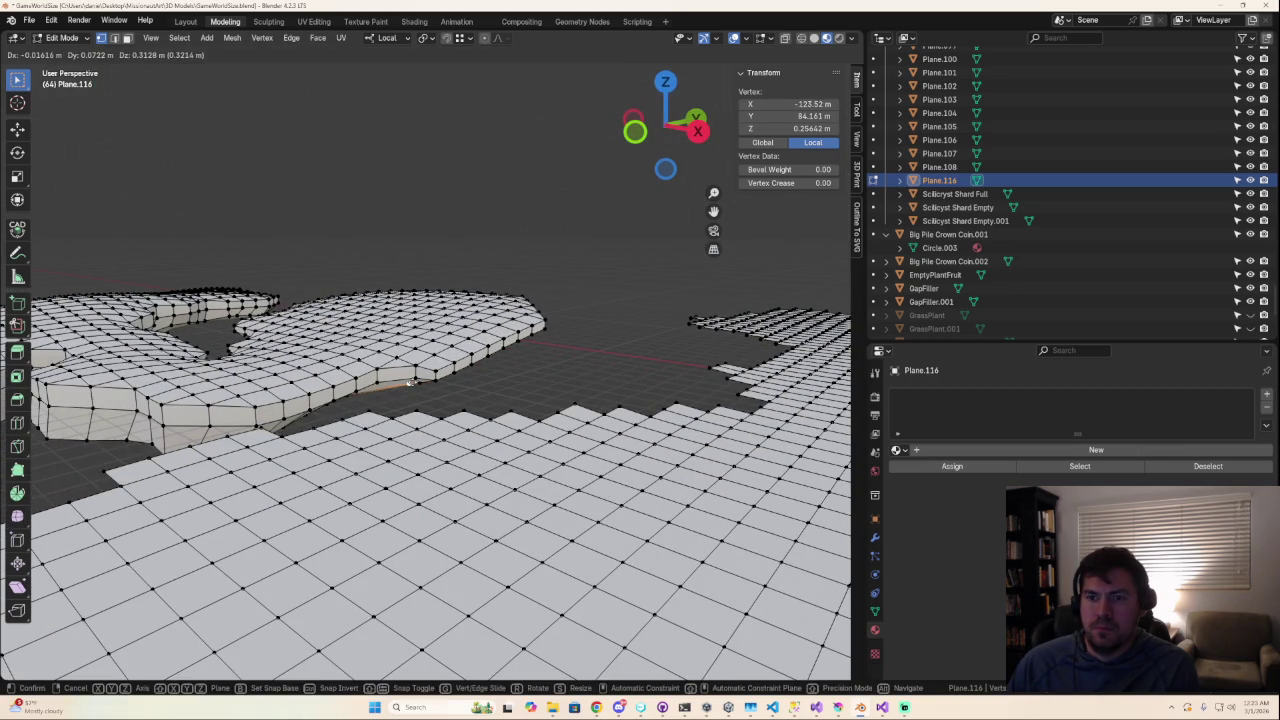
key(Tab)
mouse_move(410, 393)
middle_down()
mouse_move(474, 455)
mouse_move(309, 419)
mouse_move(620, 437)
mouse_move(429, 457)
mouse_move(424, 475)
middle_up()
Step: Recheck Plane.116's mesh in top view in Edit Mode, then return to Object Mode
scroll(424, 475, up, 2)
scroll(424, 475, up, 3)
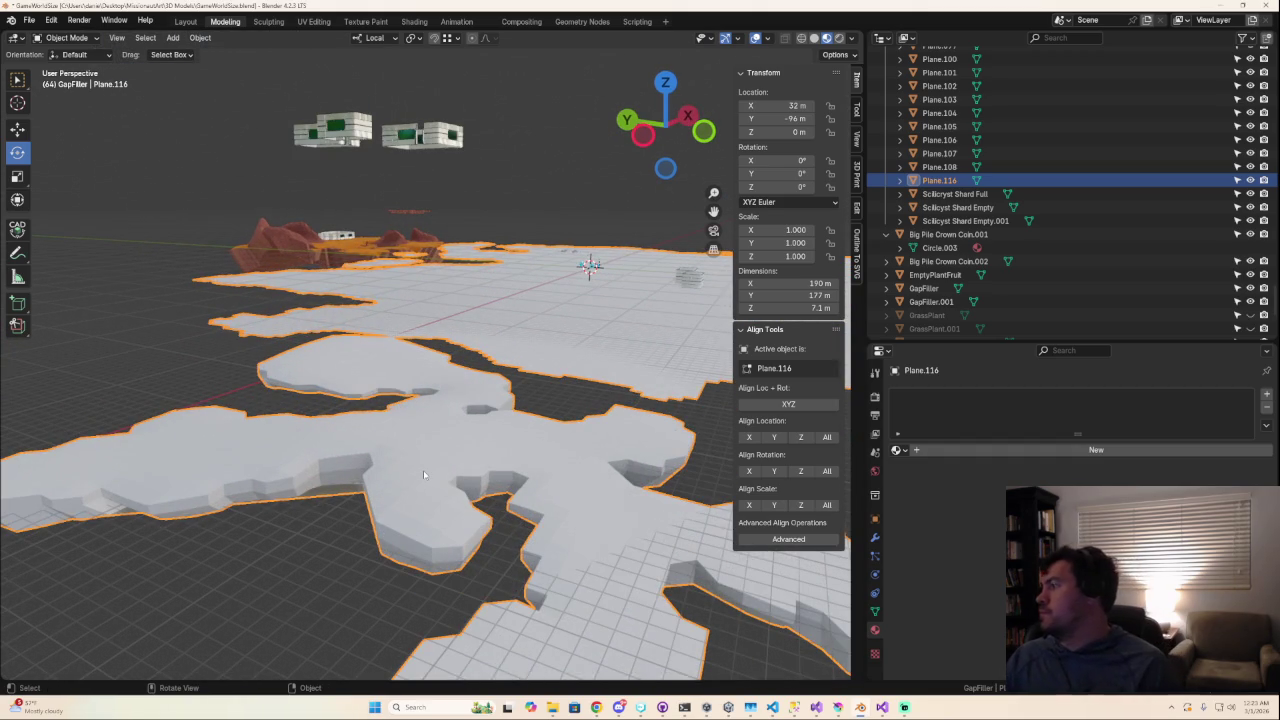
click(665, 82)
key(Tab)
middle_drag(466, 270, 432, 352)
key(Tab)
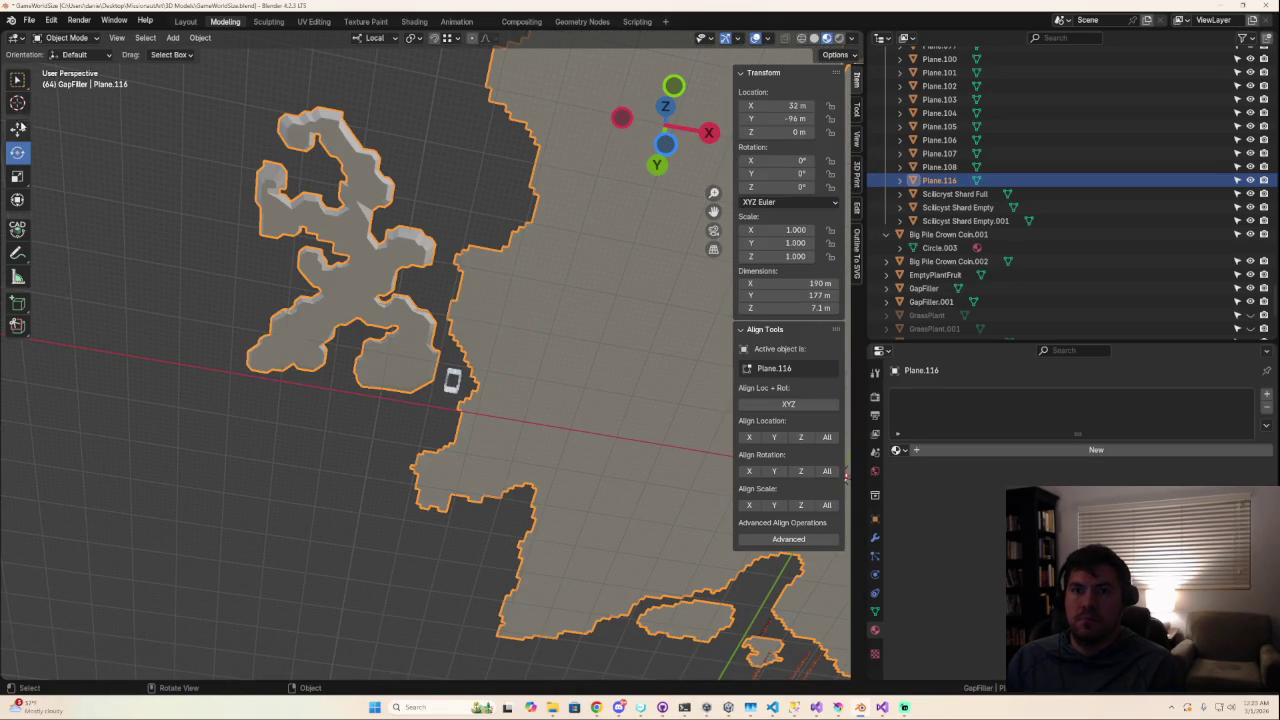
Step: In top view, box-select the floor's left island, leaving out the stray sliver
key(KP_7)
scroll(366, 430, up, 2)
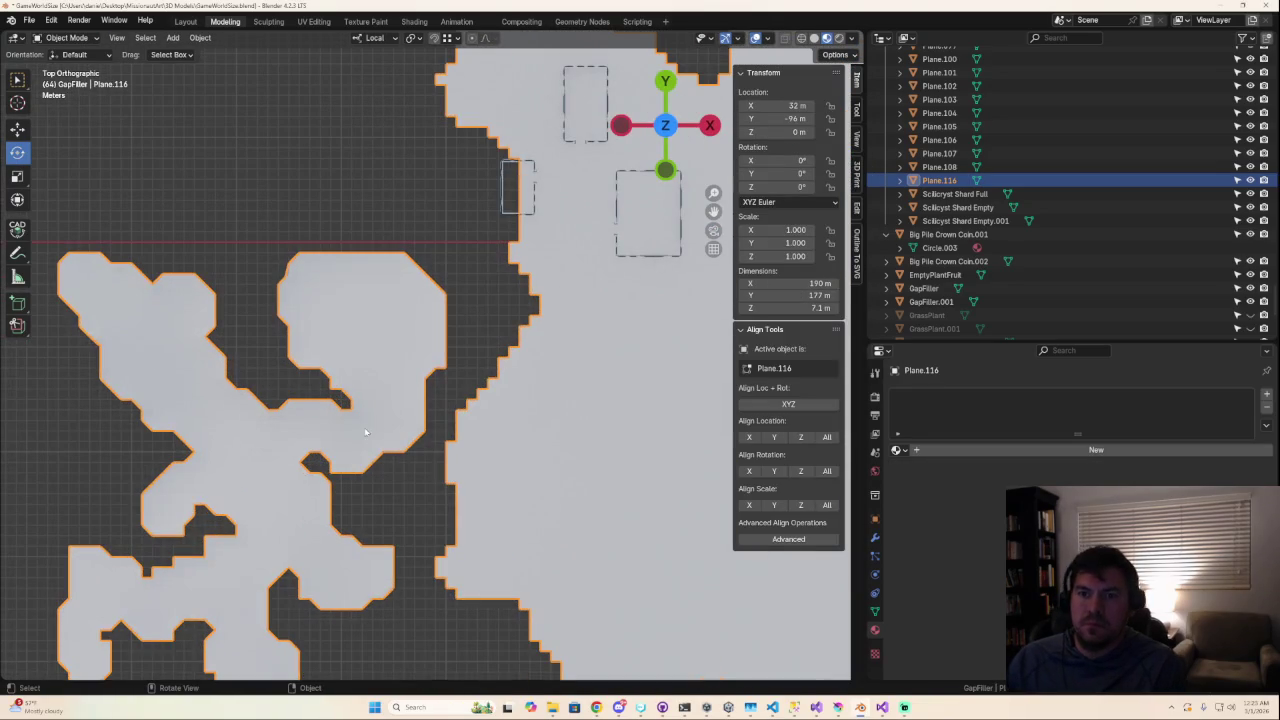
key(Tab)
shift+middle_drag(362, 440, 473, 283)
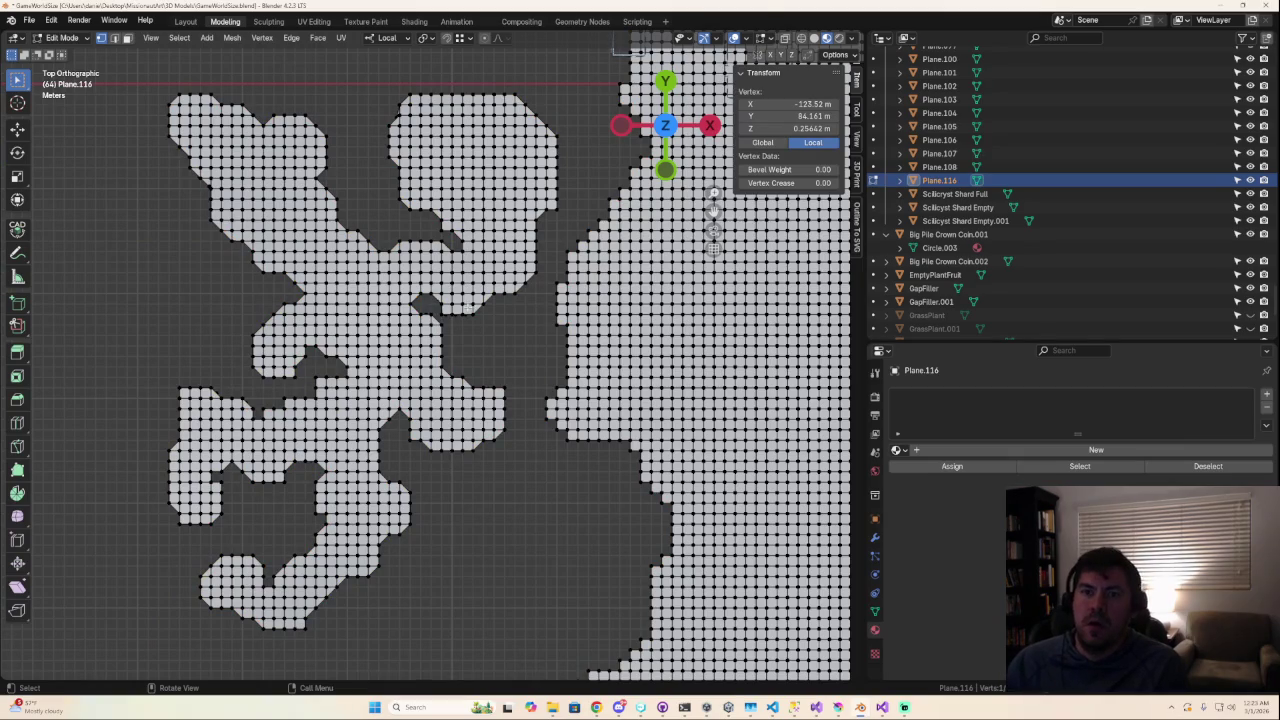
scroll(179, 170, down, 2)
mouse_move(245, 166)
mouse_down()
mouse_move(505, 548)
mouse_move(516, 544)
mouse_up()
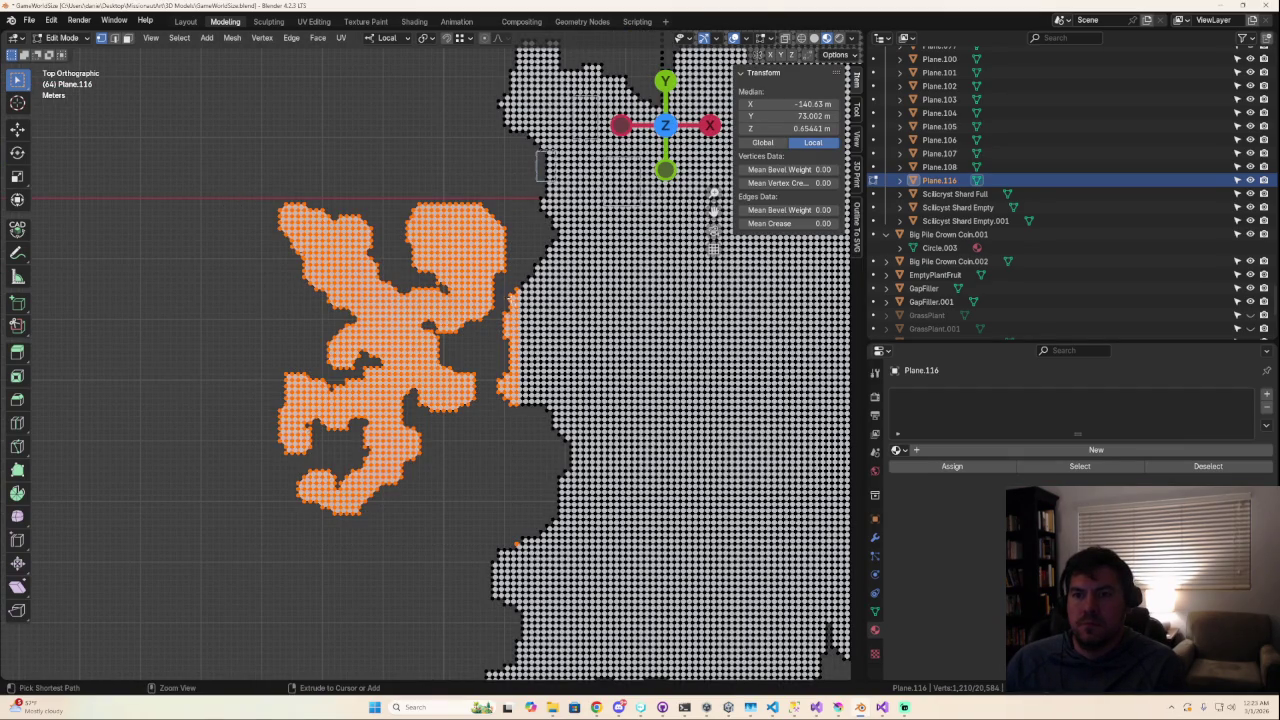
ctrl+drag(546, 425, 545, 423)
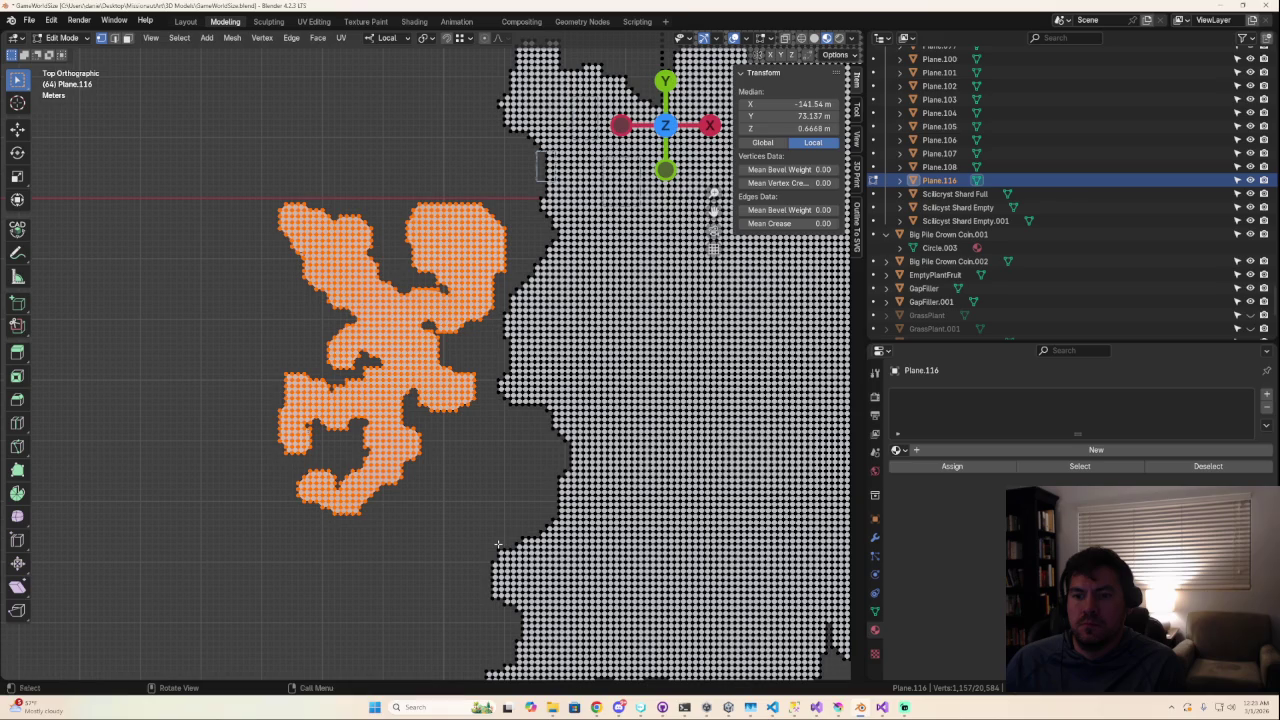
Step: Assign ImphenziaPixPal to the selected faces and switch to the UV Editing workspace
click(127, 38)
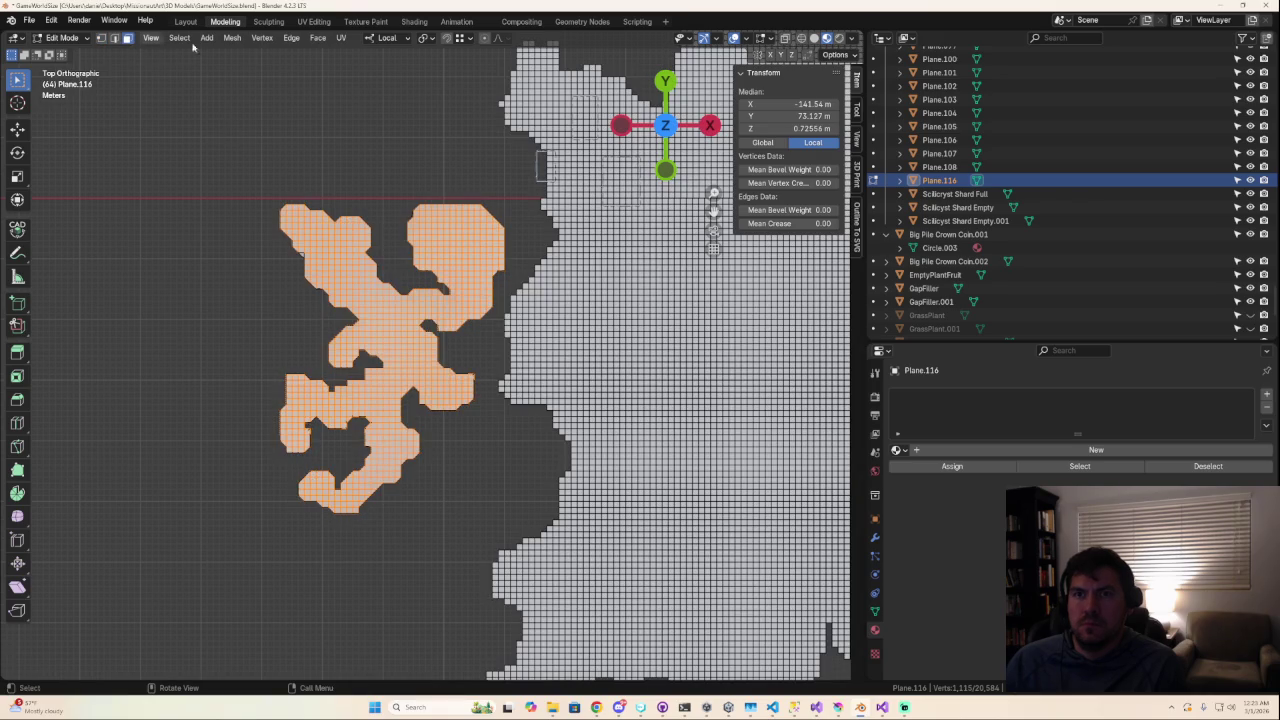
click(897, 450)
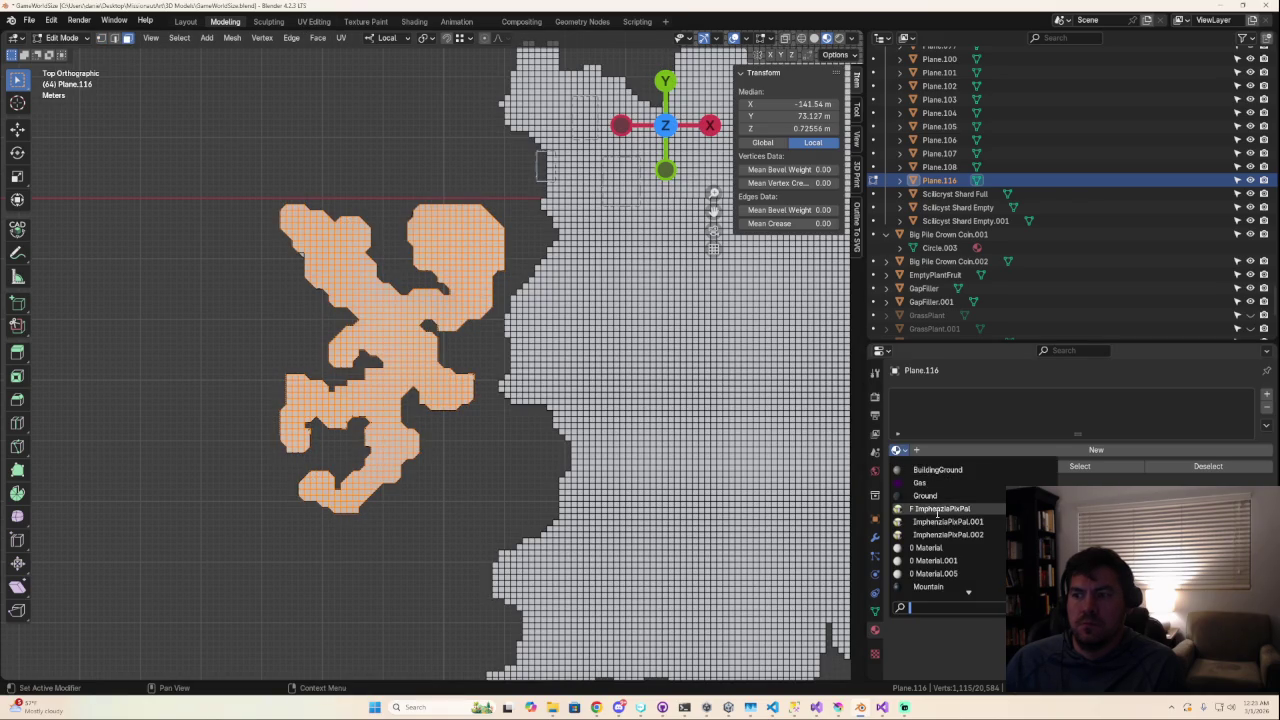
key(Return)
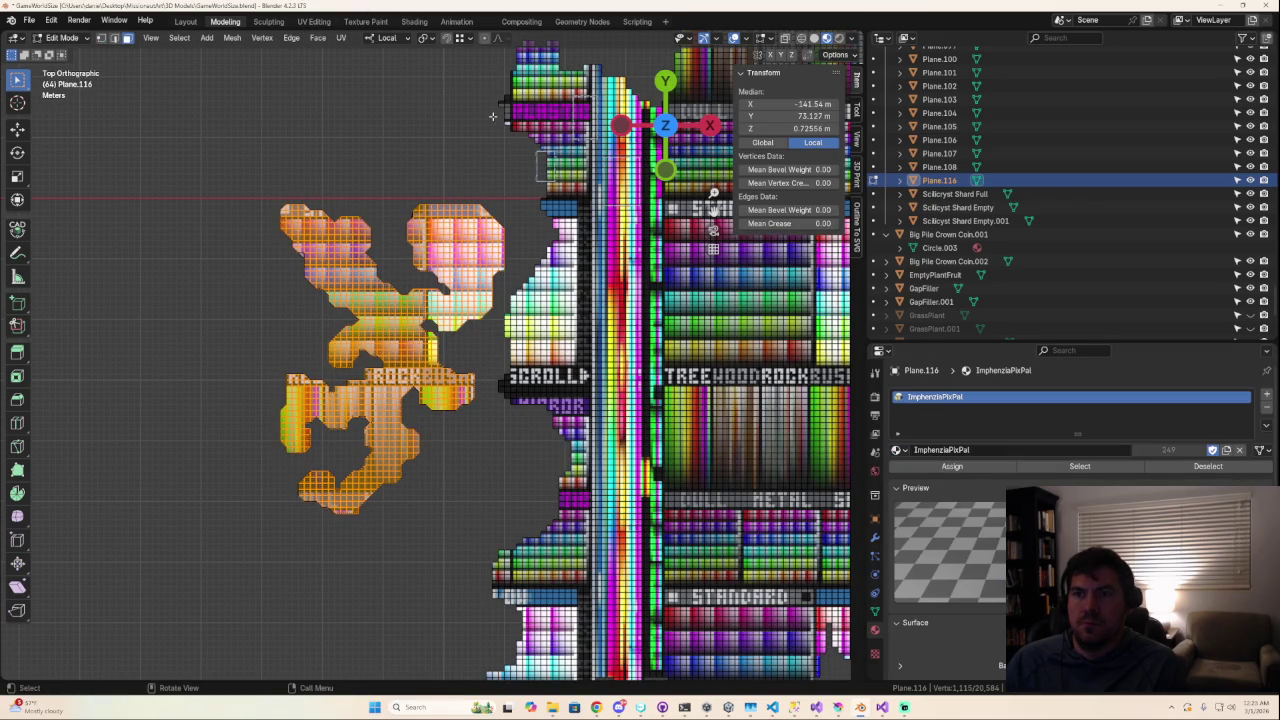
scroll(532, 251, down, 6)
scroll(532, 251, up, 4)
scroll(532, 251, up, 2)
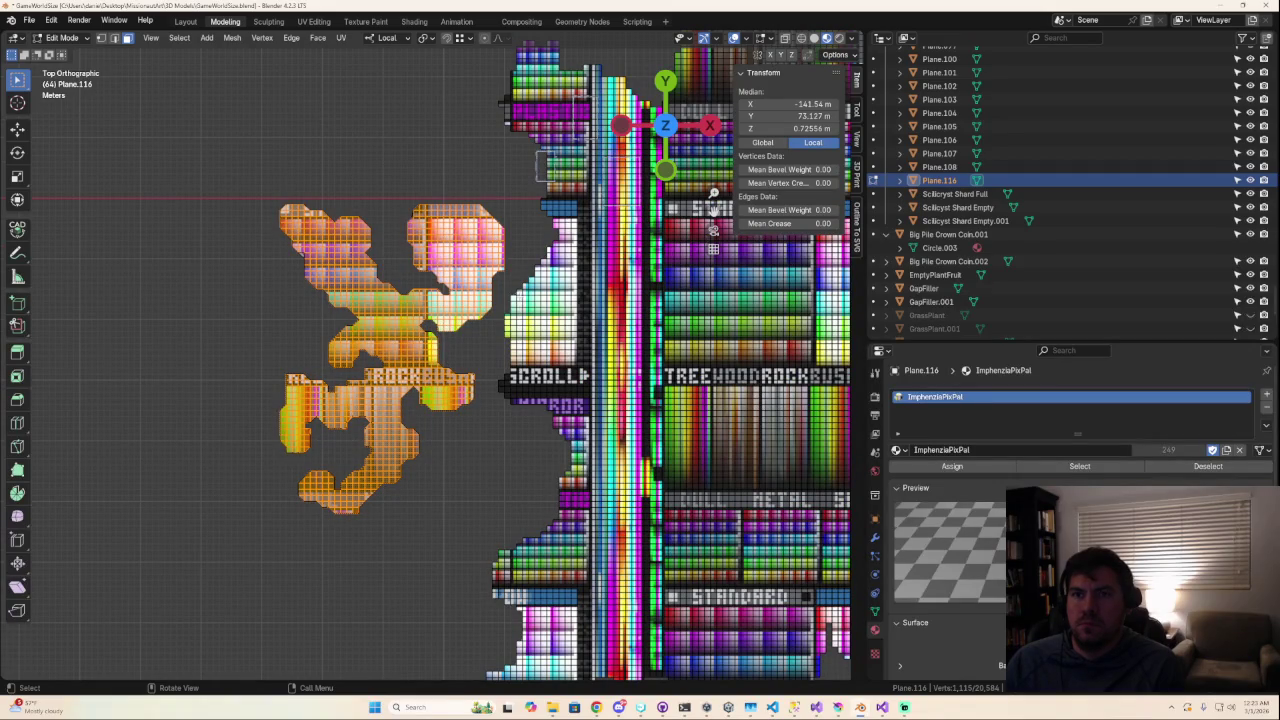
click(320, 22)
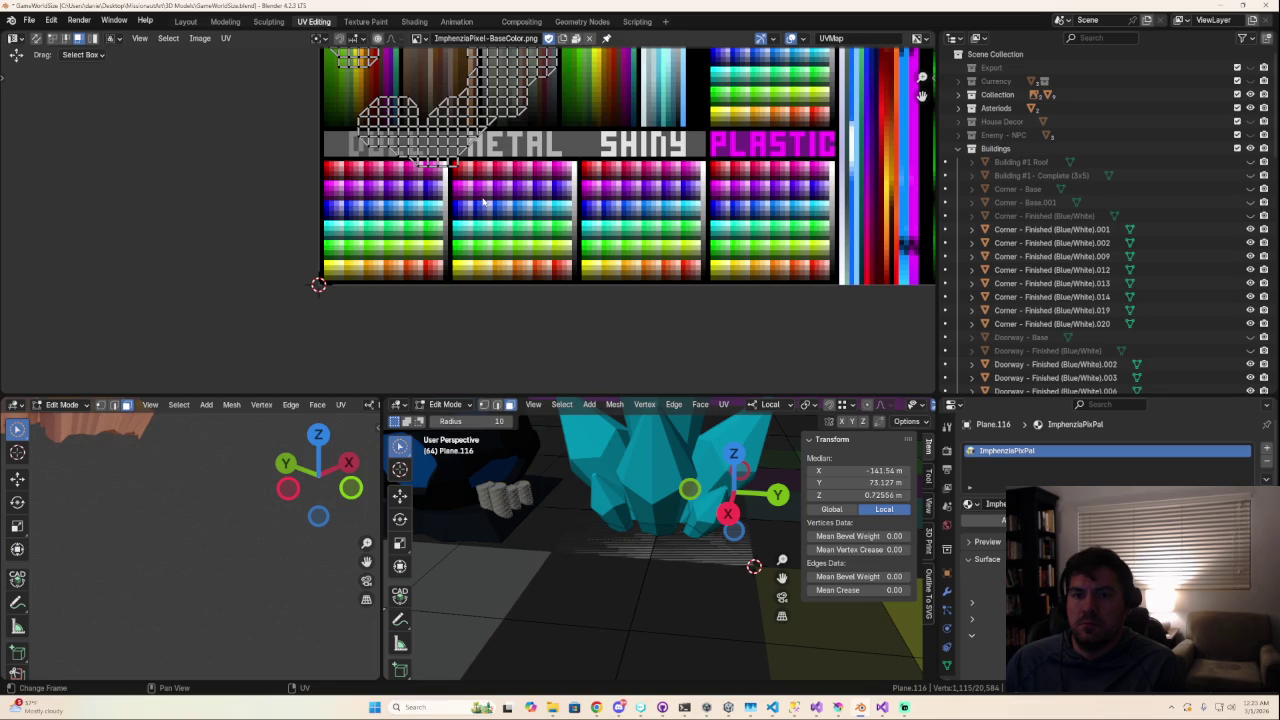
Step: Move the floor's UVs onto the magenta column of the palette image
key(a)
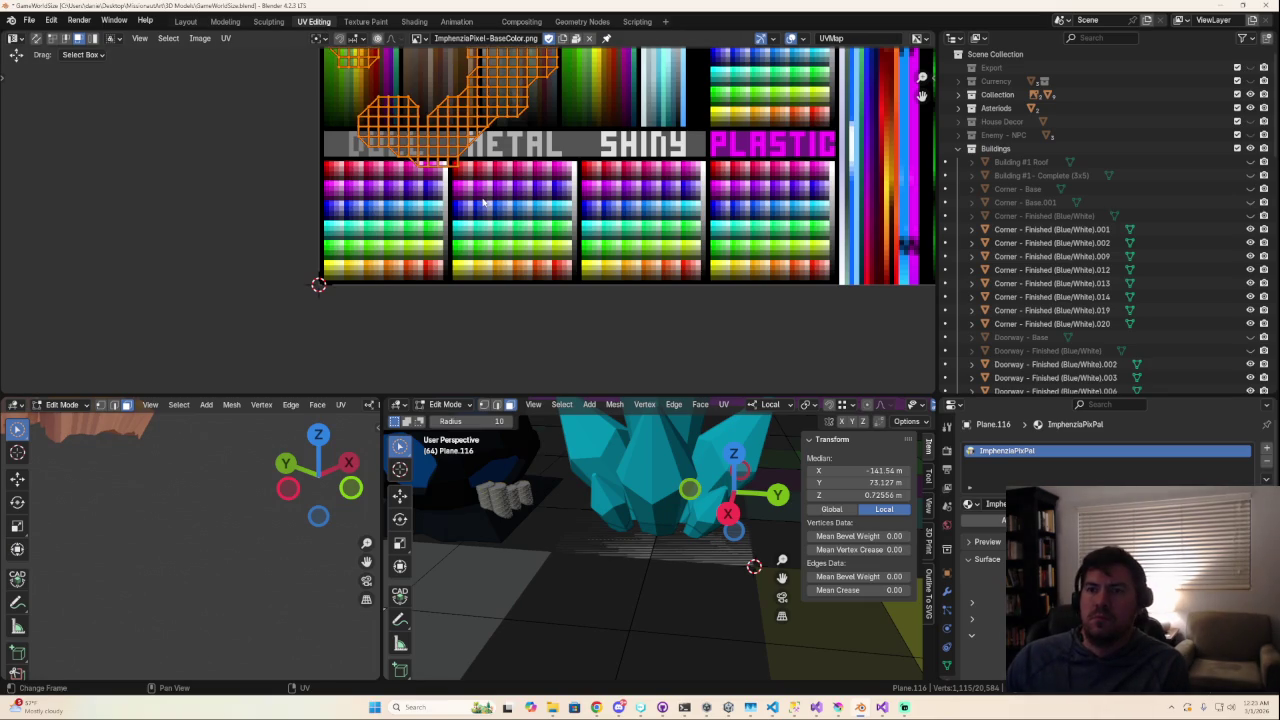
scroll(483, 203, down, 7)
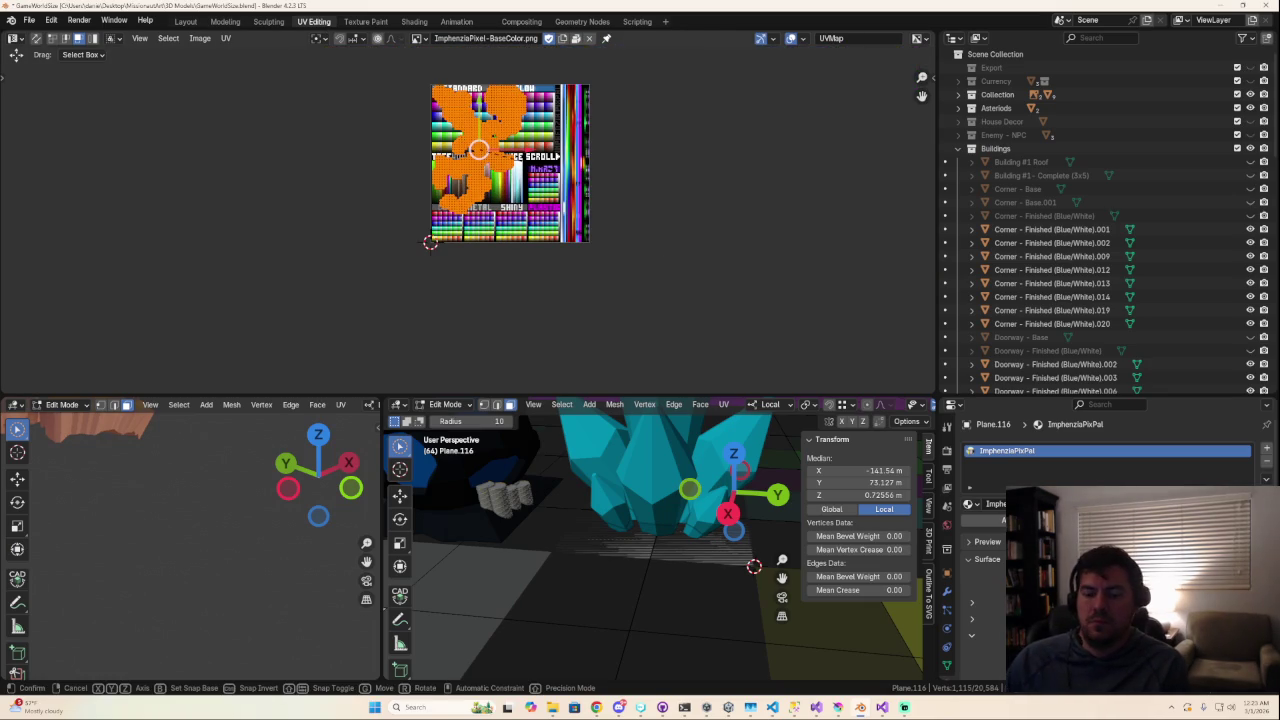
key(alt+a)
scroll(633, 57, up, 3)
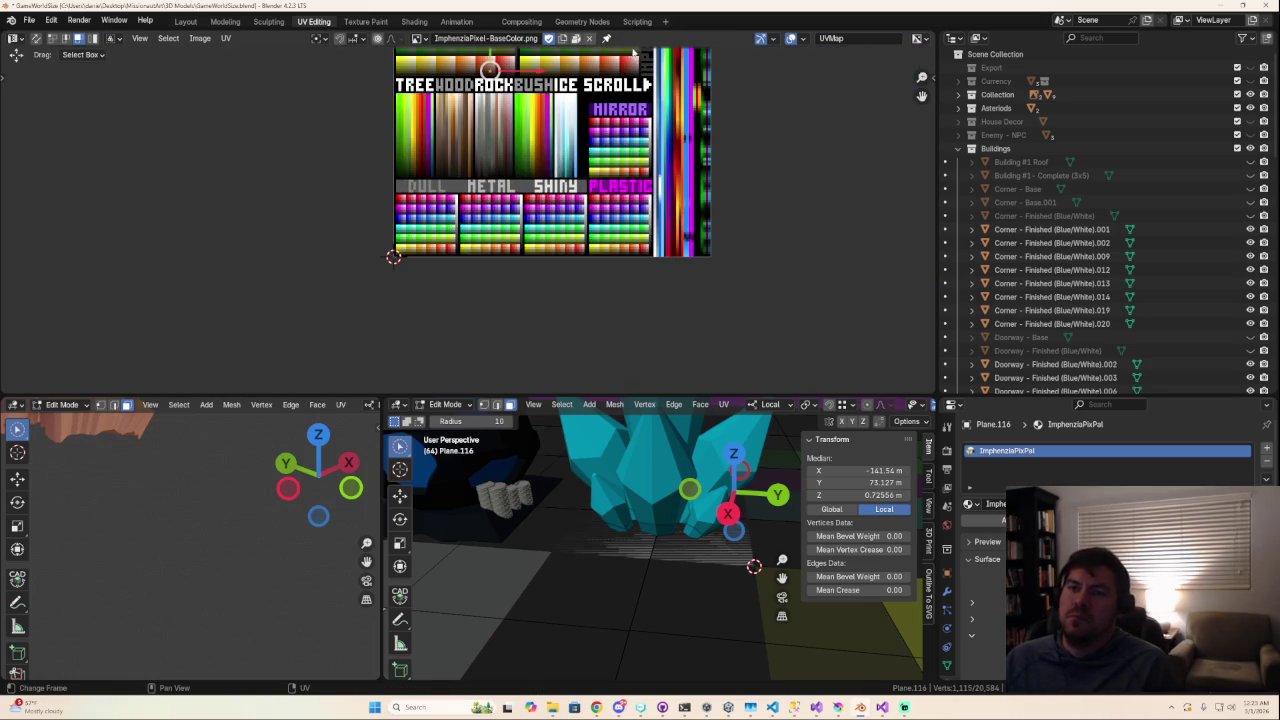
middle_drag(590, 97, 550, 240)
scroll(502, 246, up, 3)
key(g)
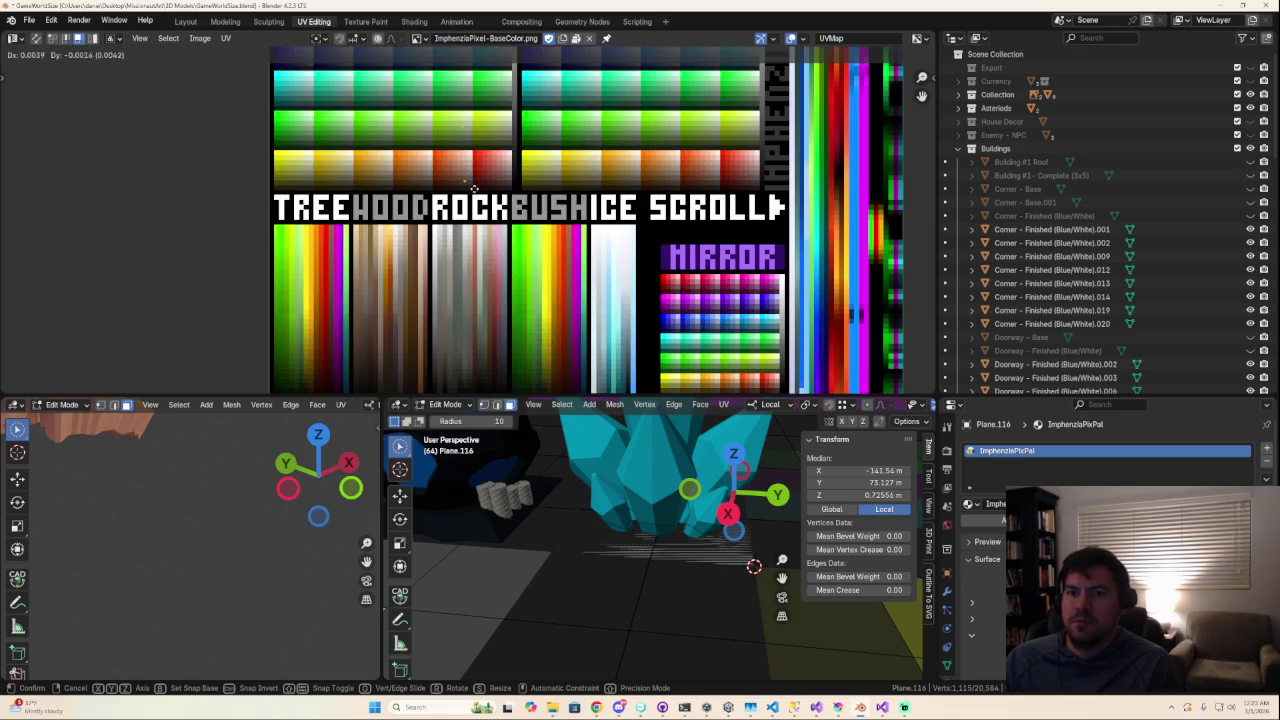
click(582, 225)
Step: Widen the left 3D viewport to see the terrain
scroll(582, 225, up, 3)
scroll(582, 225, up, 2)
scroll(325, 260, up, 1)
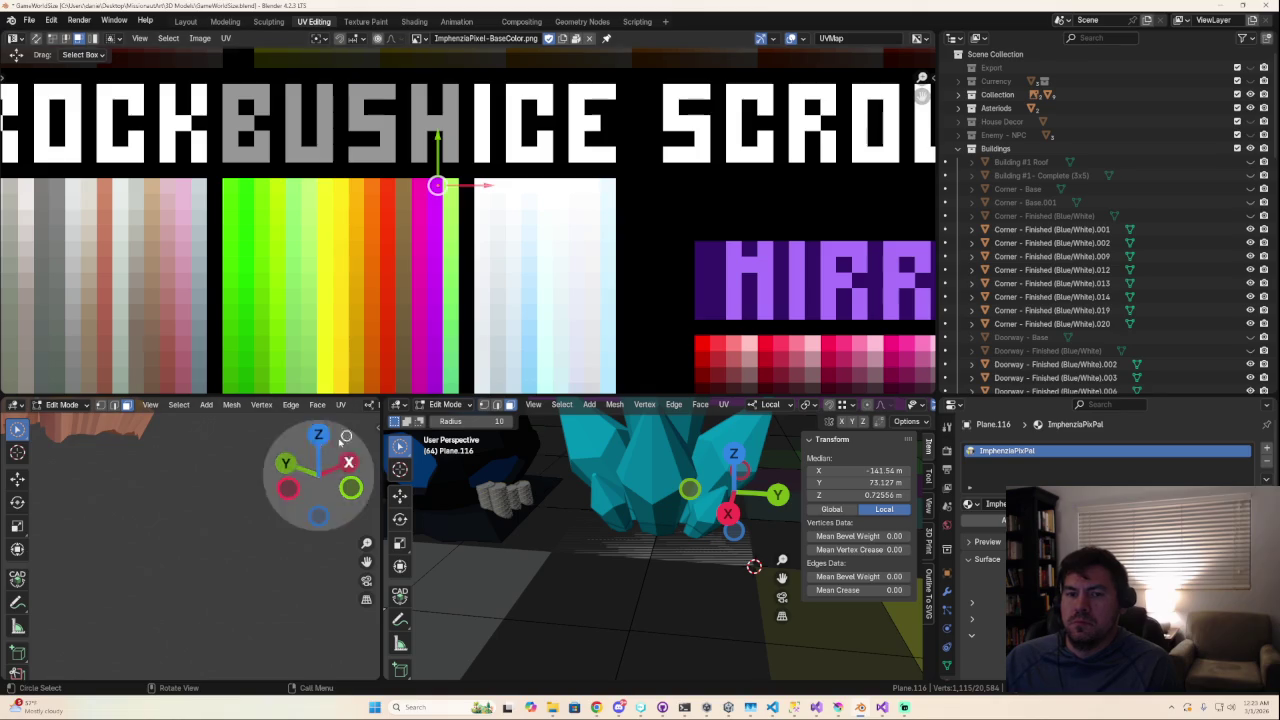
scroll(180, 570, down, 5)
scroll(180, 570, up, 2)
mouse_move(220, 600)
middle_down()
mouse_move(310, 568)
mouse_move(262, 580)
middle_up()
right_click(262, 580)
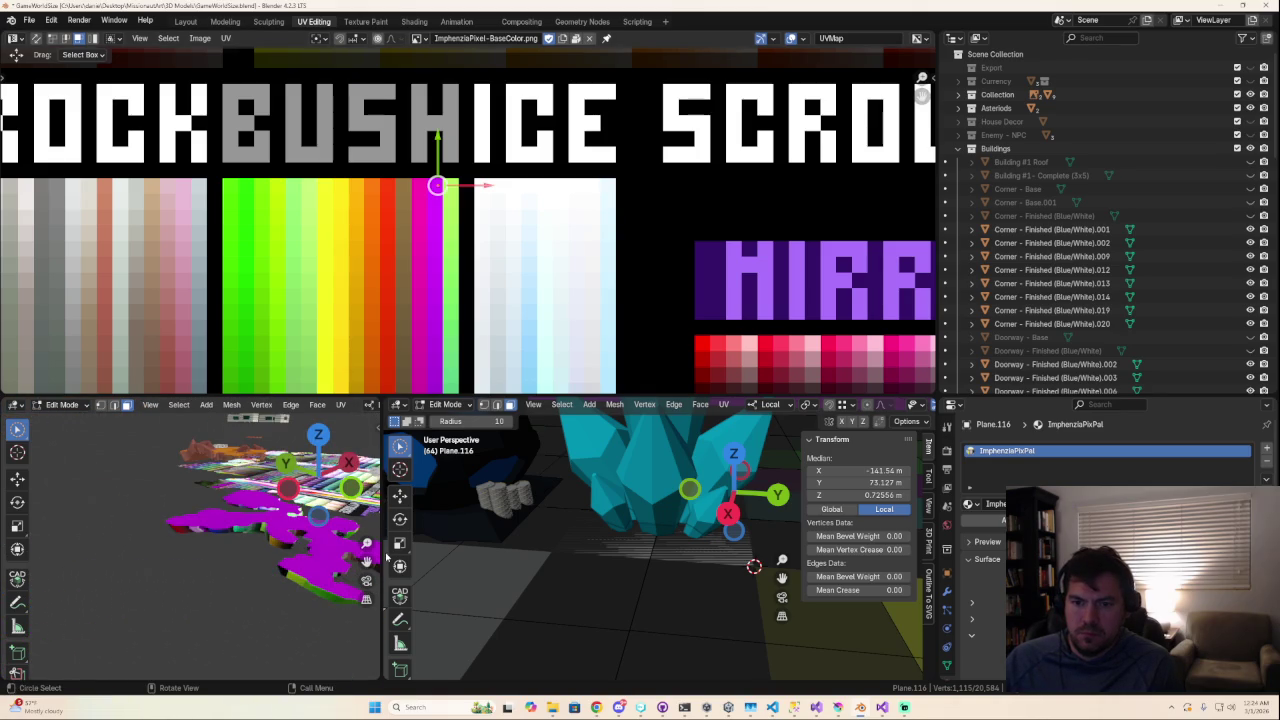
drag(382, 556, 650, 560)
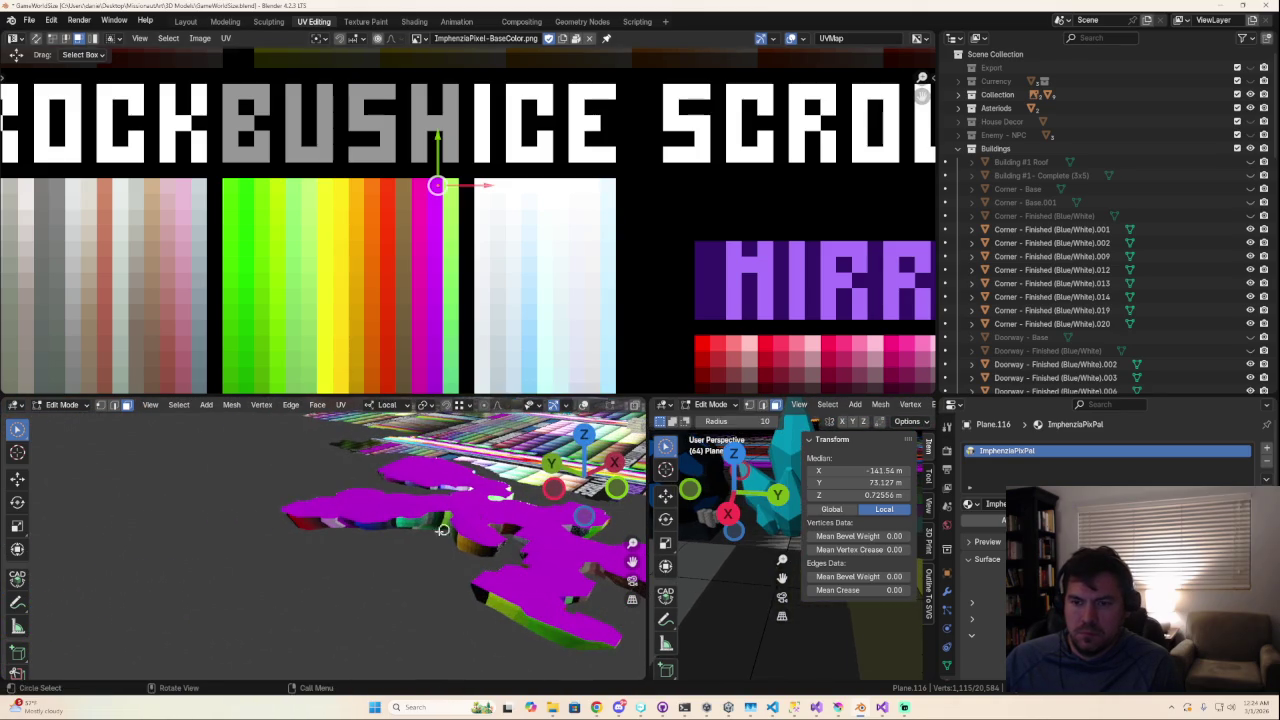
Step: Clear the mesh selection and toggle Plane.116 between Object and Edit Mode
key(alt+a)
key(c)
right_click(398, 592)
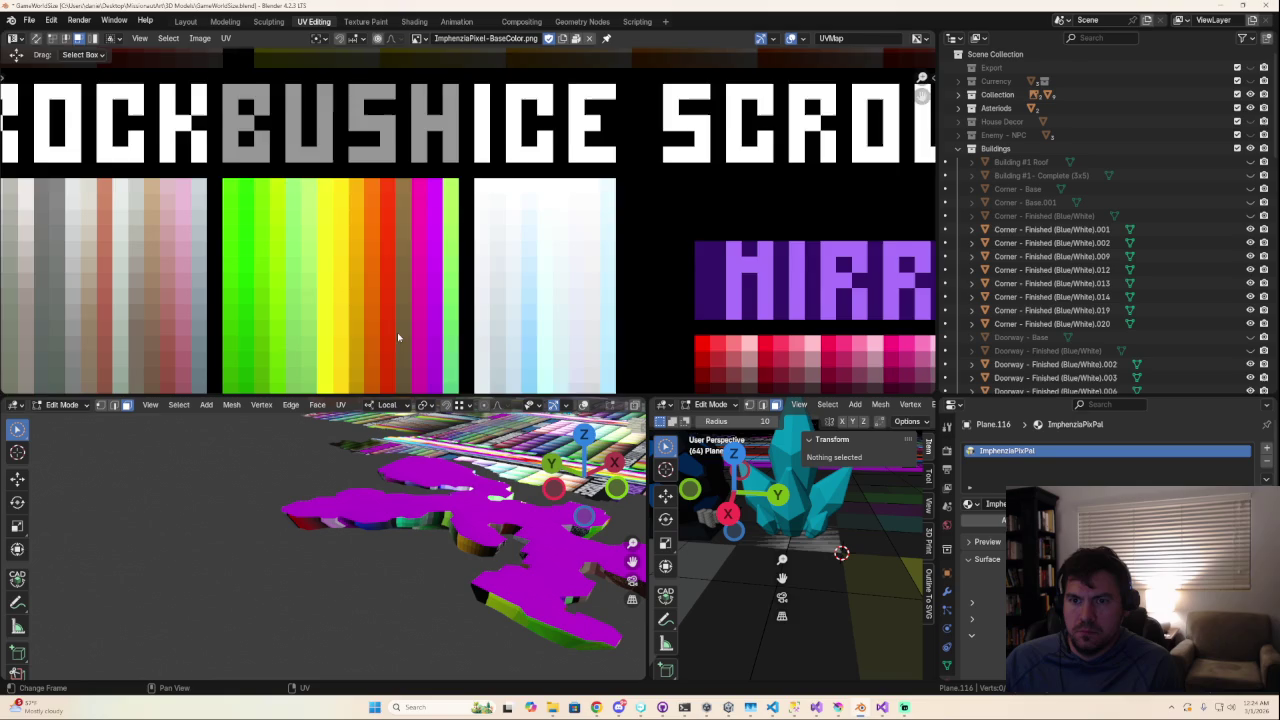
scroll(403, 338, down, 3)
key(Tab)
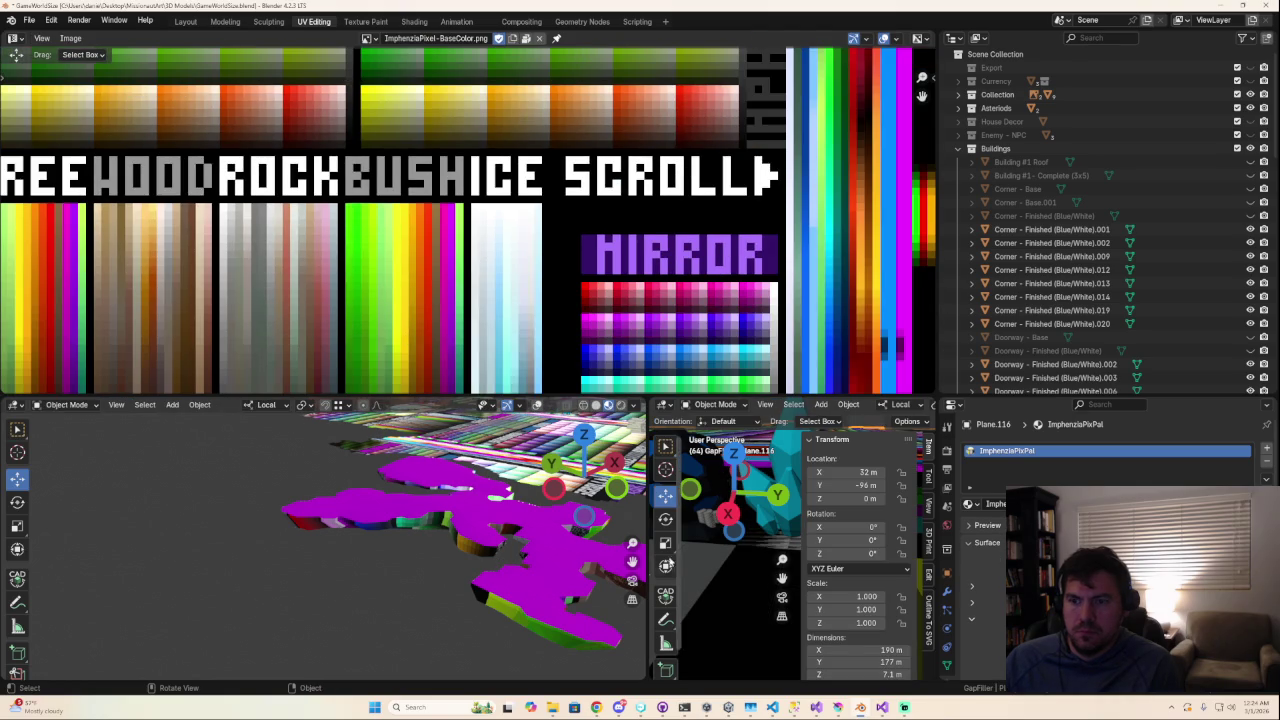
scroll(536, 318, down, 4)
scroll(536, 318, up, 3)
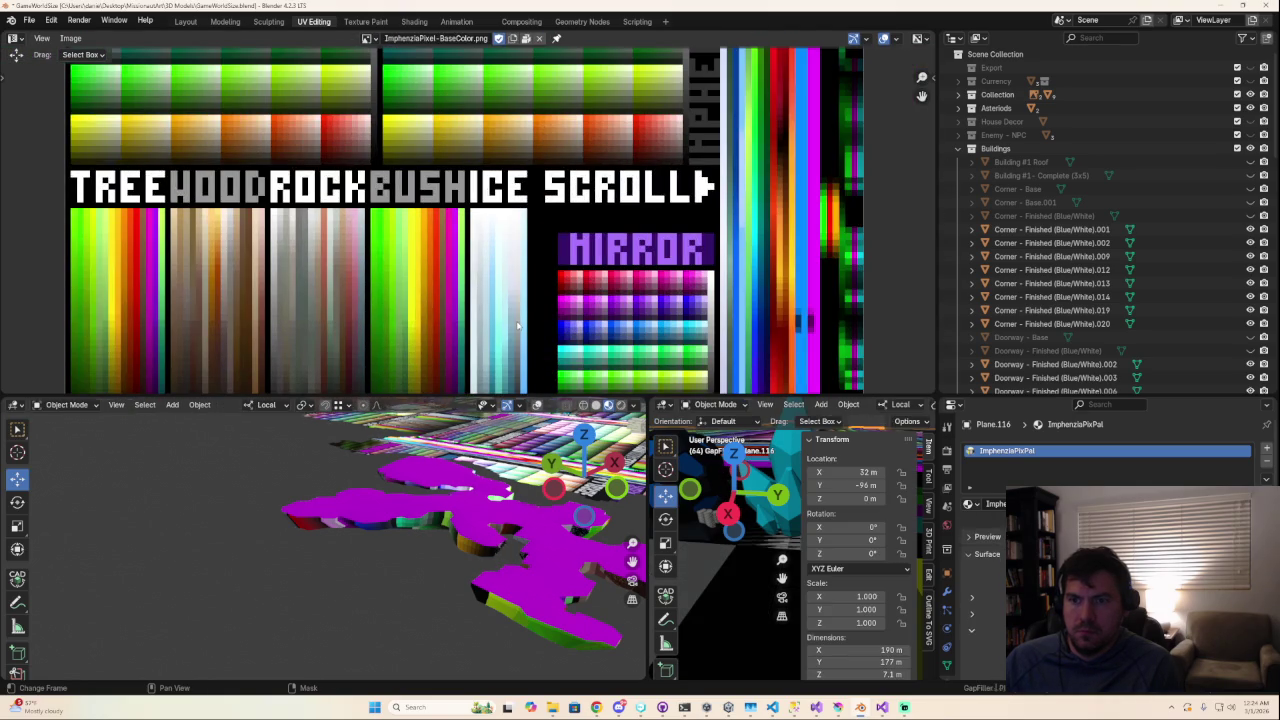
scroll(517, 323, down, 3)
key(Tab)
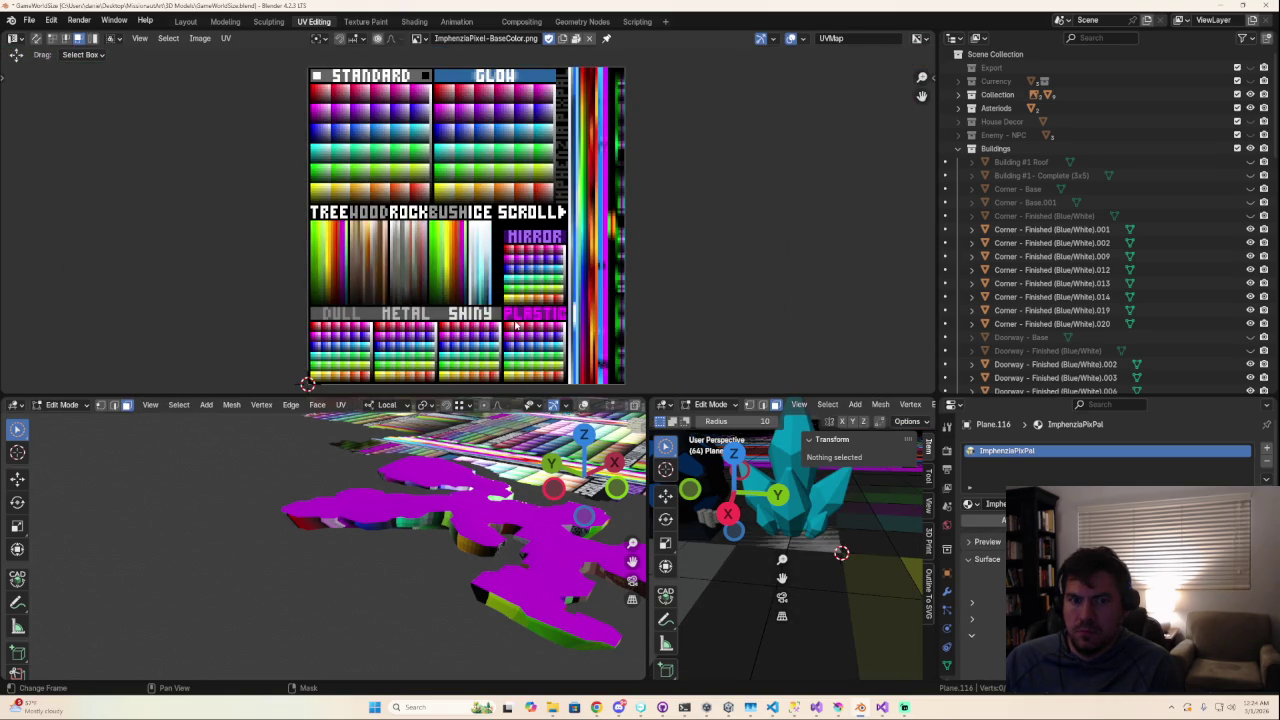
Step: Inspect the floor in the right 3D view, zooming in on it
mouse_move(729, 486)
mouse_down()
mouse_move(770, 617)
mouse_move(842, 509)
mouse_up()
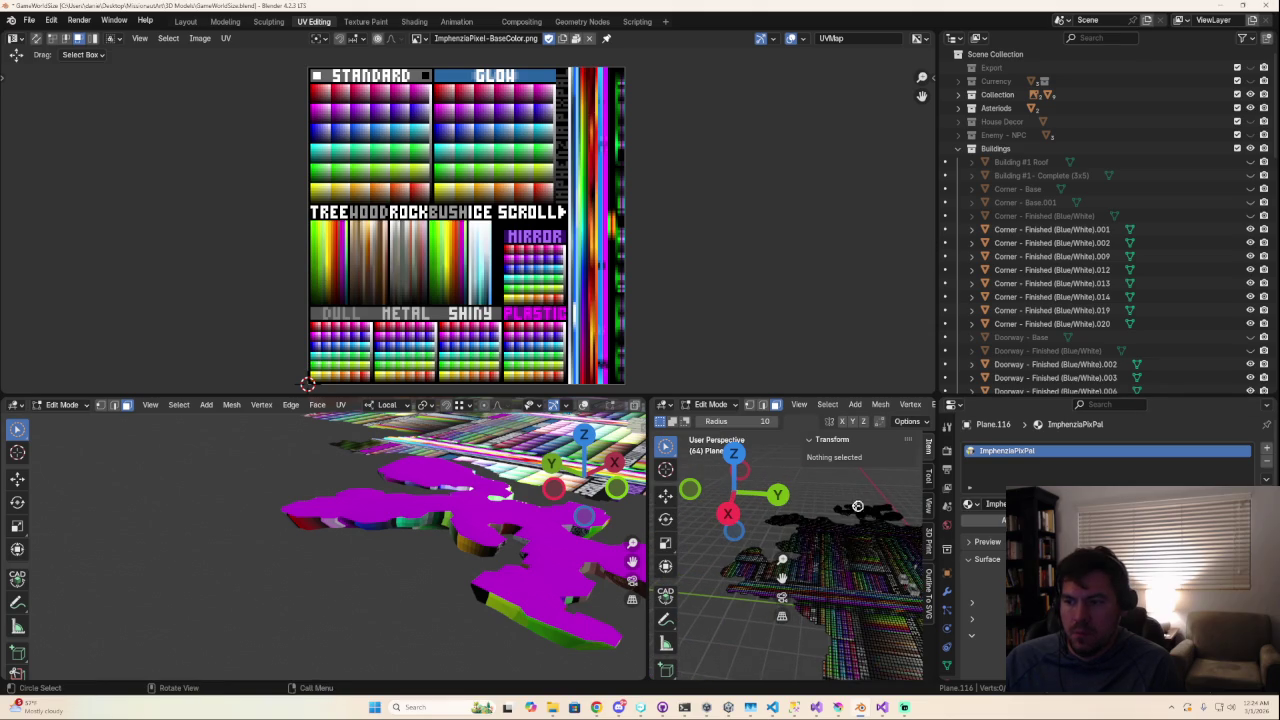
click(865, 507)
key(alt+a)
middle_drag(851, 527, 807, 602)
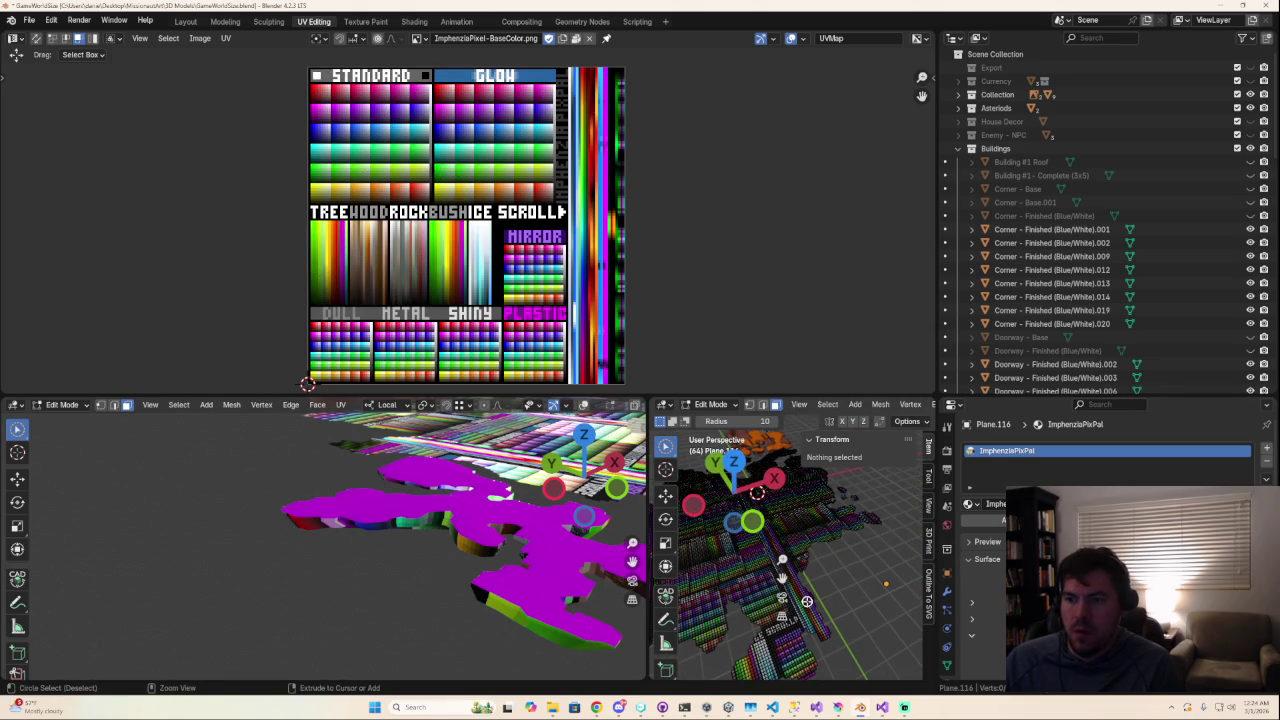
key(Tab)
ctrl+middle_drag(728, 606, 799, 594)
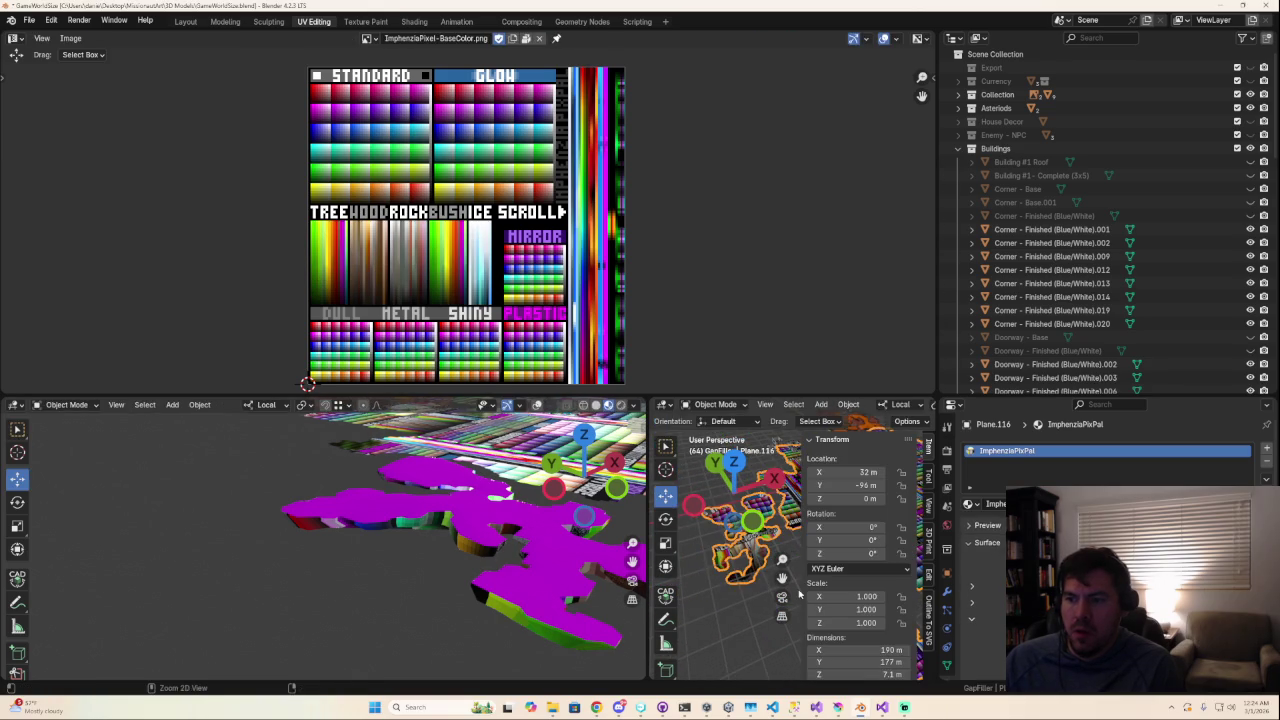
key(Tab)
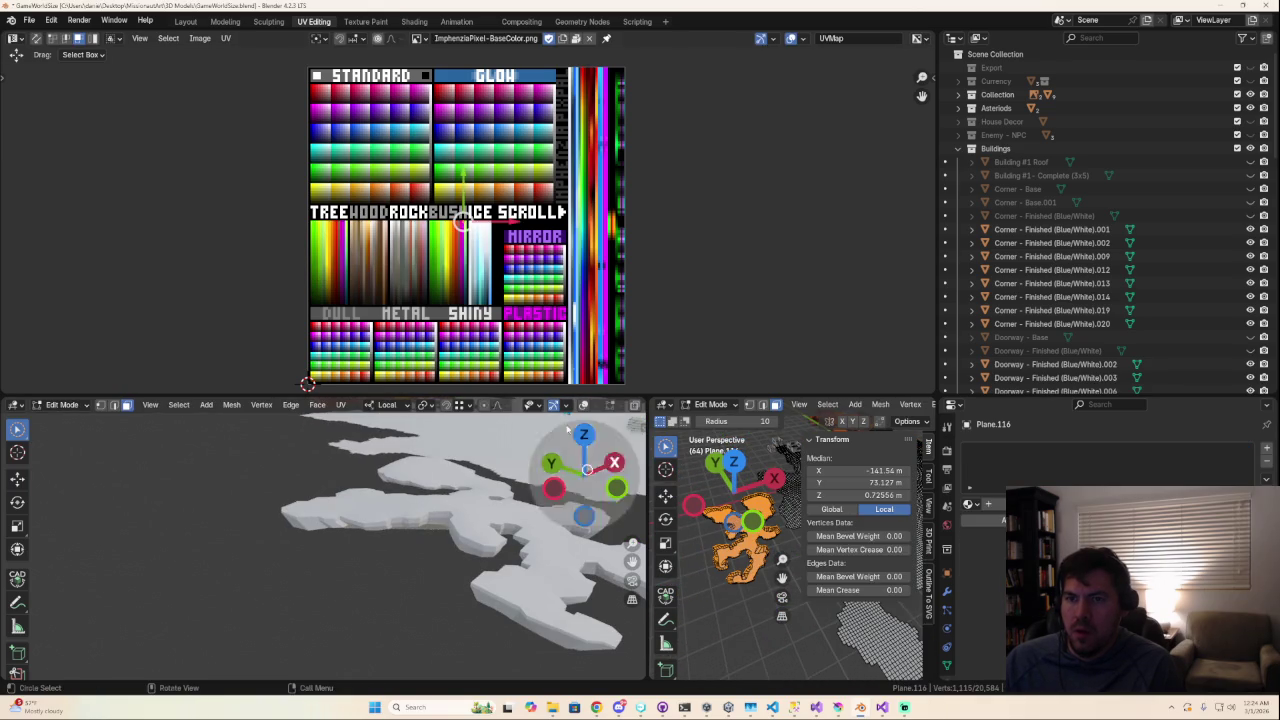
Step: Reassign the ImphenziaPixPal material to the floor from the material list
scroll(519, 268, up, 2)
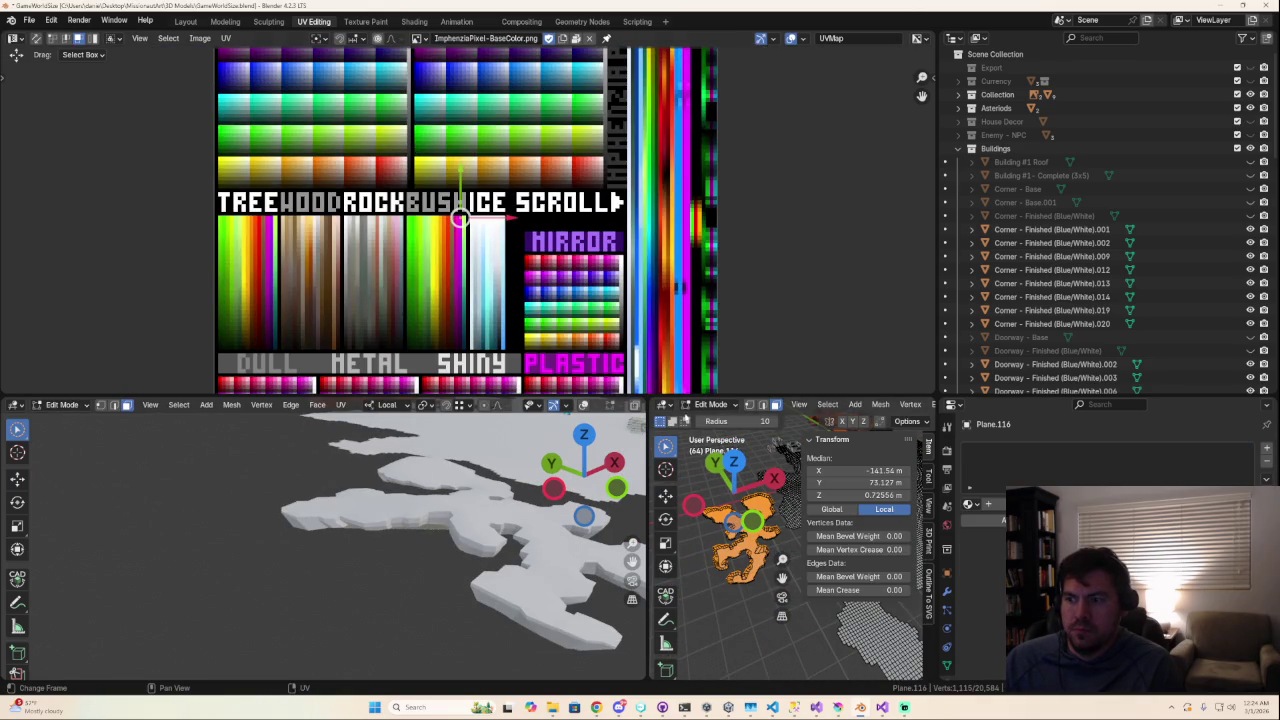
click(968, 503)
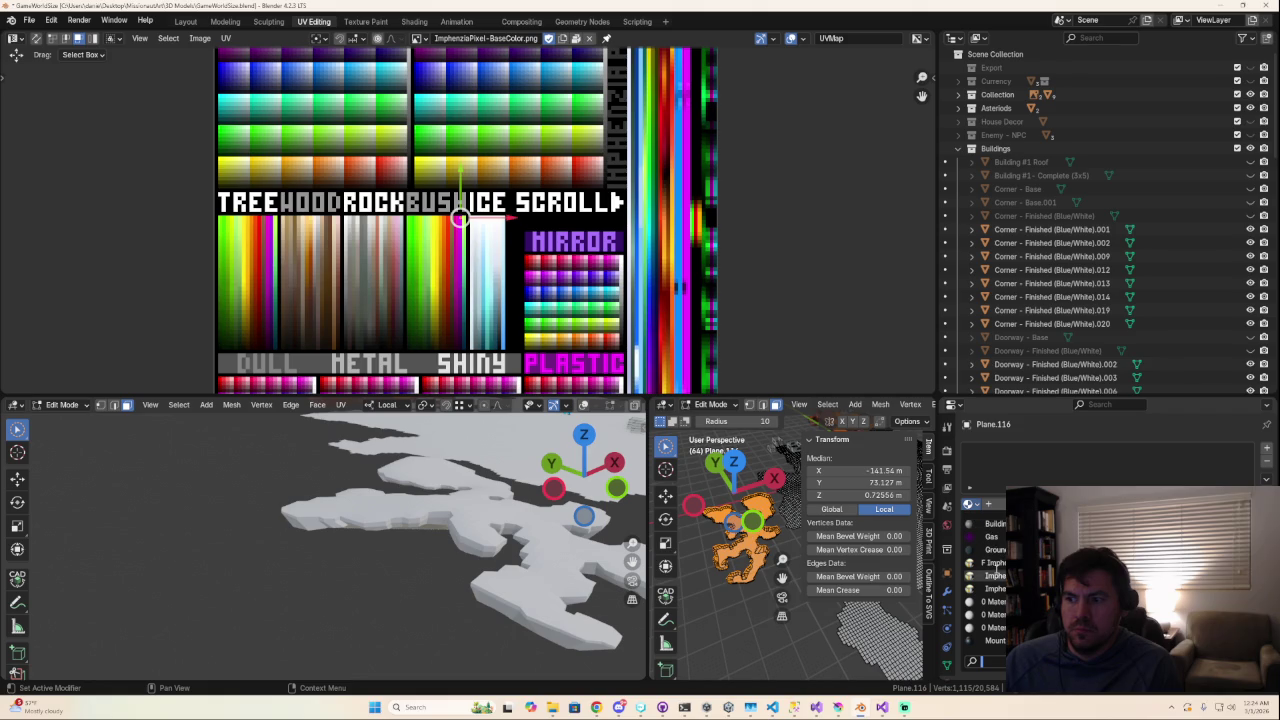
click(993, 576)
scroll(497, 263, up, 4)
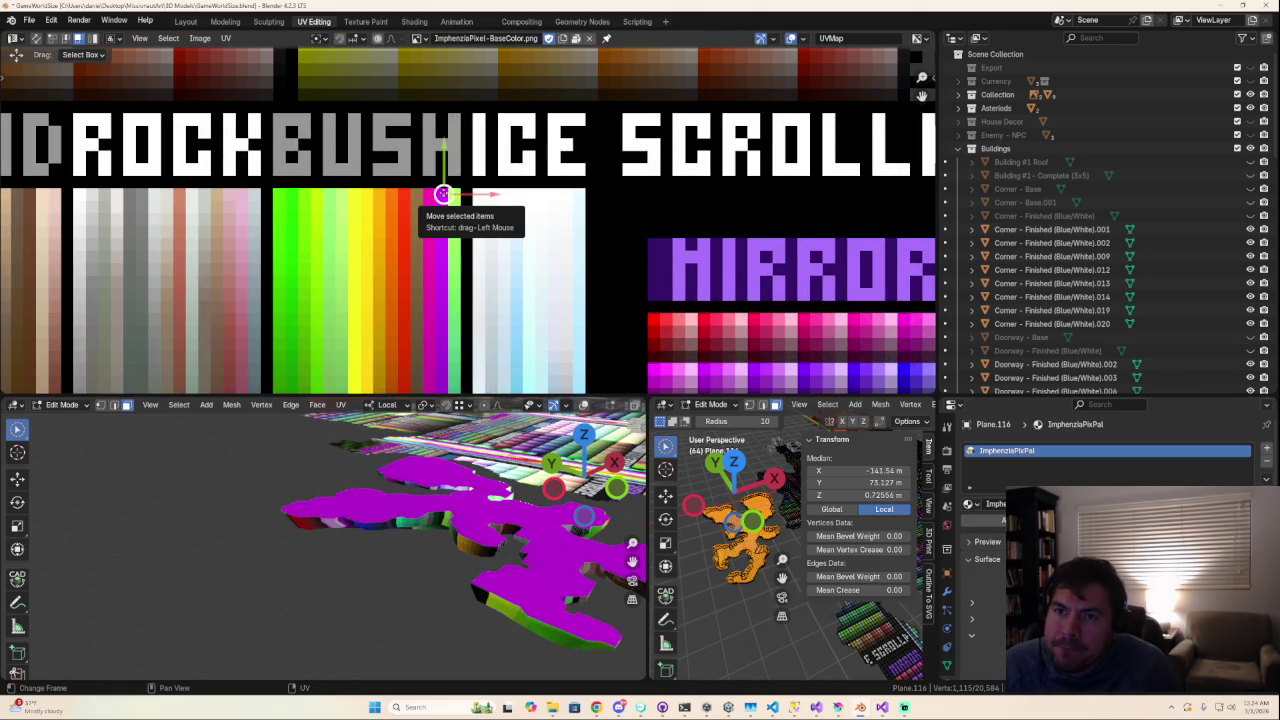
Step: Slide the top faces' UVs across the palette, settling on the light blue swatches
drag(442, 195, 427, 197)
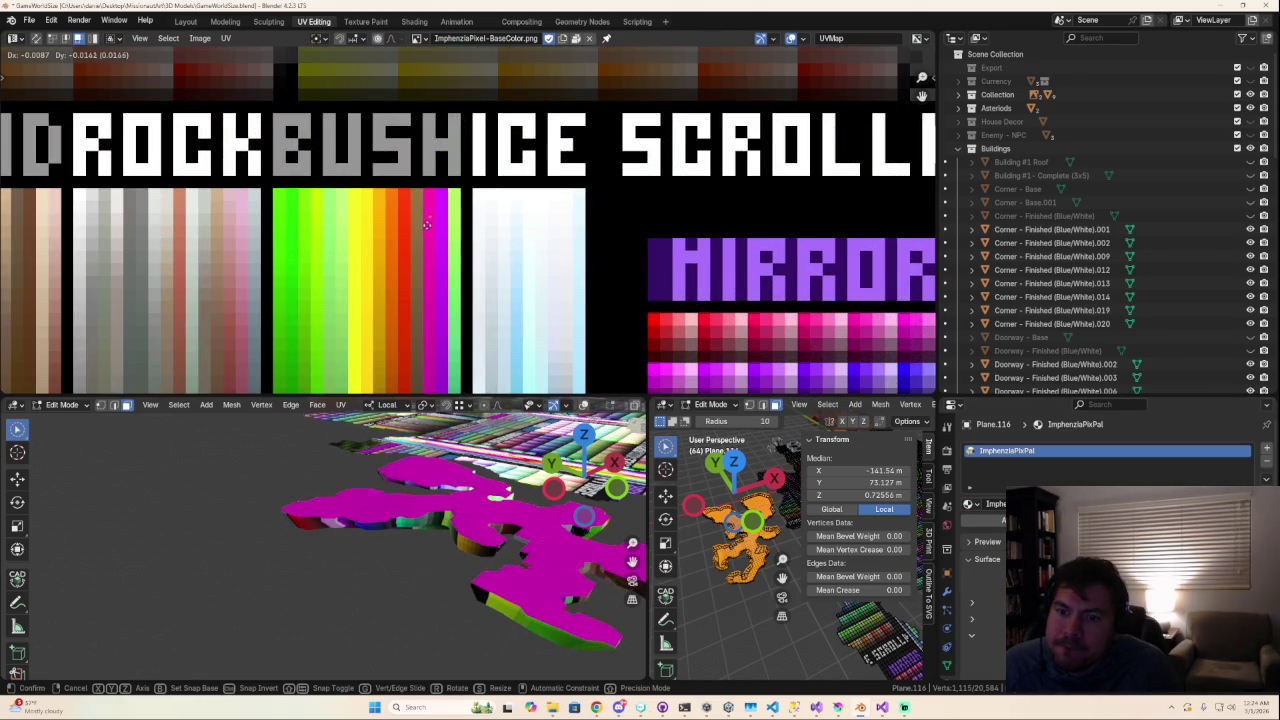
click(428, 376)
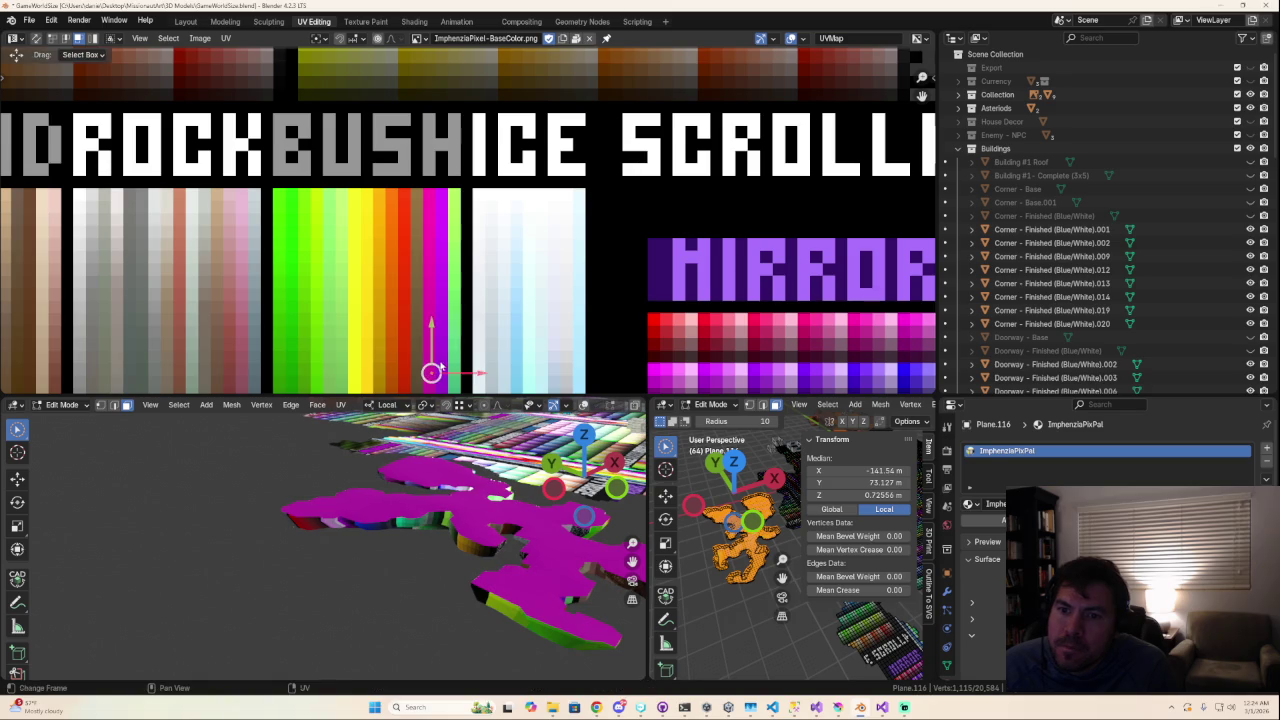
middle_drag(429, 371, 465, 77)
drag(465, 77, 457, 256)
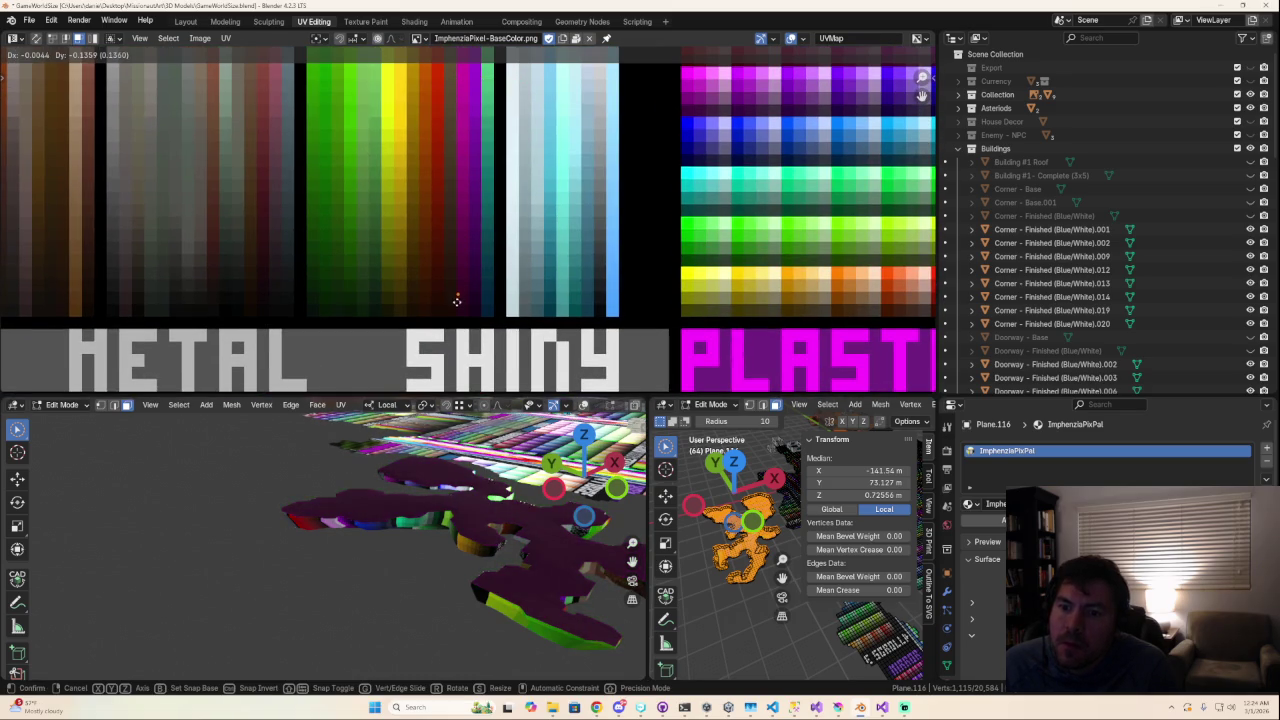
drag(436, 231, 365, 95)
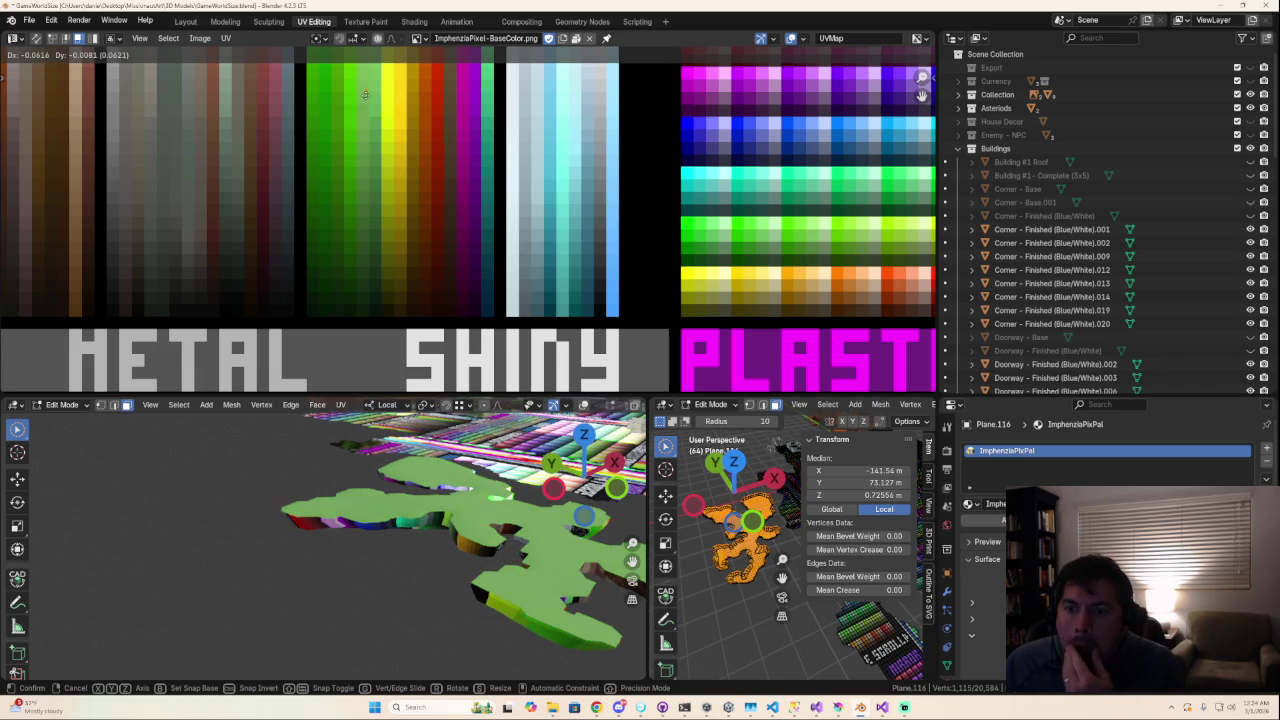
mouse_move(365, 95)
mouse_down()
mouse_move(531, 134)
mouse_move(604, 270)
mouse_move(587, 310)
mouse_move(588, 149)
mouse_up()
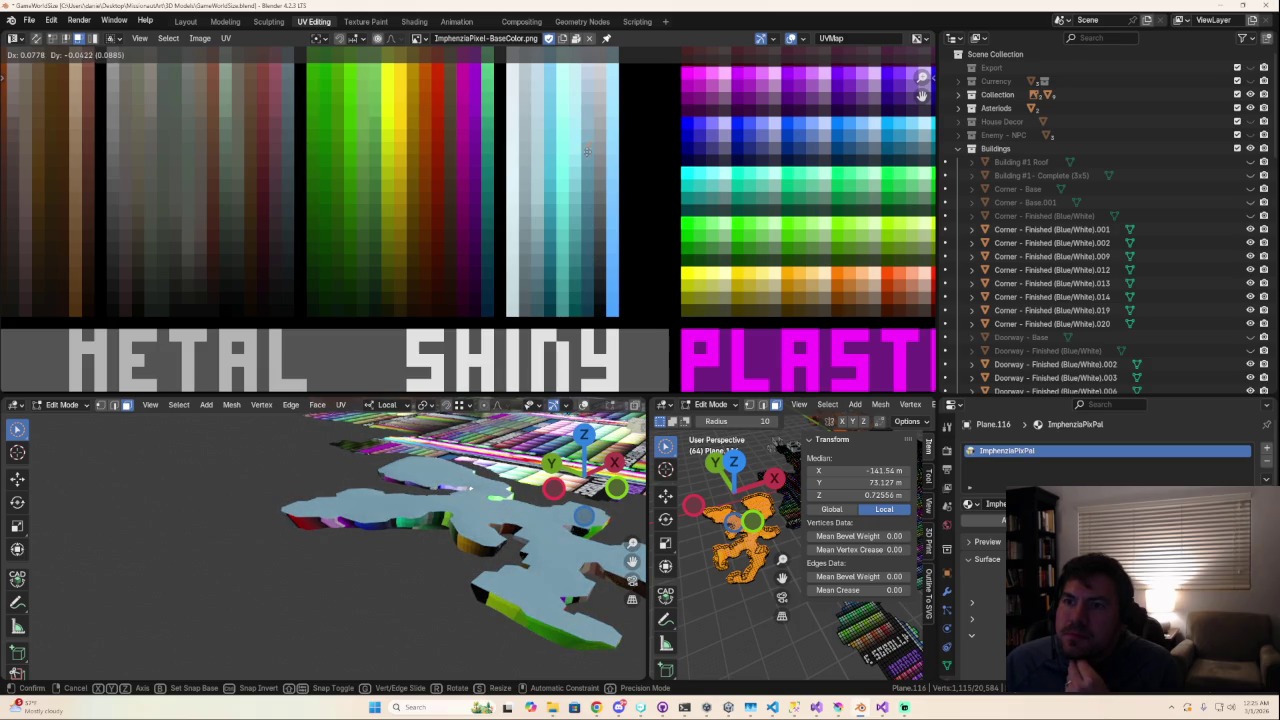
click(571, 225)
Step: Move the UVs onto a dark teal swatch of the ImphenziaPixel palette
scroll(571, 225, down, 2)
scroll(567, 242, down, 2)
scroll(567, 242, up, 1)
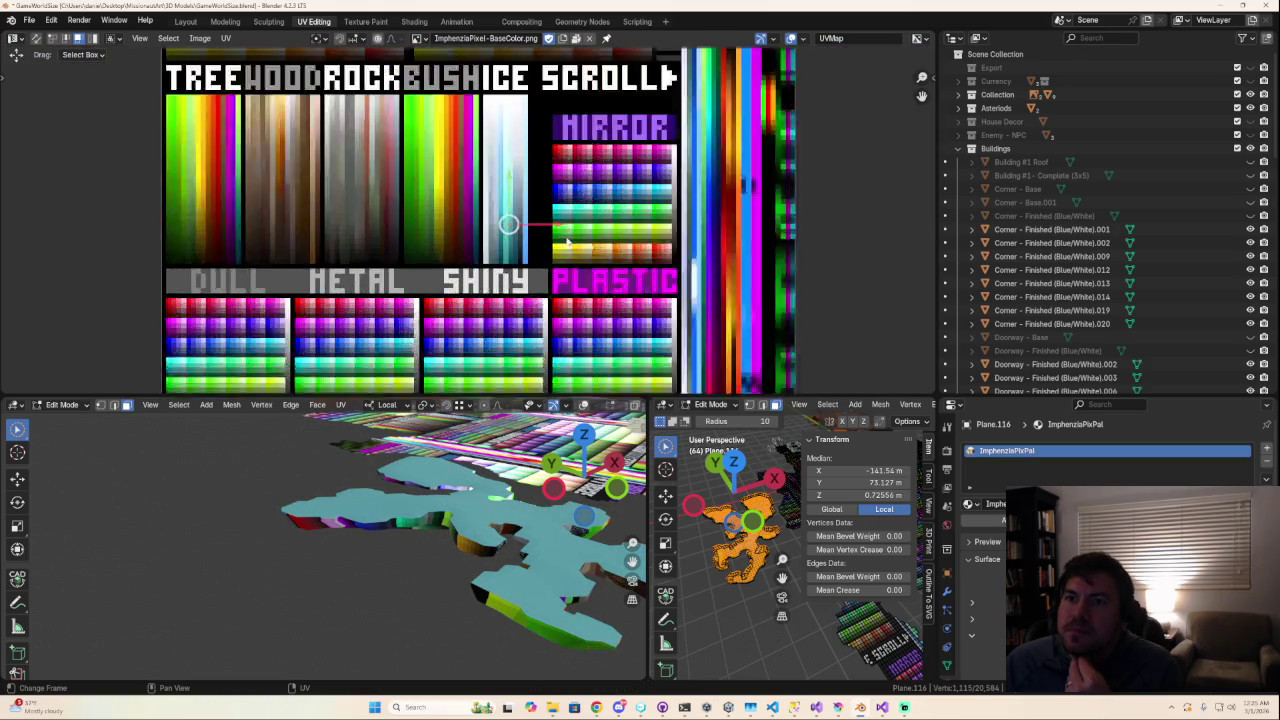
key(g)
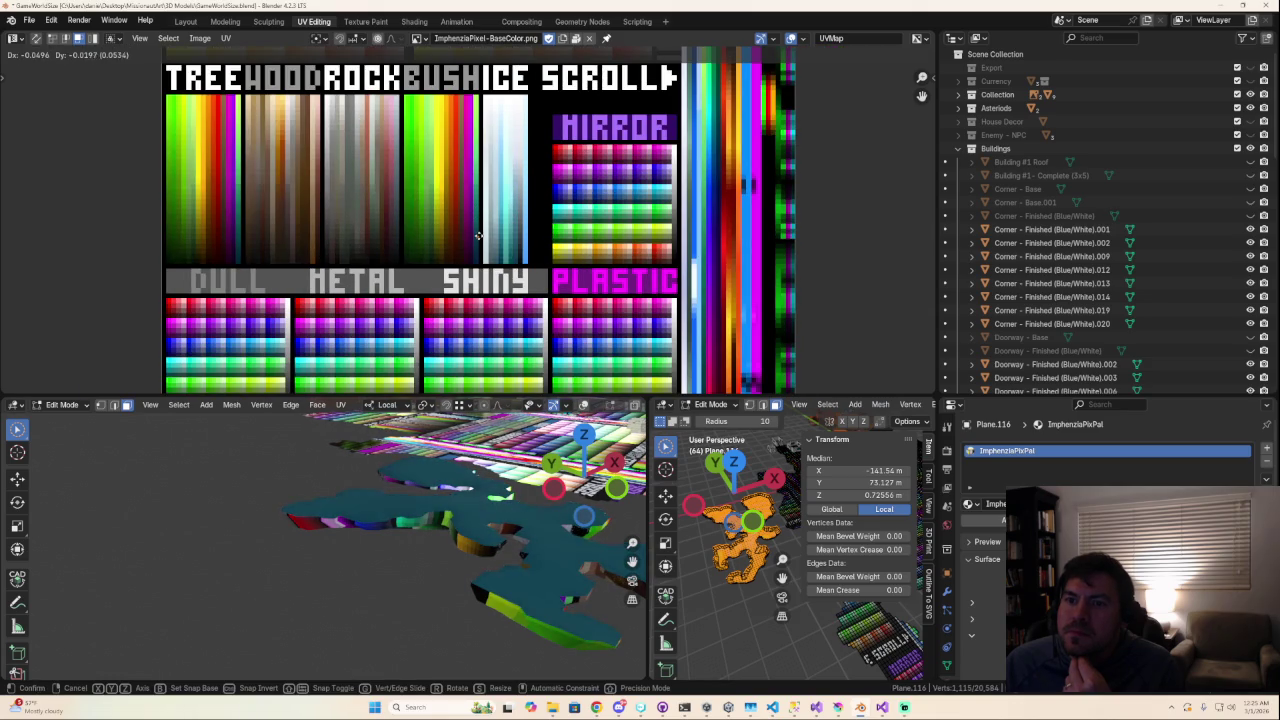
click(478, 234)
scroll(485, 232, up, 3)
scroll(495, 234, up, 2)
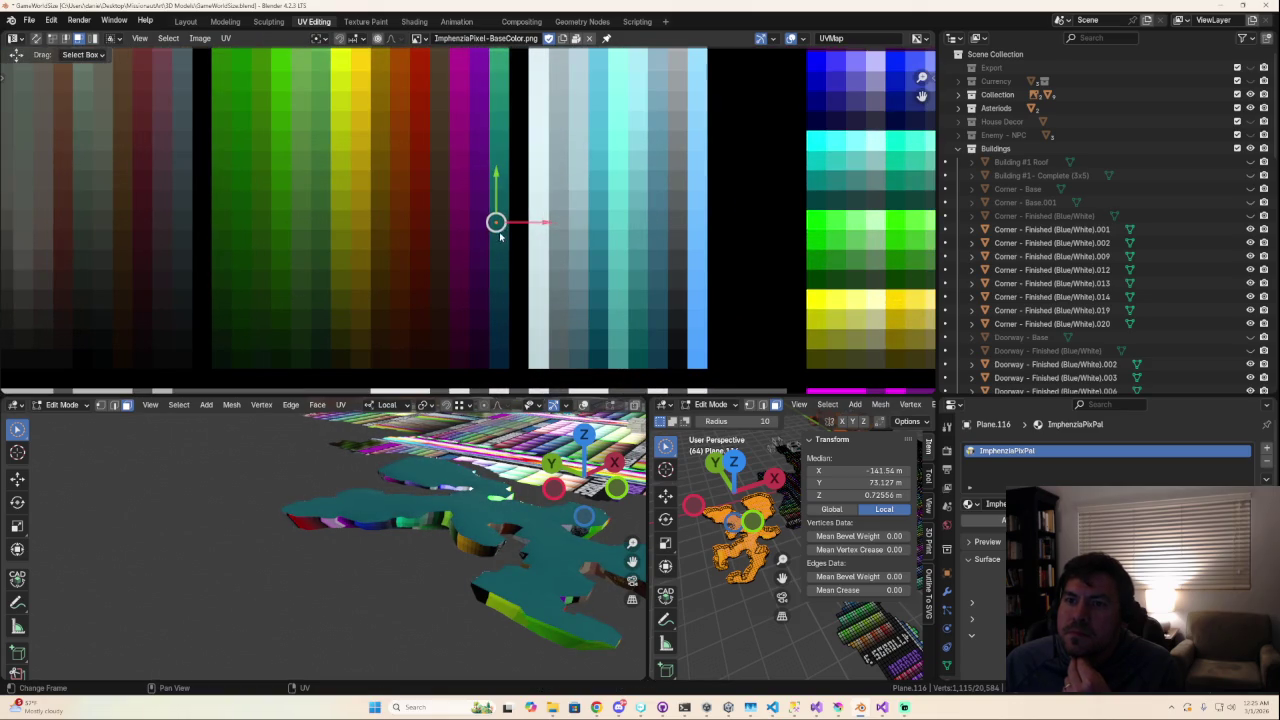
key(g)
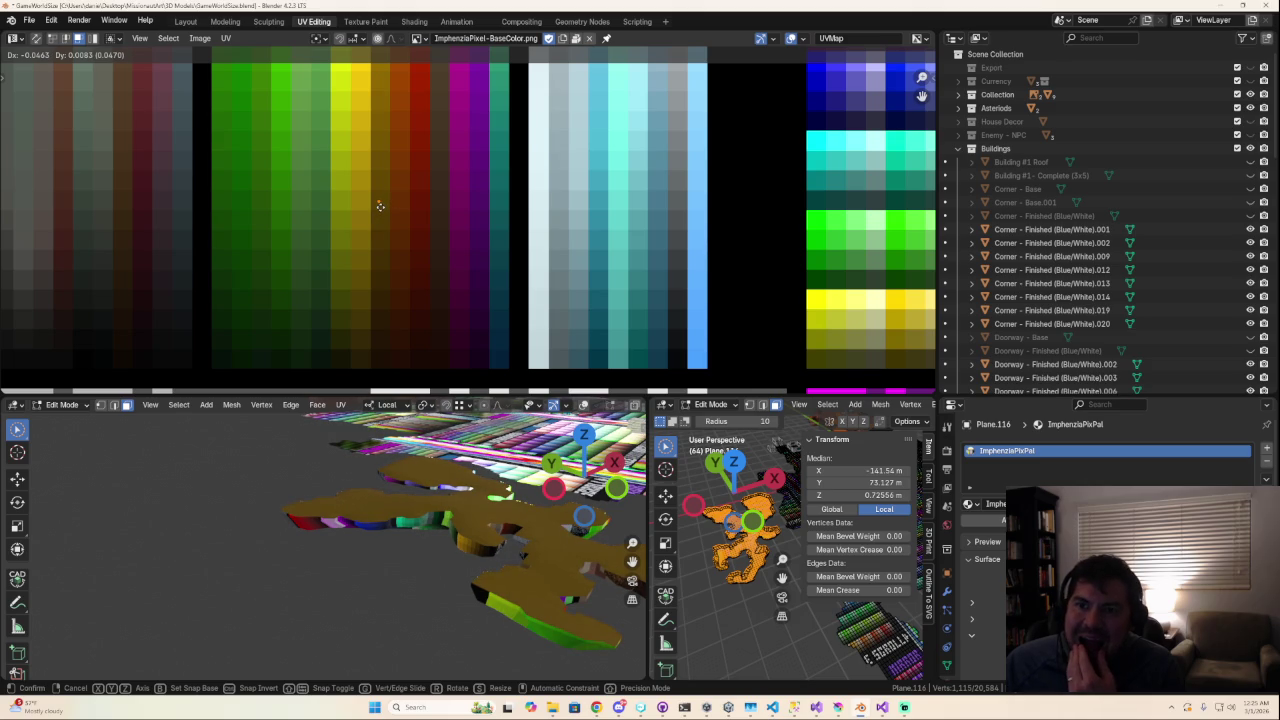
Step: Shift the top's UVs to a lighter mustard-yellow swatch in the palette's yellow column
click(380, 206)
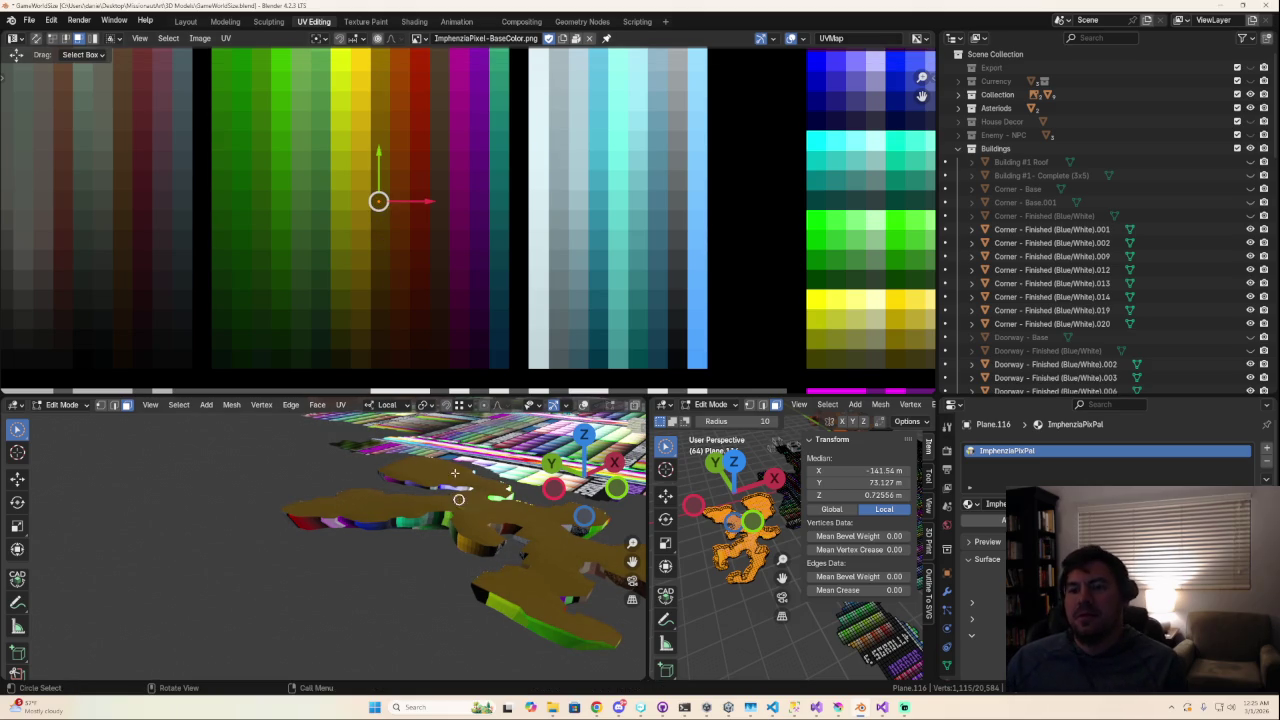
key(g)
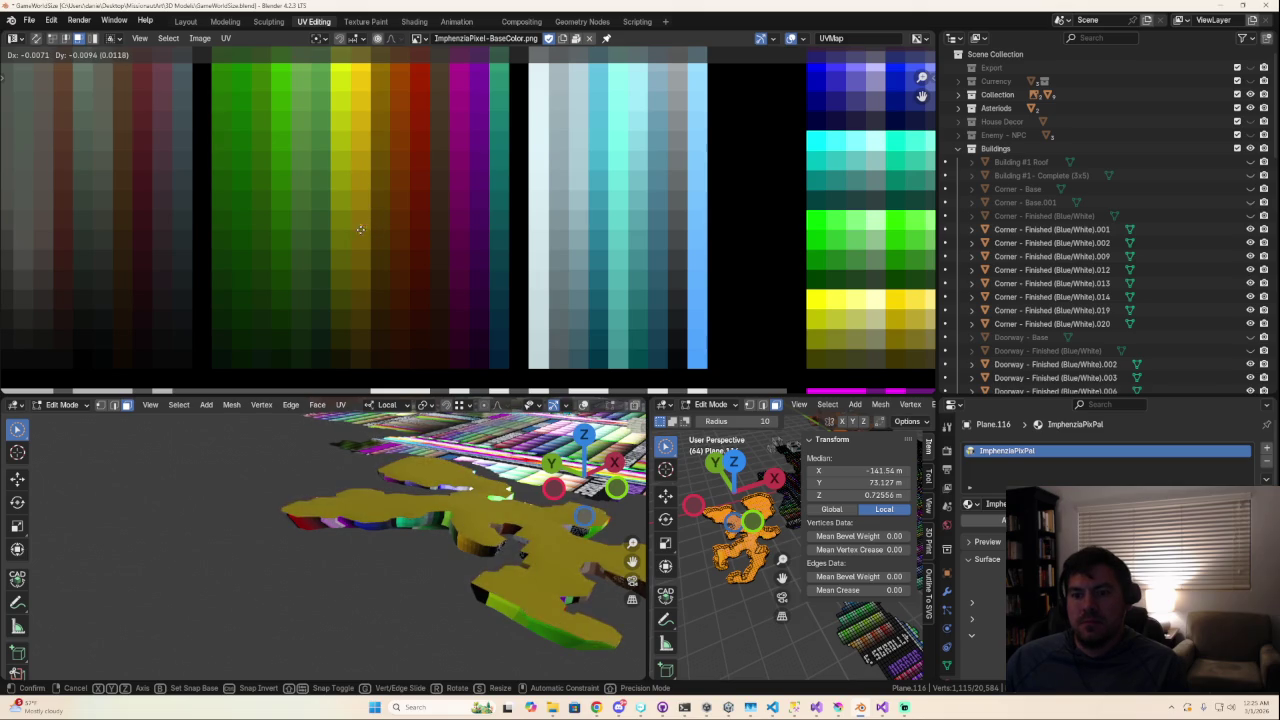
click(361, 248)
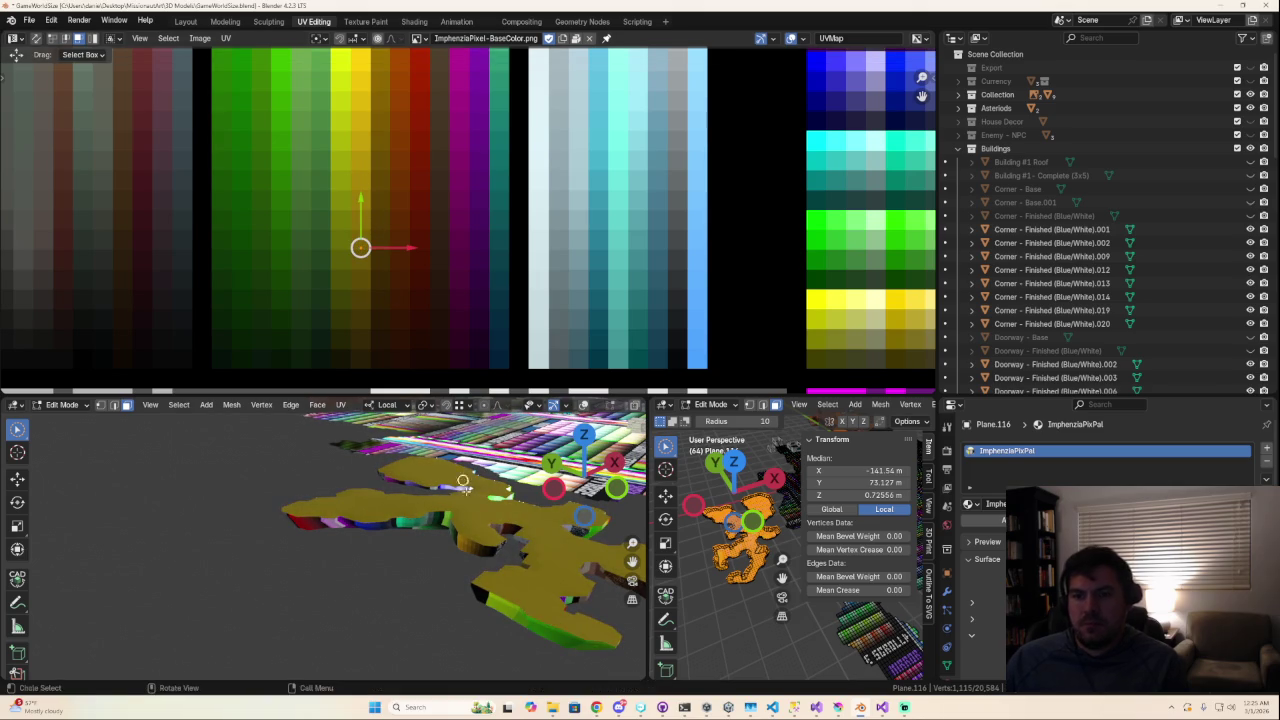
middle_drag(454, 503, 451, 528)
right_click(451, 528)
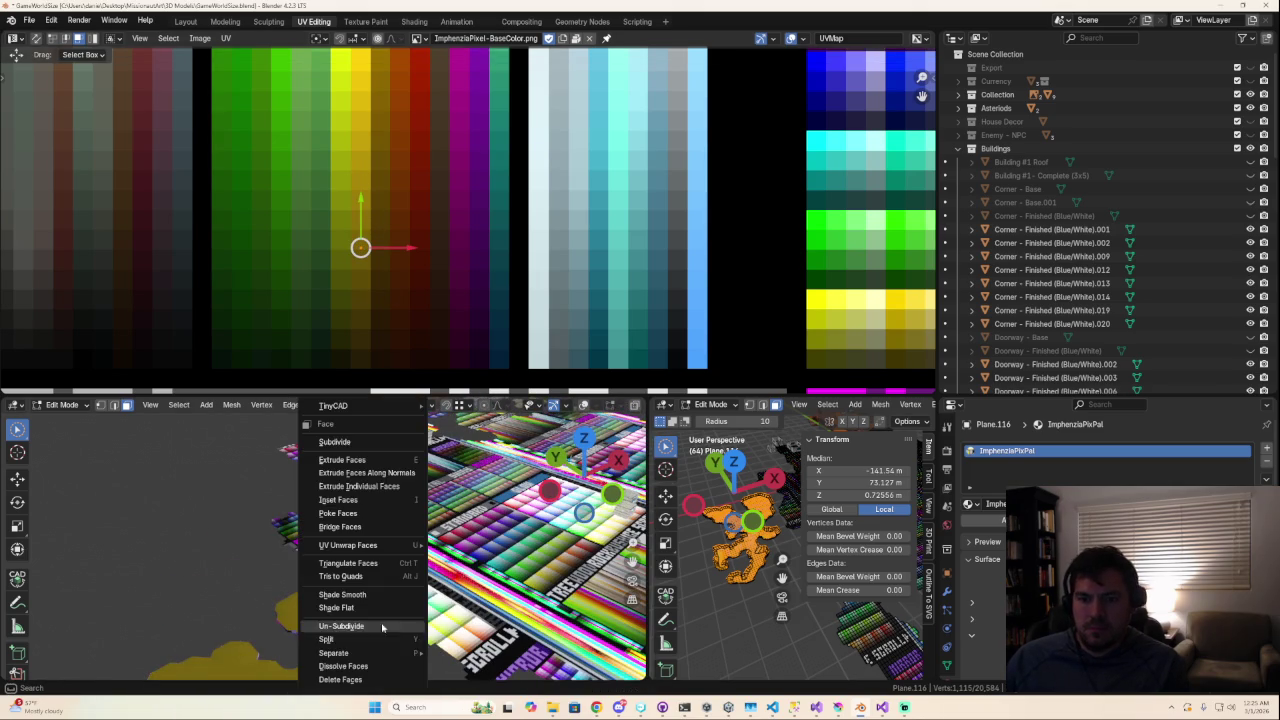
Step: Drag the viewport divider to widen the right 3D view, then select all of Plane.116
key(Tab)
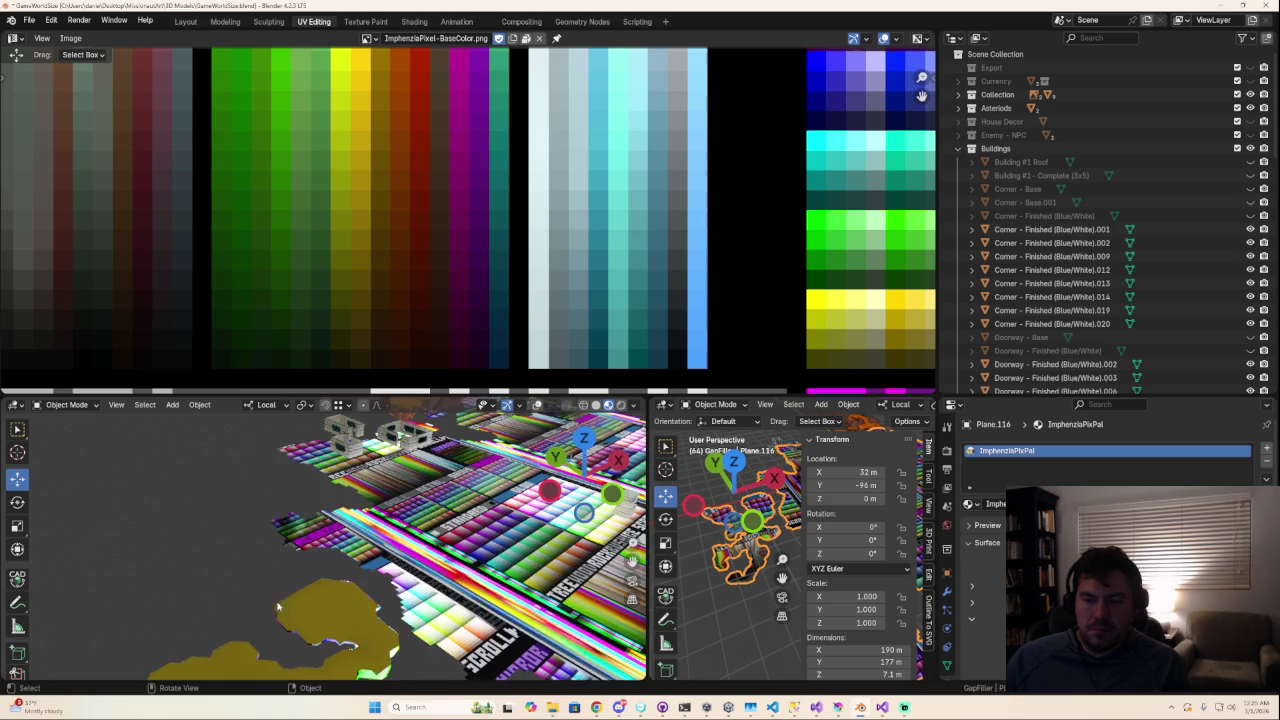
middle_drag(280, 608, 323, 615)
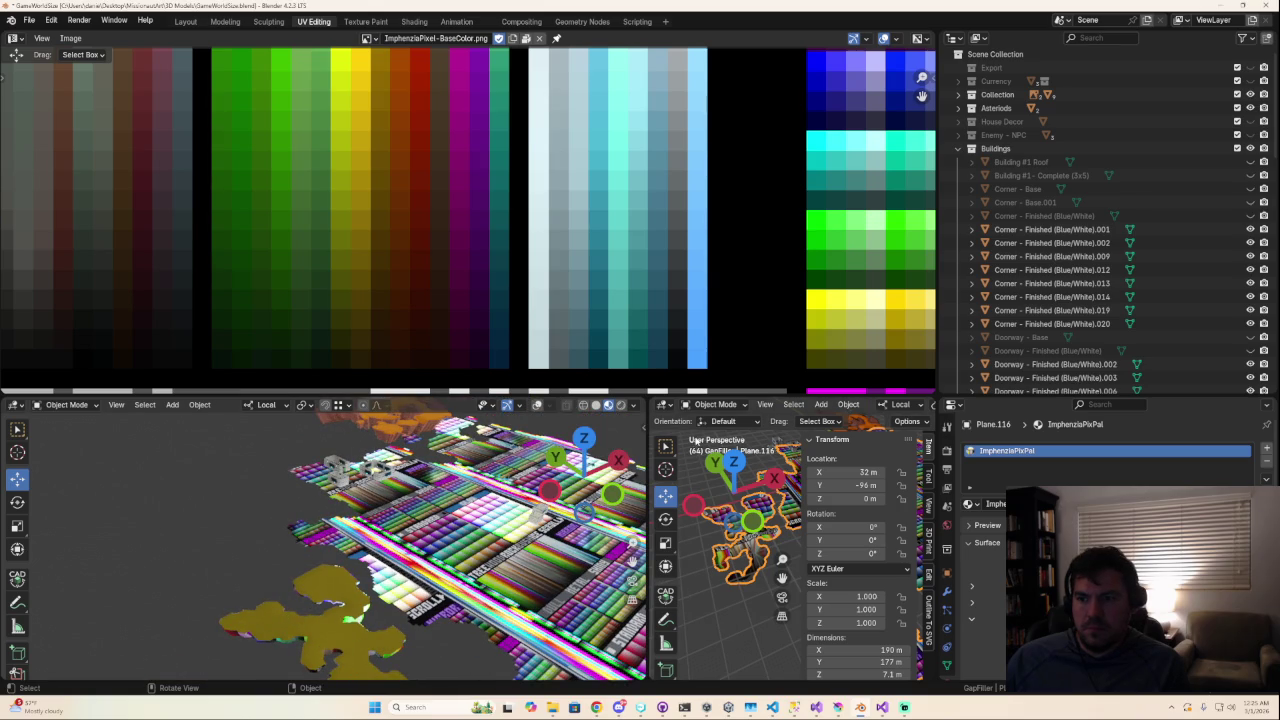
drag(648, 467, 352, 467)
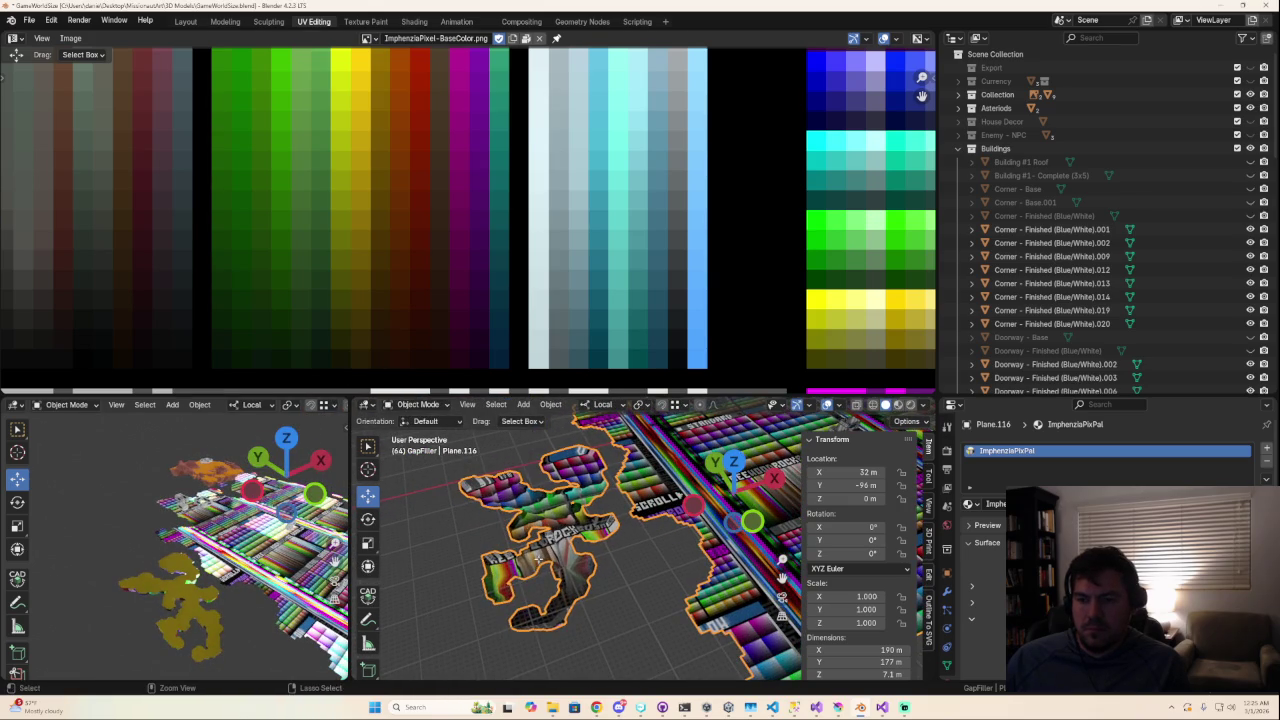
key(Tab)
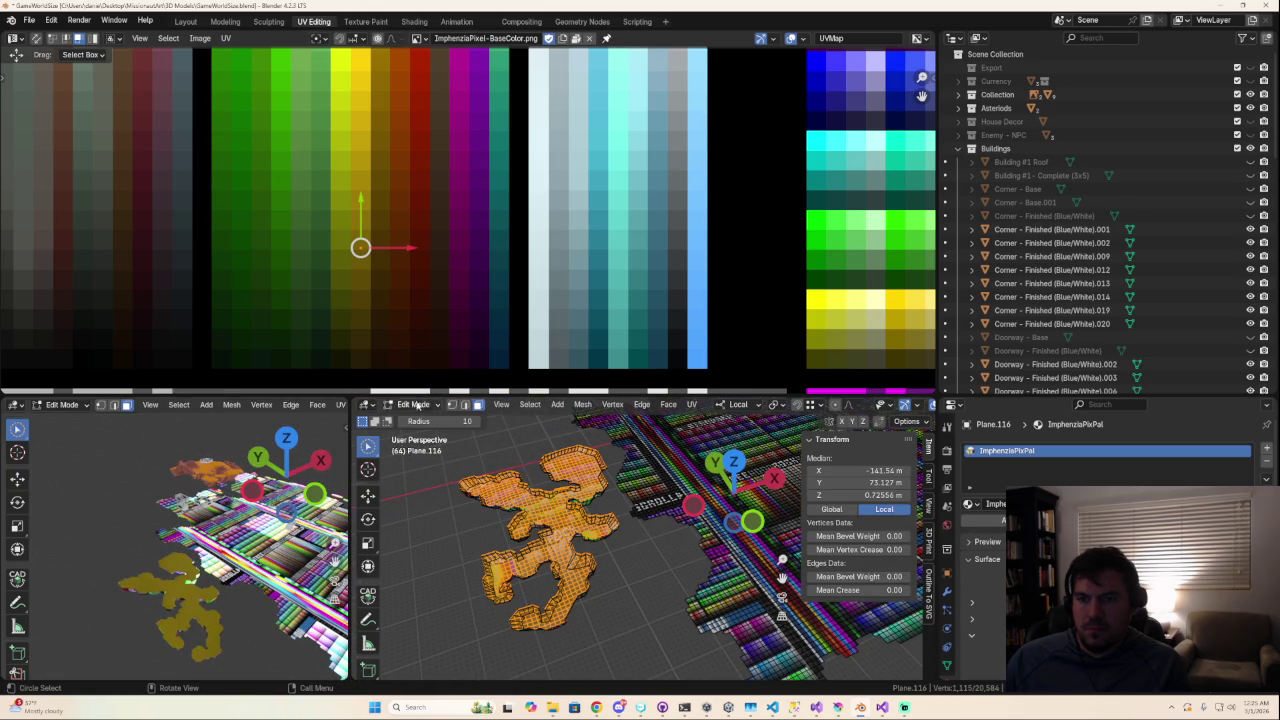
click(530, 404)
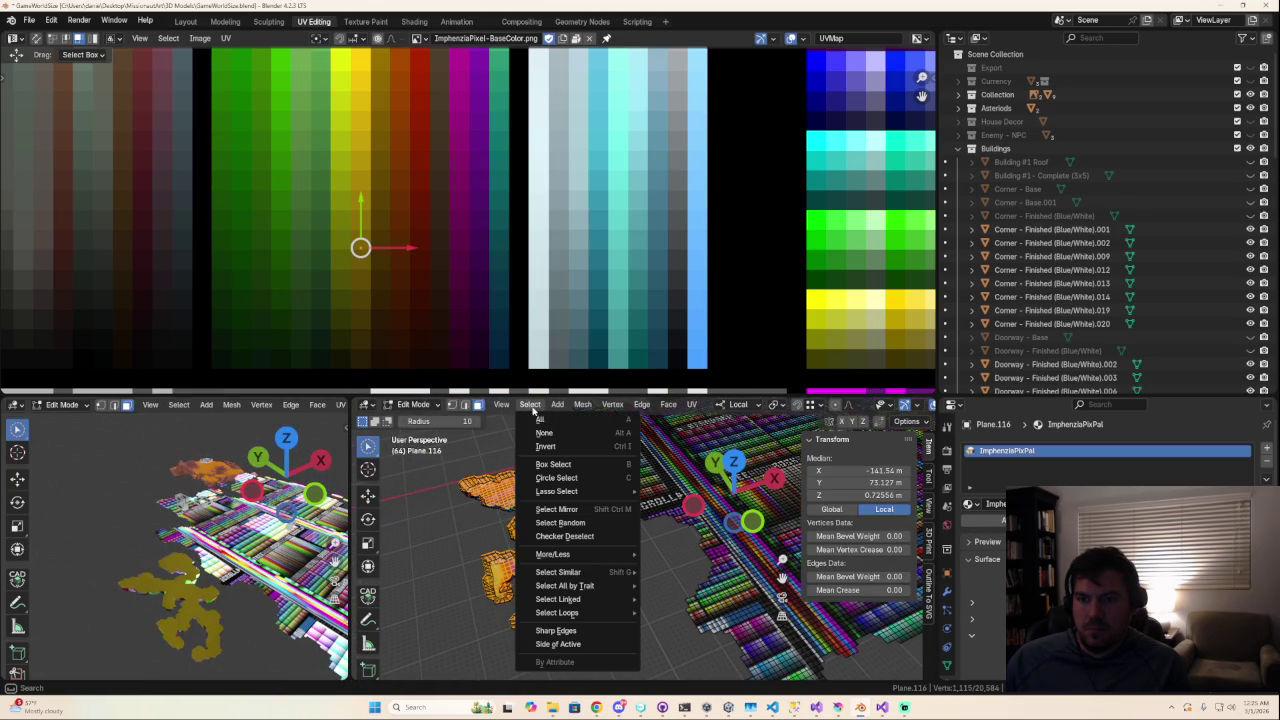
click(543, 420)
mouse_move(597, 580)
middle_down()
mouse_move(586, 487)
mouse_move(565, 533)
middle_up()
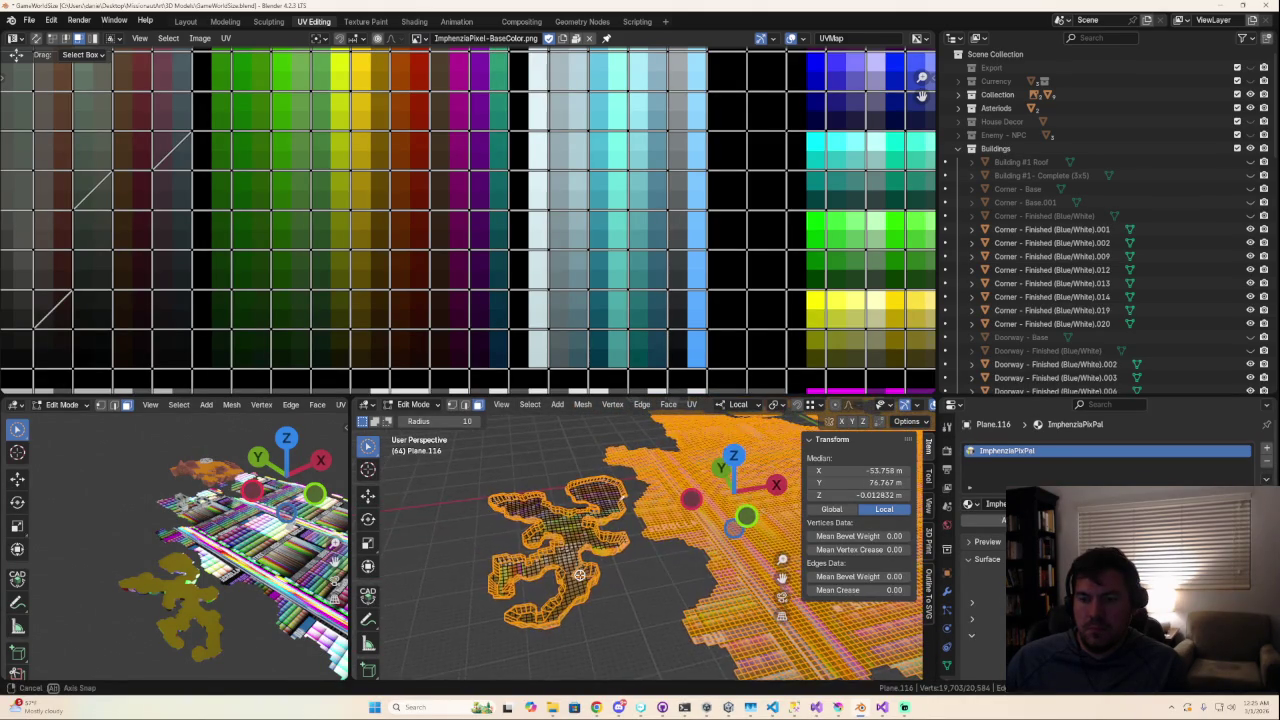
Step: Select the whole floor mesh and all of its UVs
ctrl+click(643, 627)
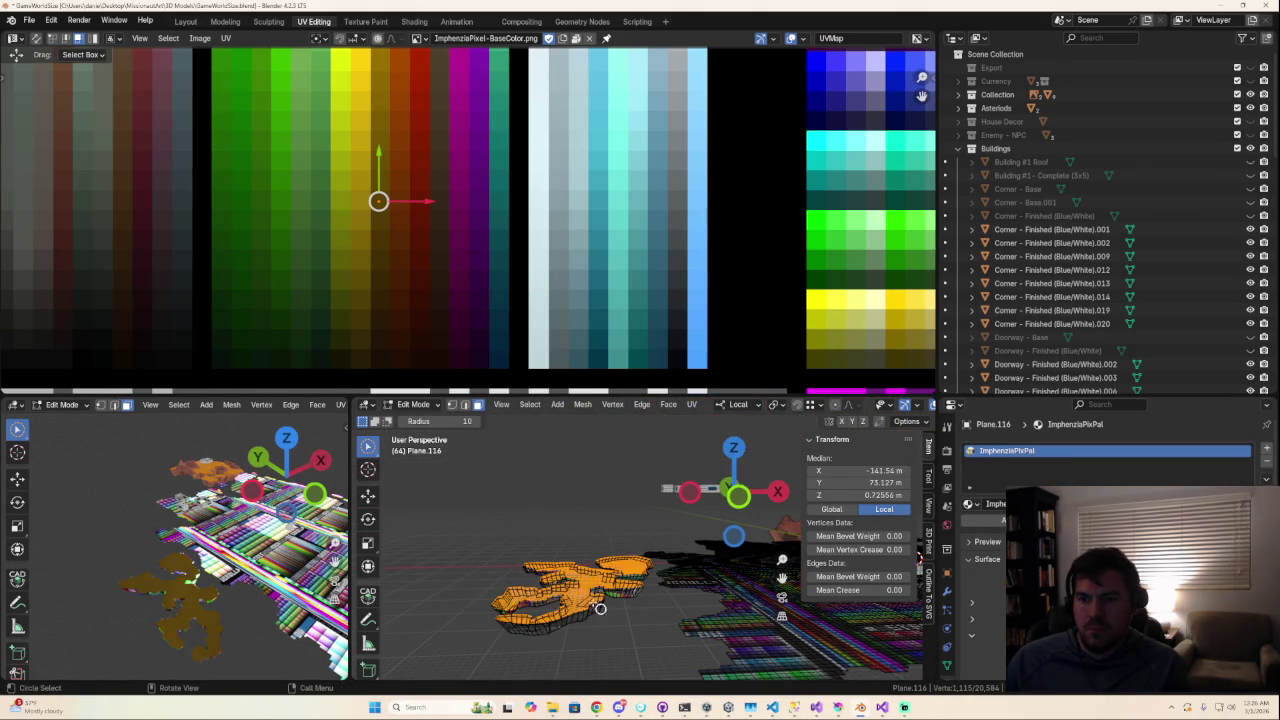
click(529, 404)
click(551, 450)
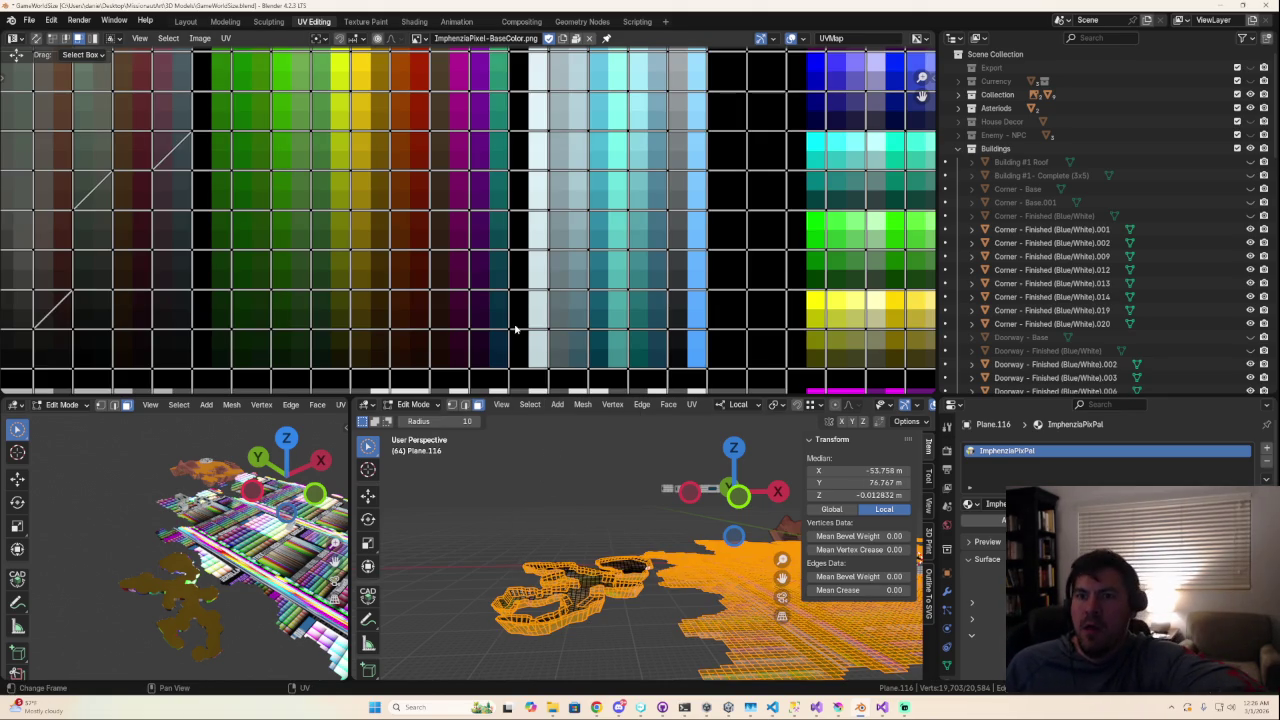
key(a)
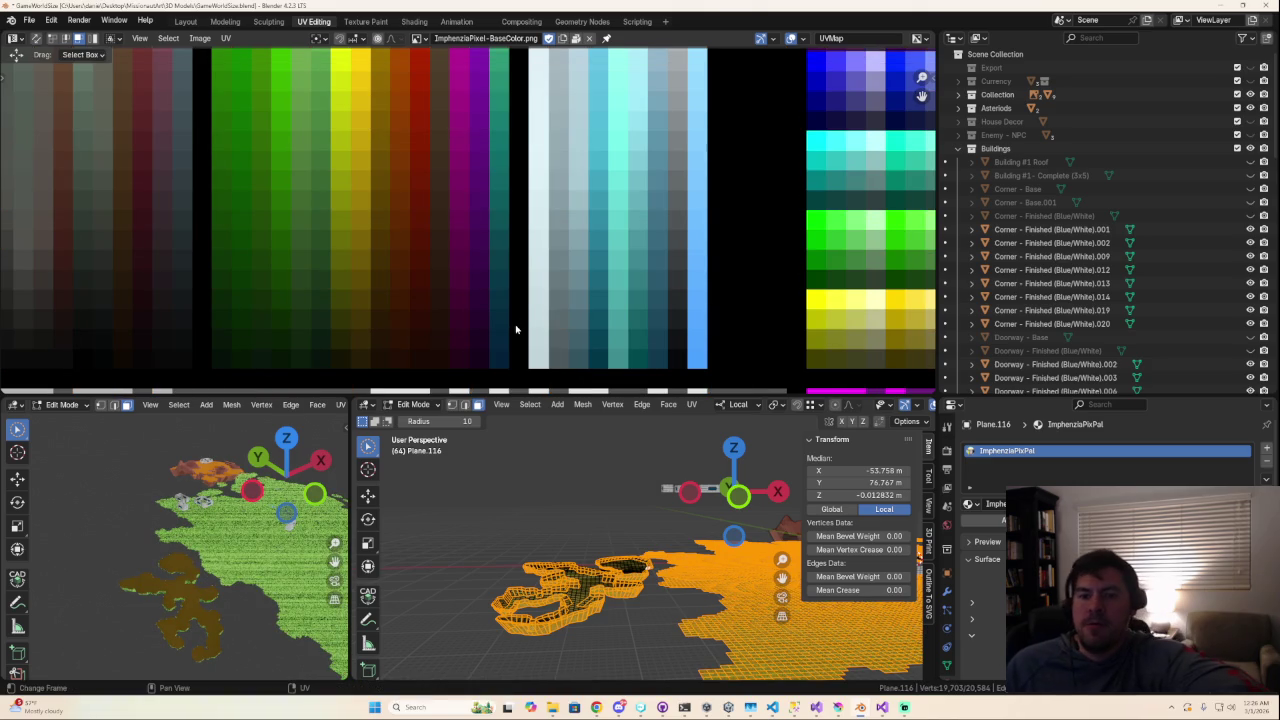
scroll(428, 228, down, 3)
scroll(470, 138, up, 2)
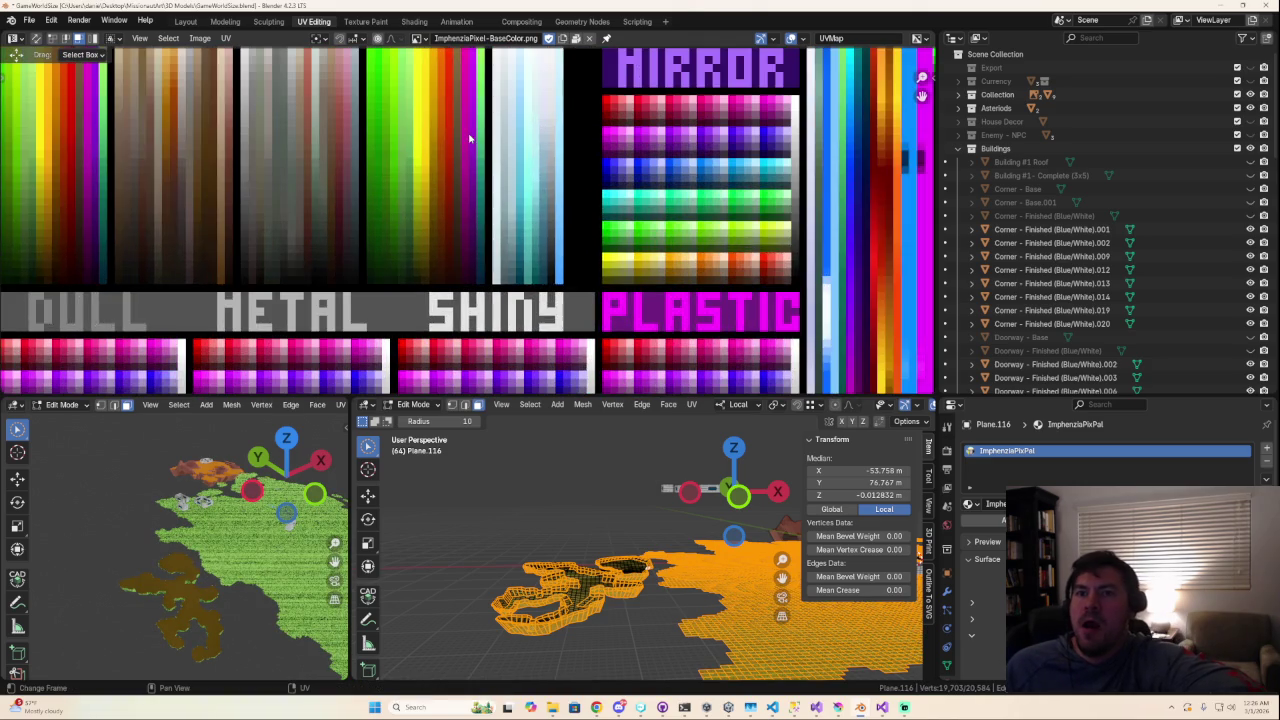
scroll(470, 138, down, 1)
Step: Drag all the UVs across the palette onto a yellow-orange swatch
drag(480, 72, 352, 157)
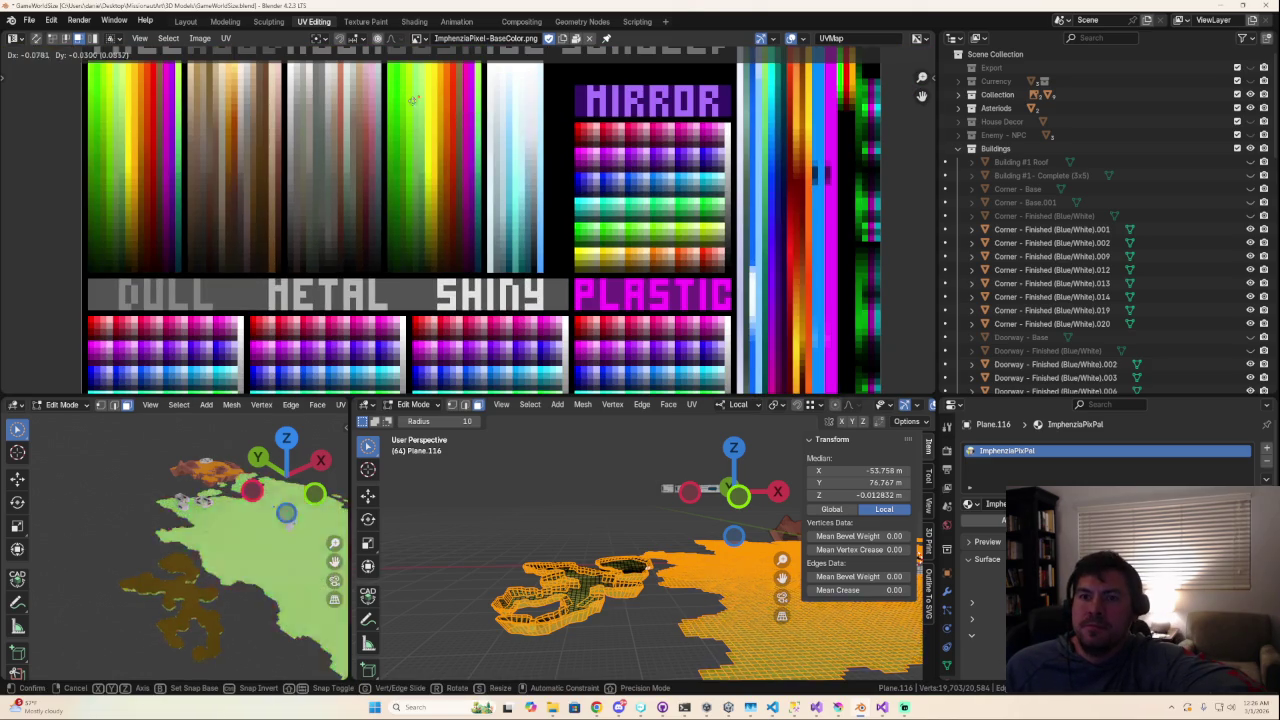
mouse_move(242, 527)
middle_down()
mouse_move(157, 579)
mouse_move(173, 550)
middle_up()
mouse_move(352, 157)
mouse_down()
mouse_move(336, 191)
mouse_move(364, 194)
mouse_up()
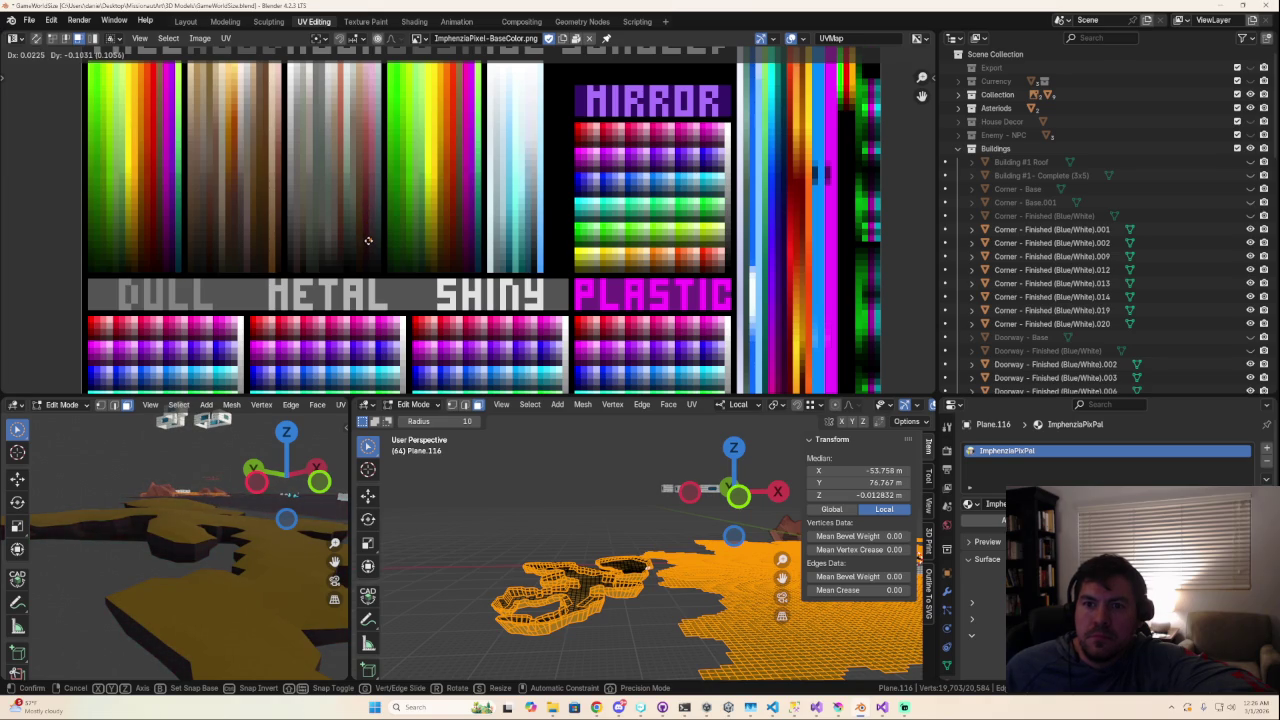
drag(369, 241, 364, 243)
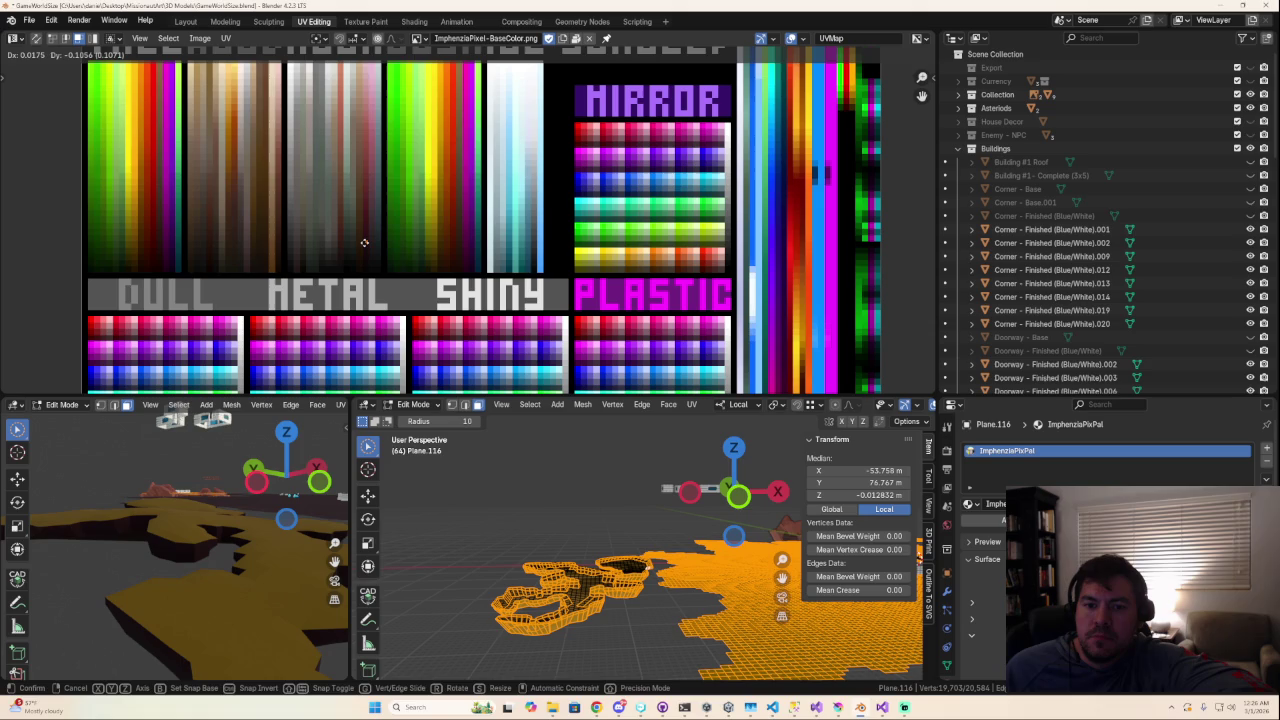
click(364, 243)
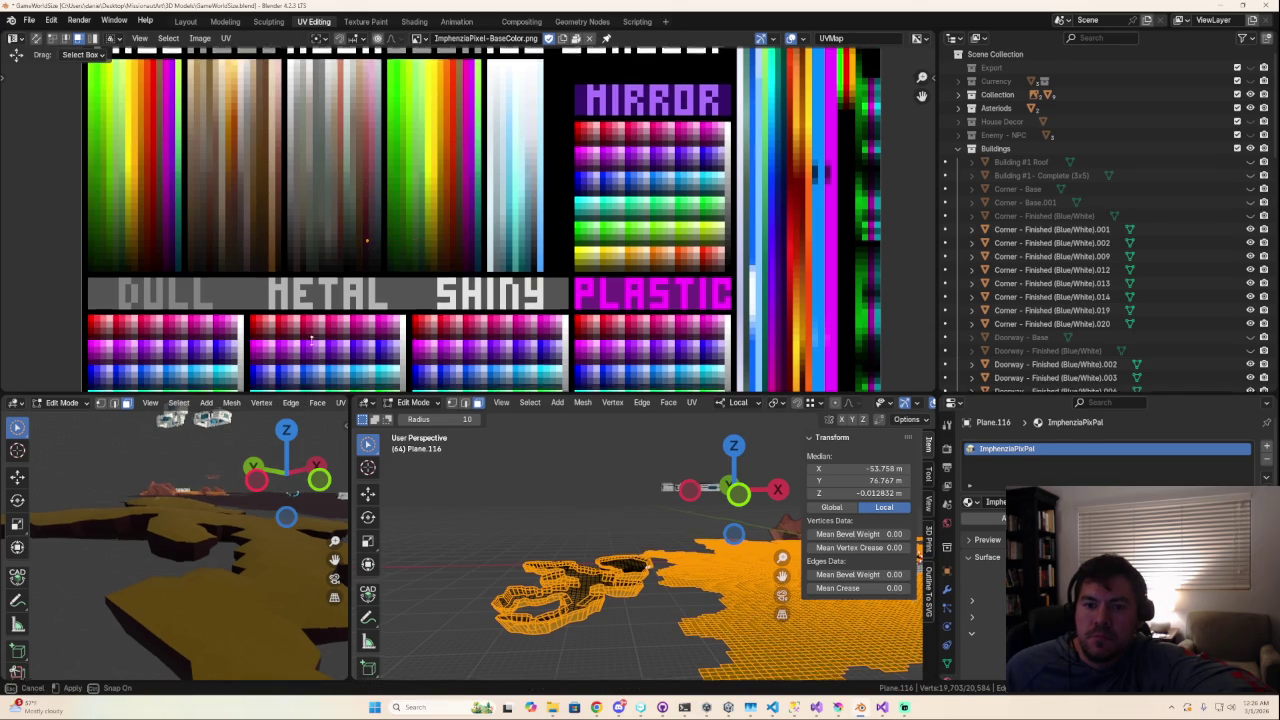
Step: Enlarge the 3D views and select a small patch of Plane.116's floor faces
drag(305, 398, 305, 166)
middle_drag(180, 510, 216, 543)
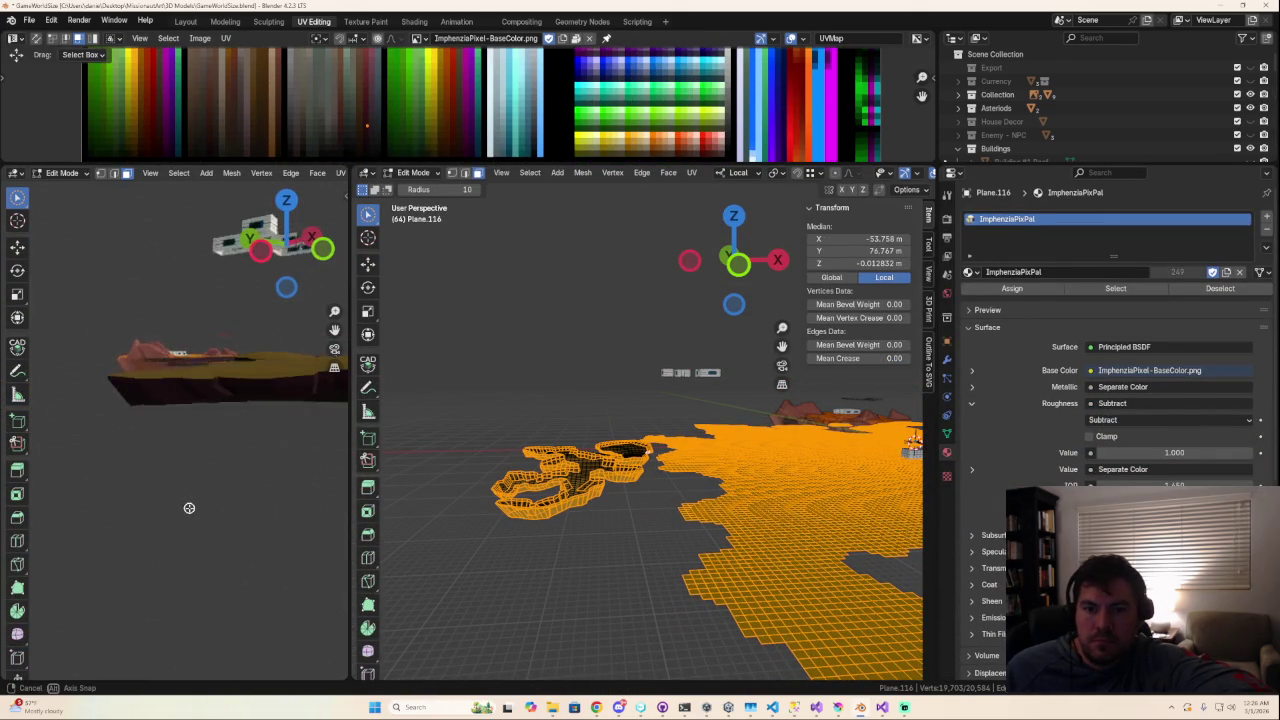
scroll(568, 604, up, 2)
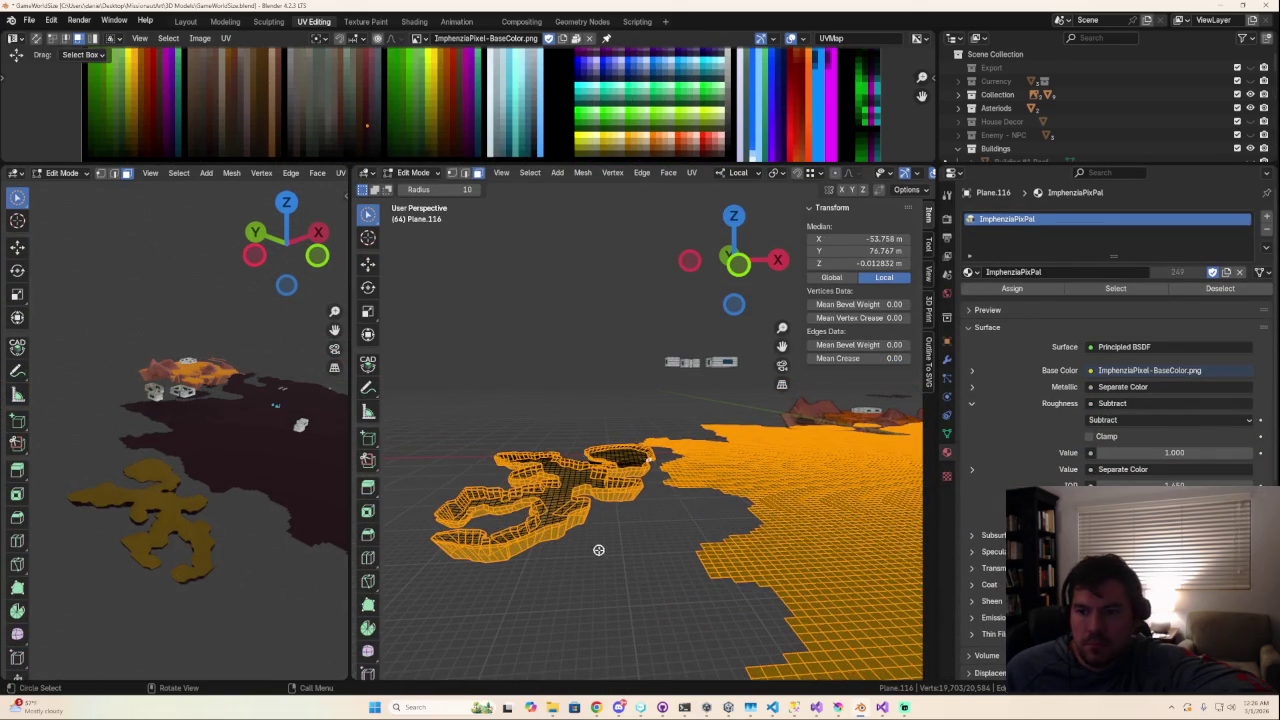
key(alt+a)
key(a)
click(557, 516)
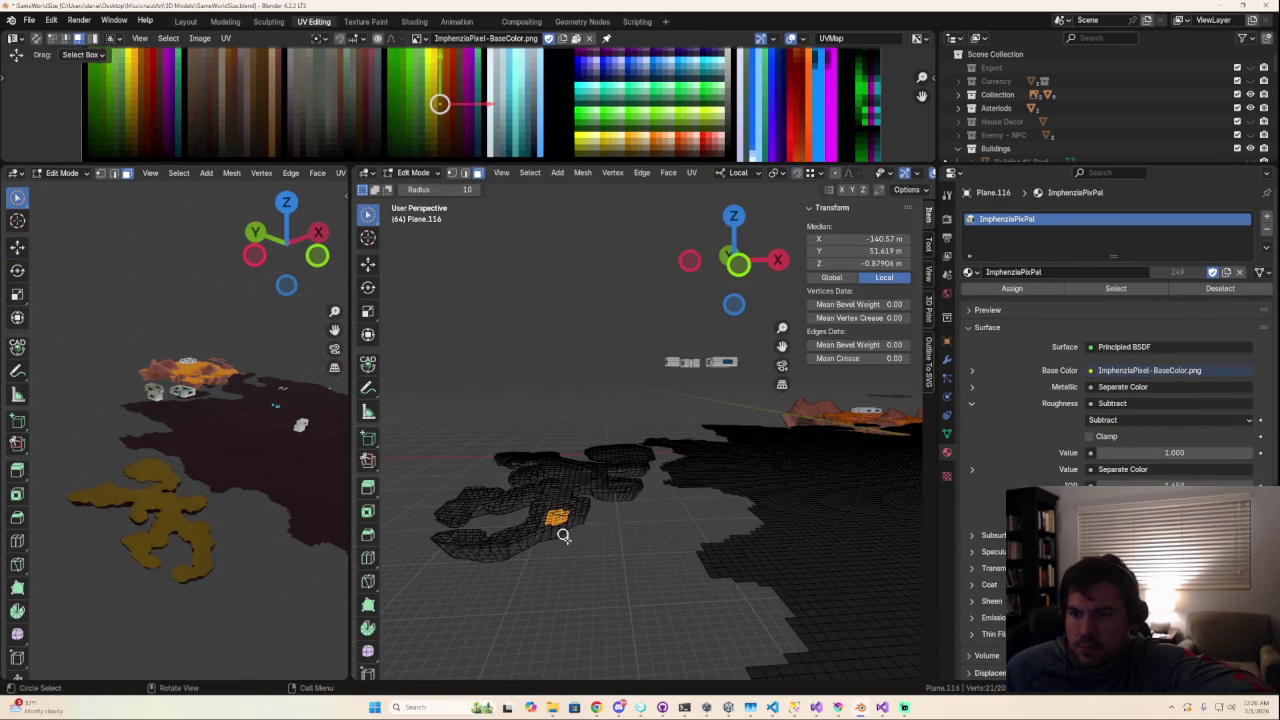
key(ctrl+l)
key(ctrl+z)
Step: Look straight down on the mesh, grow the selection to linked faces, and show material colours
click(735, 218)
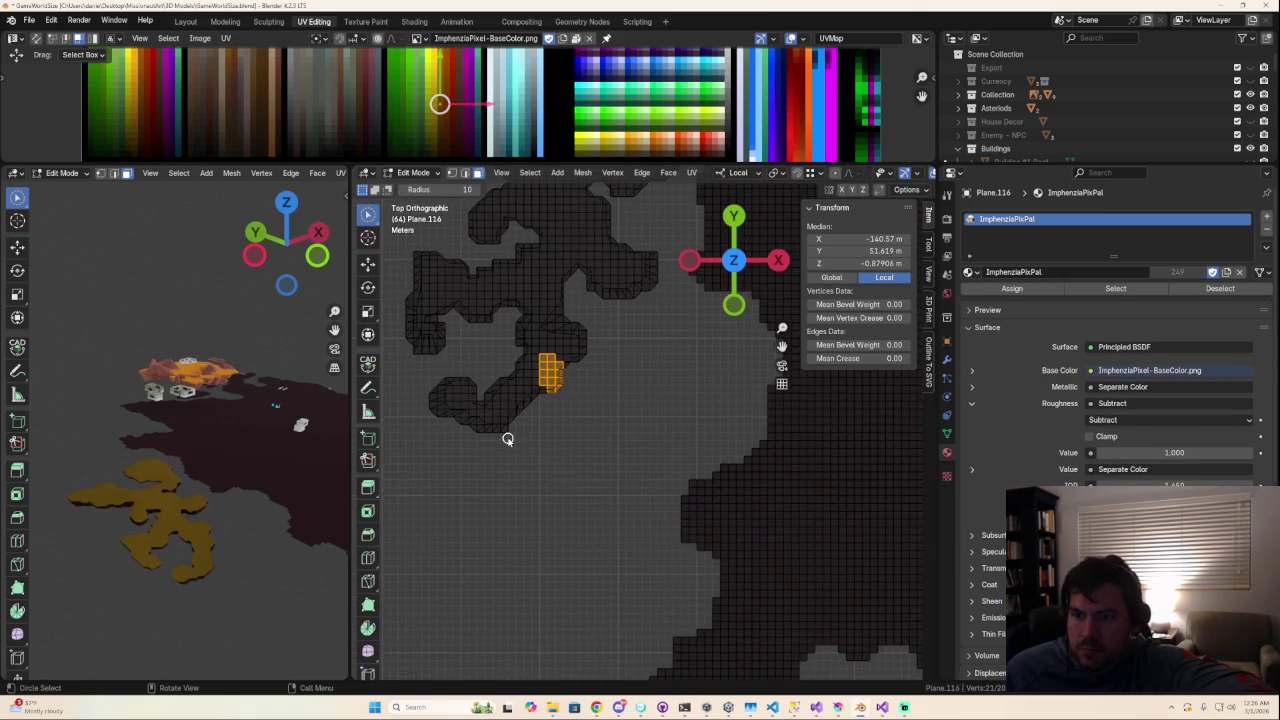
scroll(515, 437, up, 2)
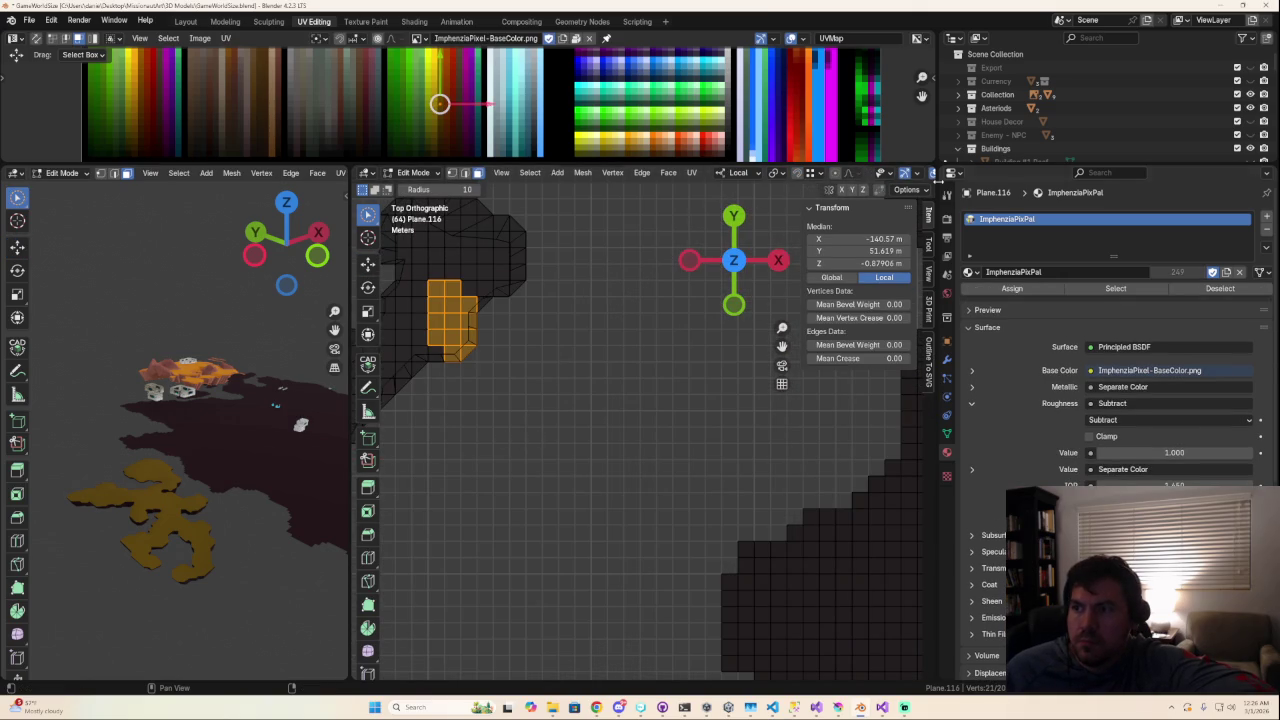
drag(935, 207, 1157, 207)
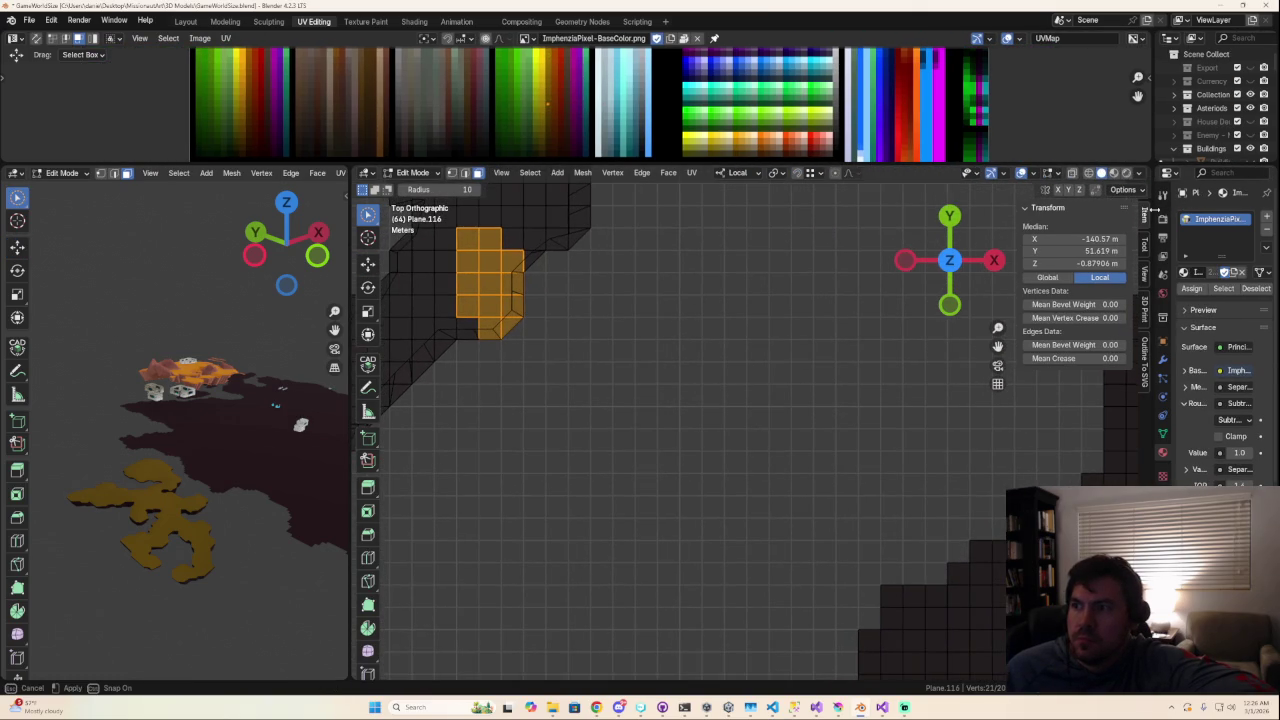
key(ctrl+l)
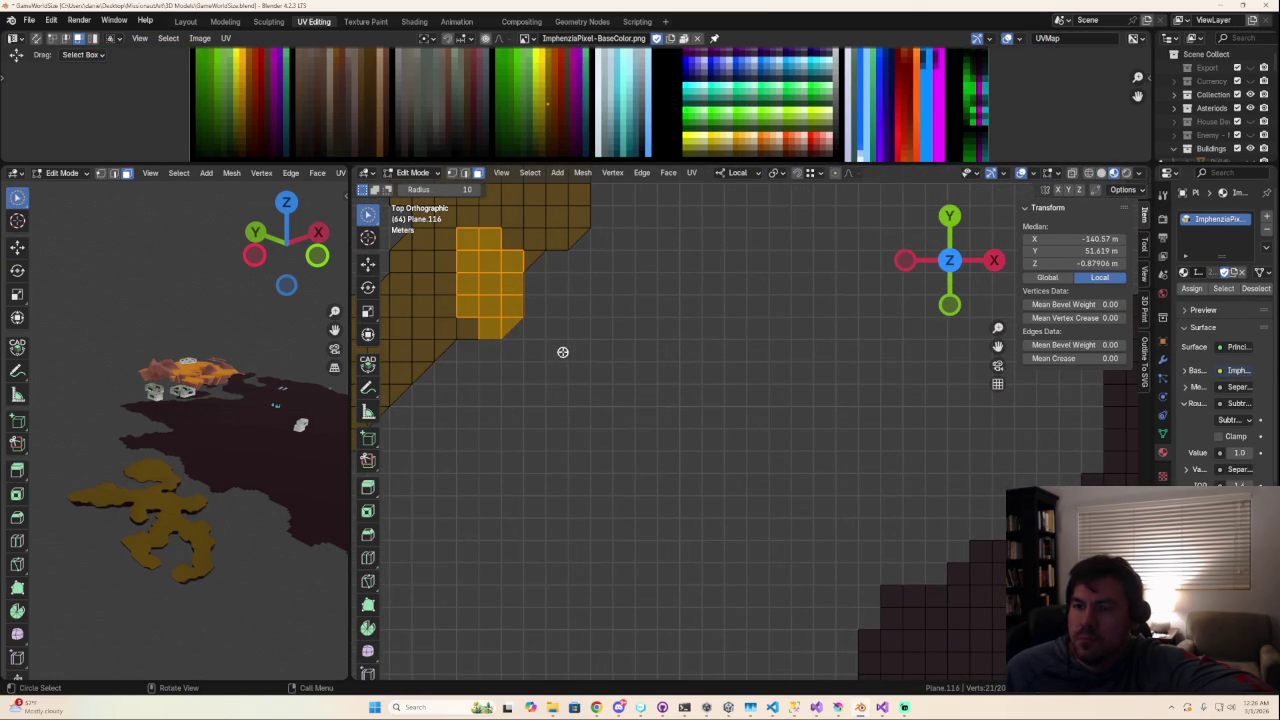
shift+middle_drag(551, 314, 651, 293)
scroll(651, 293, down, 2)
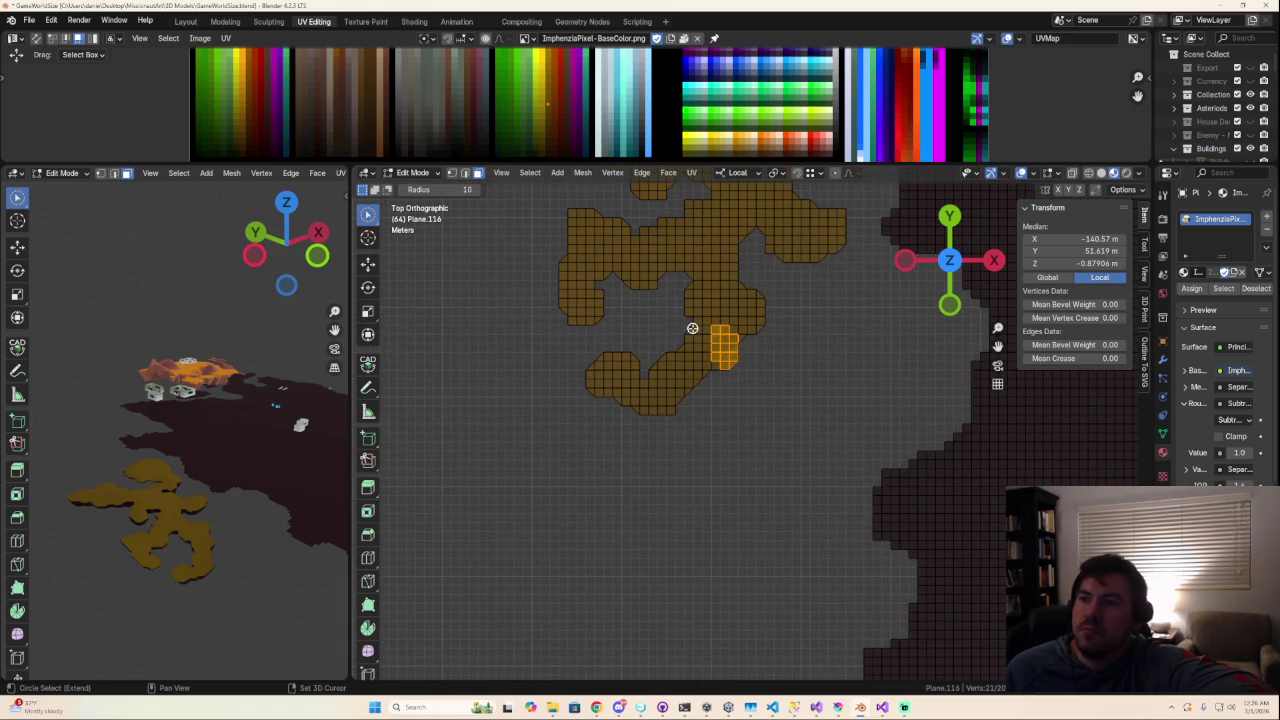
click(1108, 173)
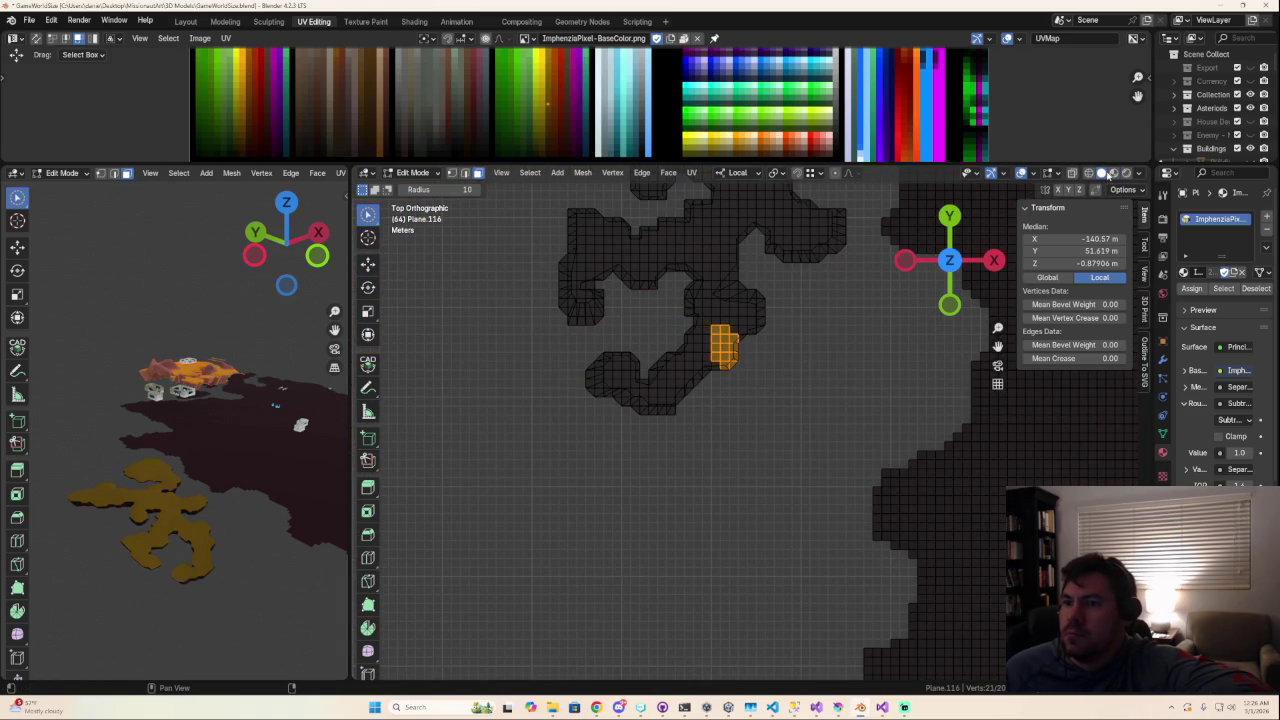
click(1120, 174)
click(1132, 174)
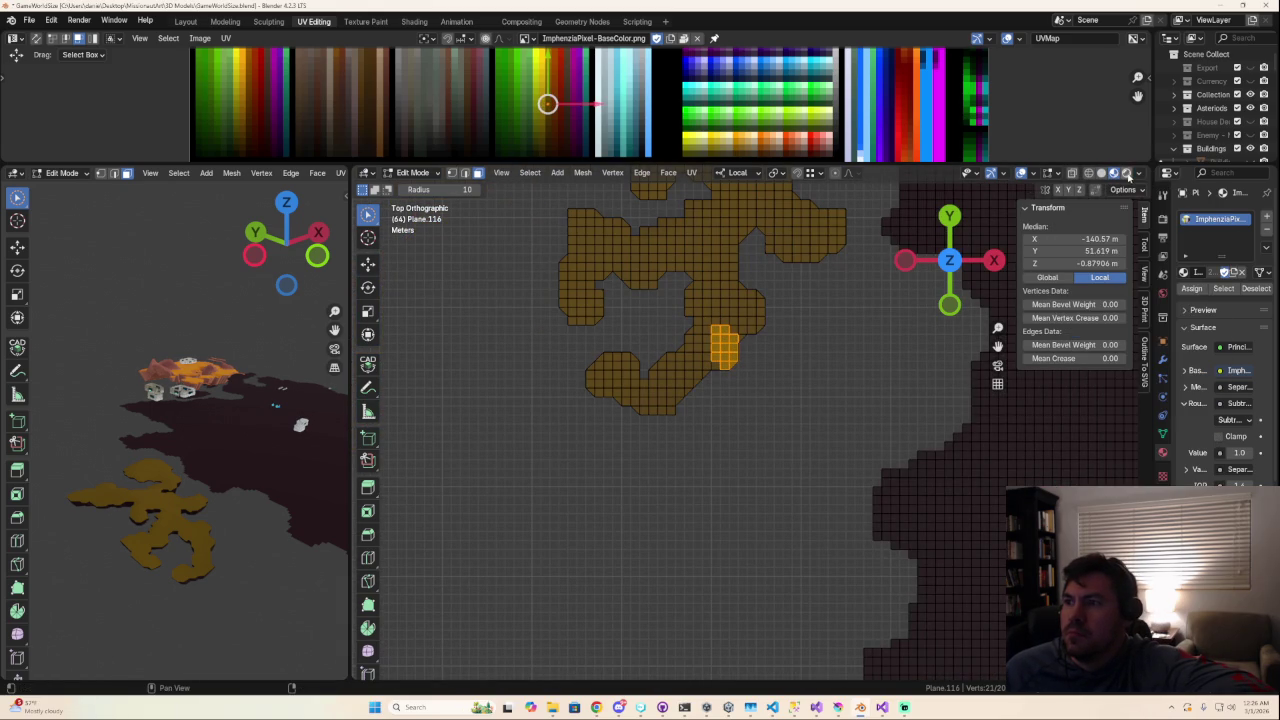
scroll(789, 354, up, 2)
click(785, 252)
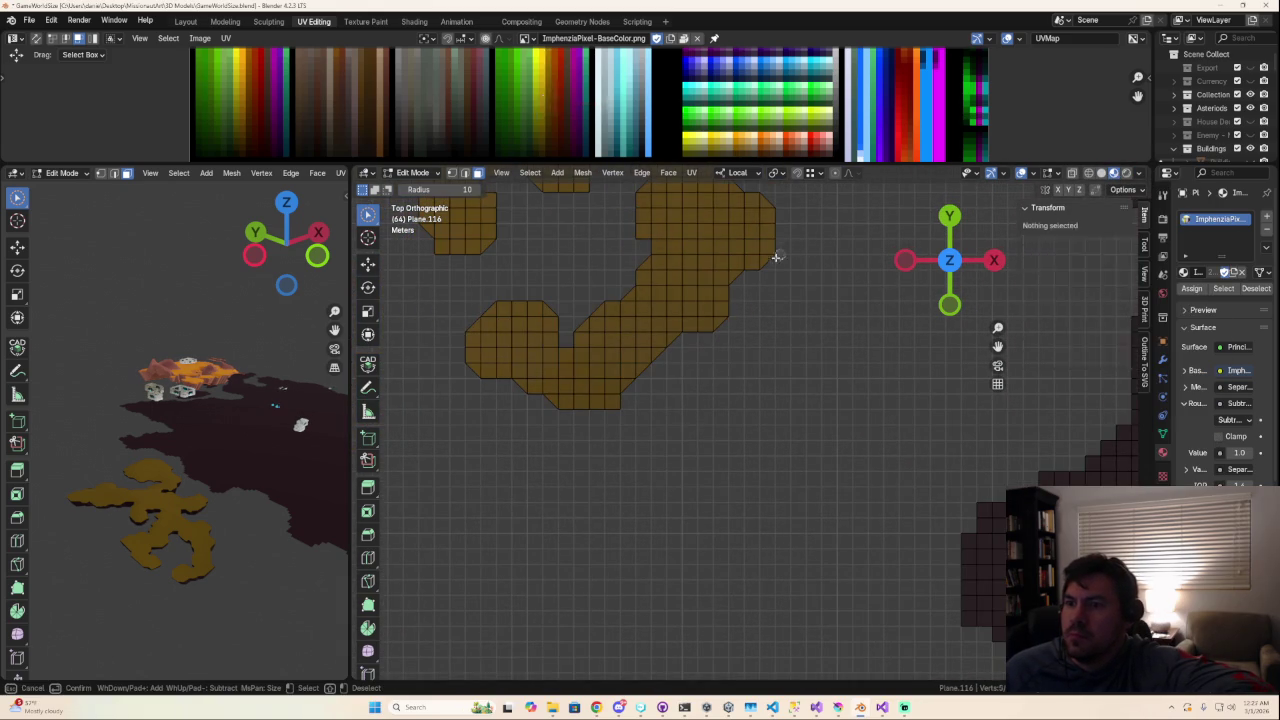
Step: Circle-select border faces along the island's lower, left and right edges
key(c)
click(758, 262)
drag(742, 281, 592, 405)
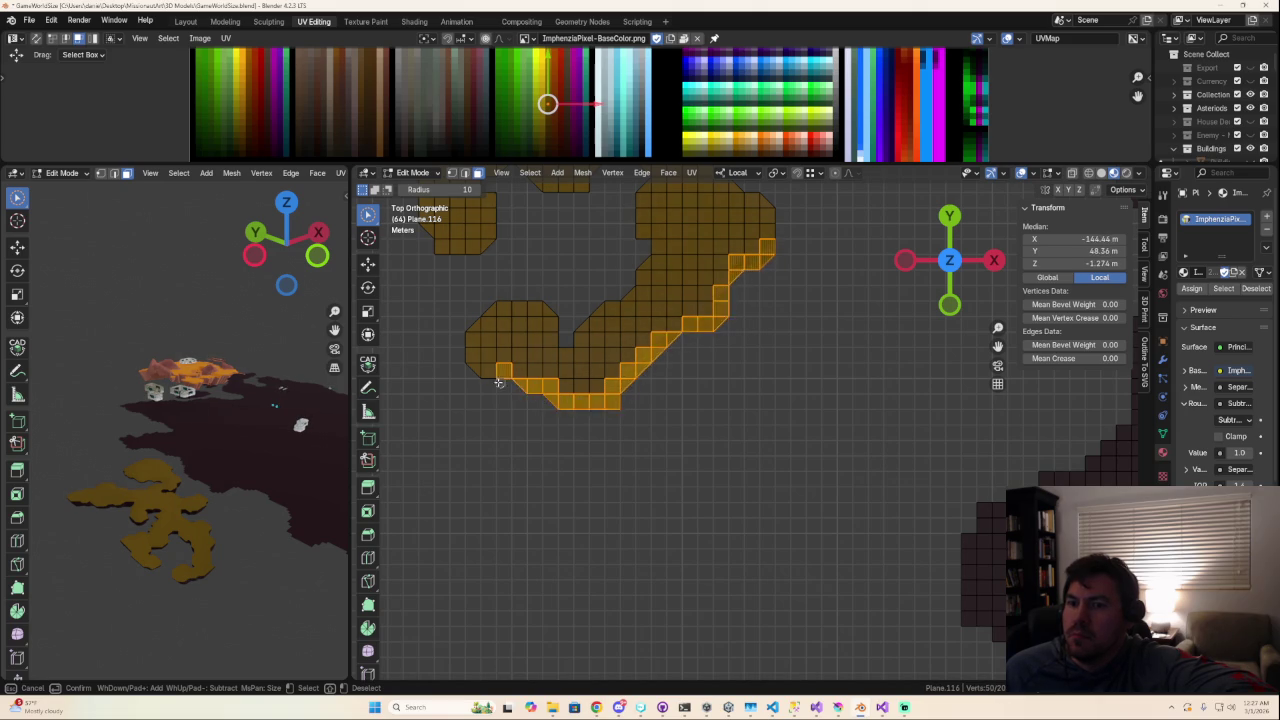
drag(470, 371, 472, 329)
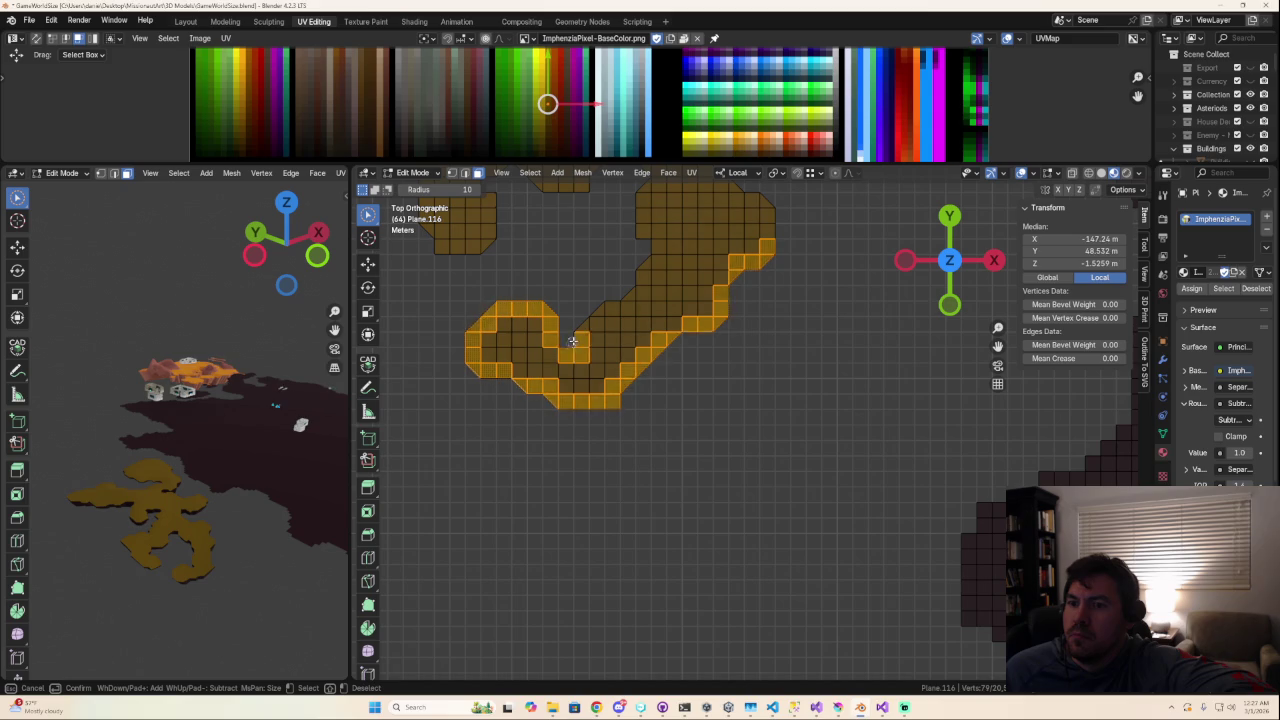
mouse_move(585, 326)
mouse_down()
mouse_move(640, 280)
mouse_move(641, 213)
mouse_up()
mouse_move(641, 213)
middle_down()
mouse_move(663, 251)
mouse_move(654, 289)
mouse_move(700, 280)
mouse_move(673, 420)
middle_up()
click(950, 290)
scroll(737, 280, down, 2)
scroll(673, 420, up, 3)
scroll(720, 437, up, 1)
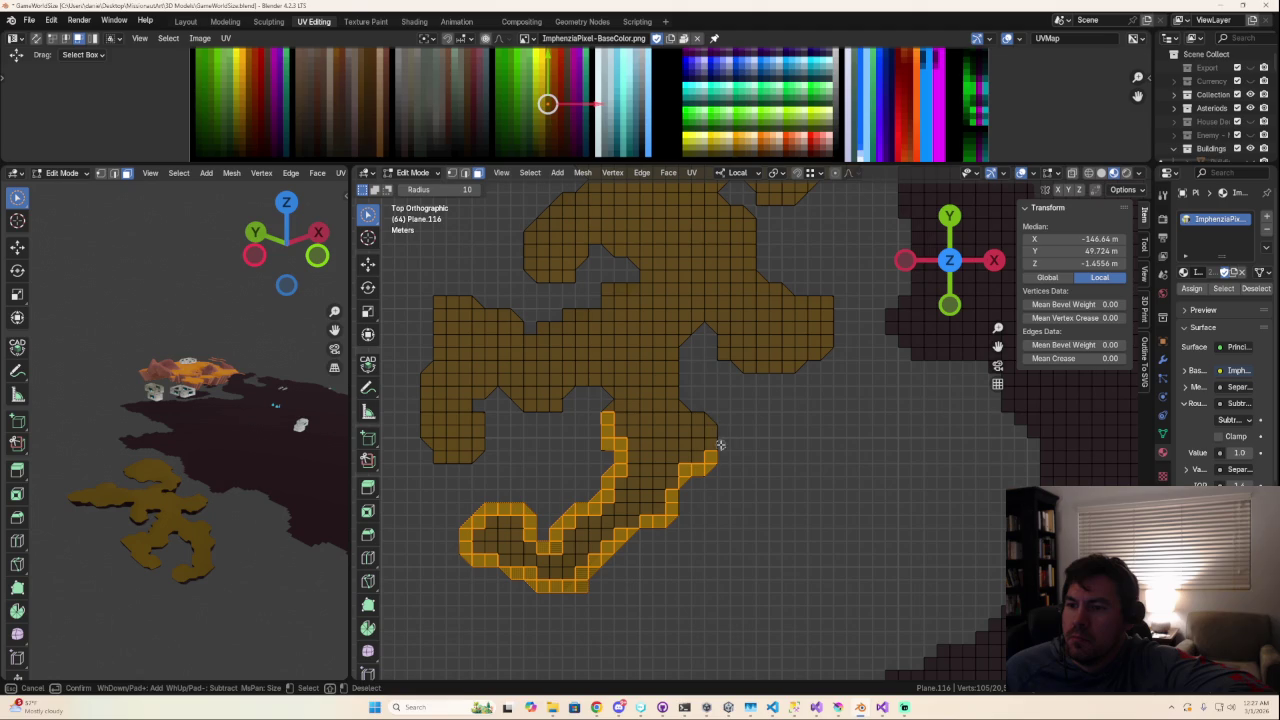
Step: Extend the outline band of faces up the right side and across the top
drag(718, 443, 677, 376)
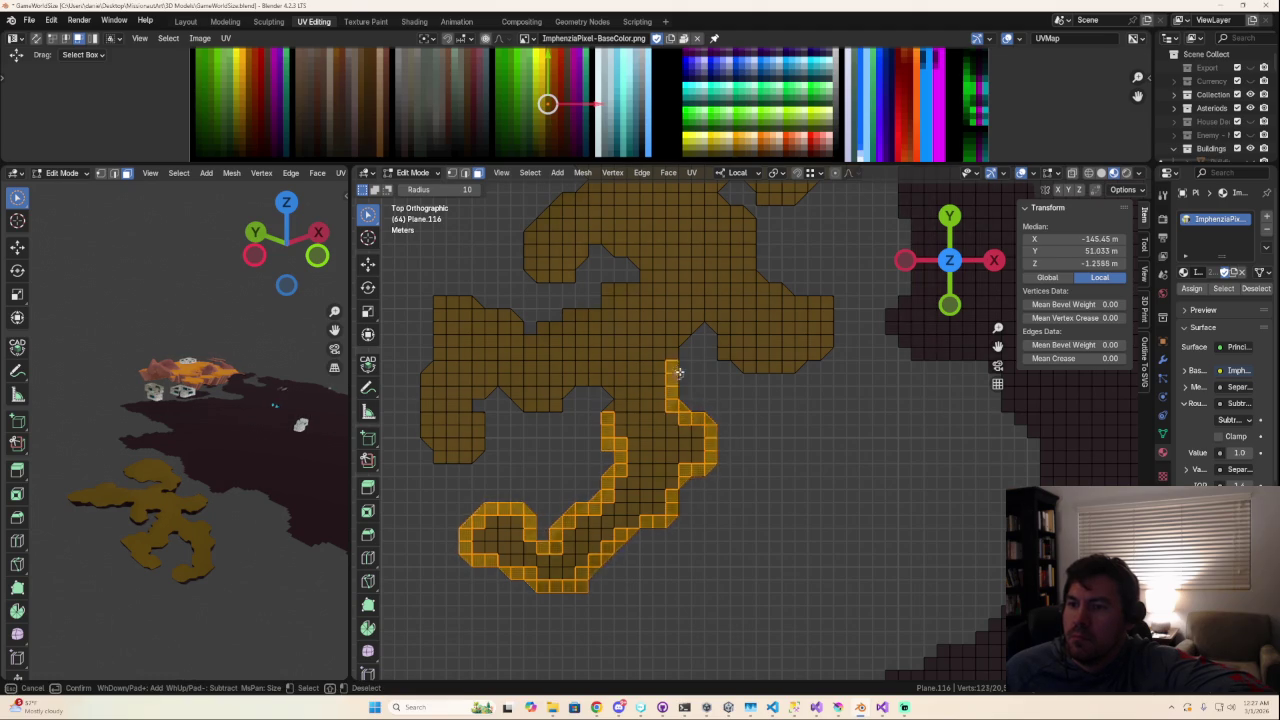
mouse_move(697, 333)
mouse_down()
mouse_move(745, 364)
mouse_move(830, 345)
mouse_move(828, 305)
mouse_move(760, 282)
mouse_move(722, 205)
mouse_up()
middle_drag(743, 214, 689, 395)
mouse_move(671, 346)
mouse_down()
mouse_move(677, 329)
mouse_move(771, 331)
mouse_up()
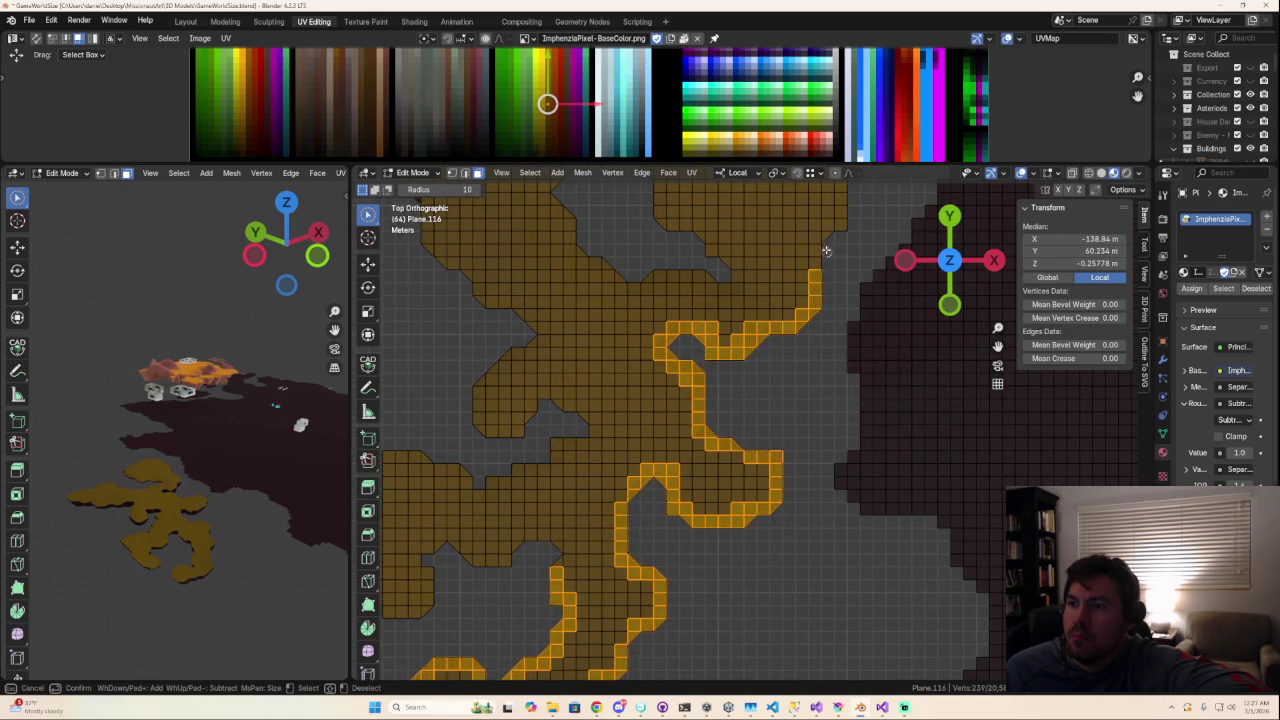
drag(826, 253, 845, 218)
middle_drag(845, 218, 806, 373)
mouse_move(800, 316)
mouse_down()
mouse_move(804, 272)
mouse_move(740, 205)
mouse_move(689, 202)
mouse_move(610, 233)
mouse_move(620, 325)
mouse_move(689, 377)
mouse_move(598, 398)
mouse_move(533, 353)
mouse_move(494, 265)
mouse_move(456, 233)
mouse_move(466, 271)
mouse_move(429, 236)
mouse_move(456, 250)
mouse_up()
Step: Complete the outline band down the island's top-left and left edges
shift+middle_drag(456, 250, 680, 309)
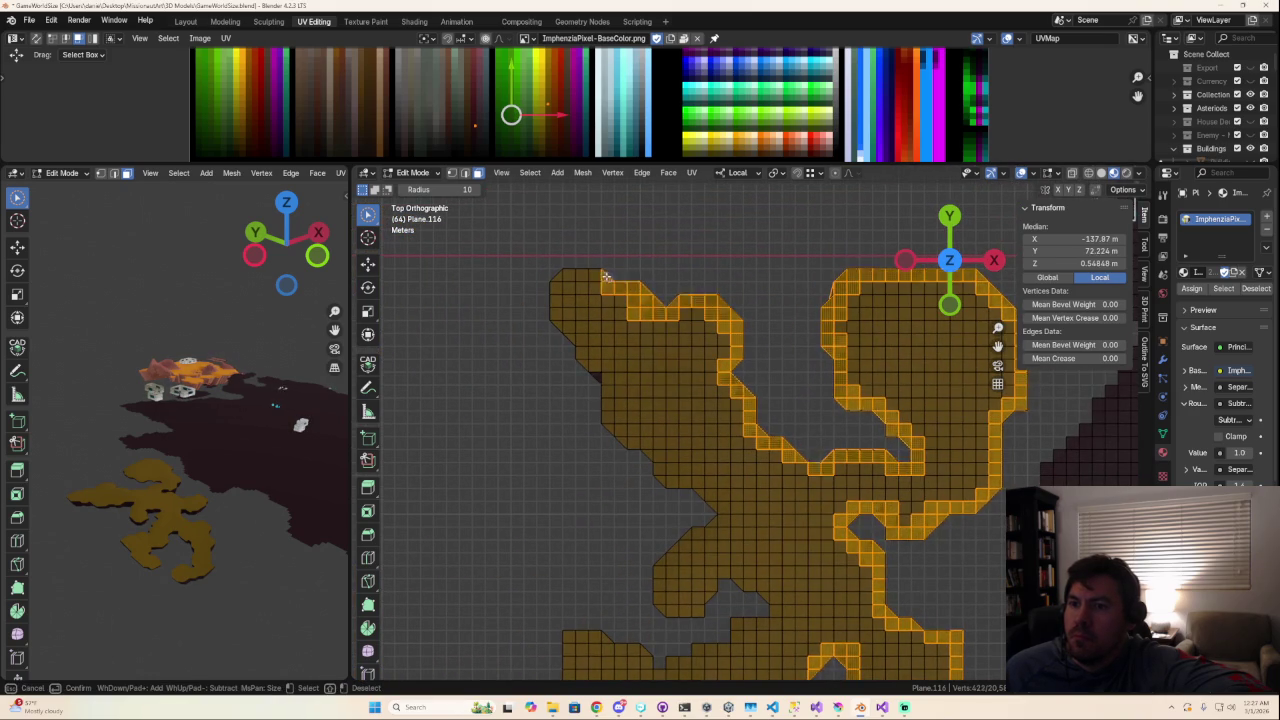
drag(558, 274, 545, 312)
mouse_move(578, 363)
mouse_down()
mouse_move(651, 469)
mouse_move(703, 486)
mouse_move(704, 527)
mouse_move(651, 608)
mouse_move(745, 586)
mouse_move(771, 608)
mouse_move(755, 630)
mouse_move(645, 665)
mouse_move(585, 637)
mouse_up()
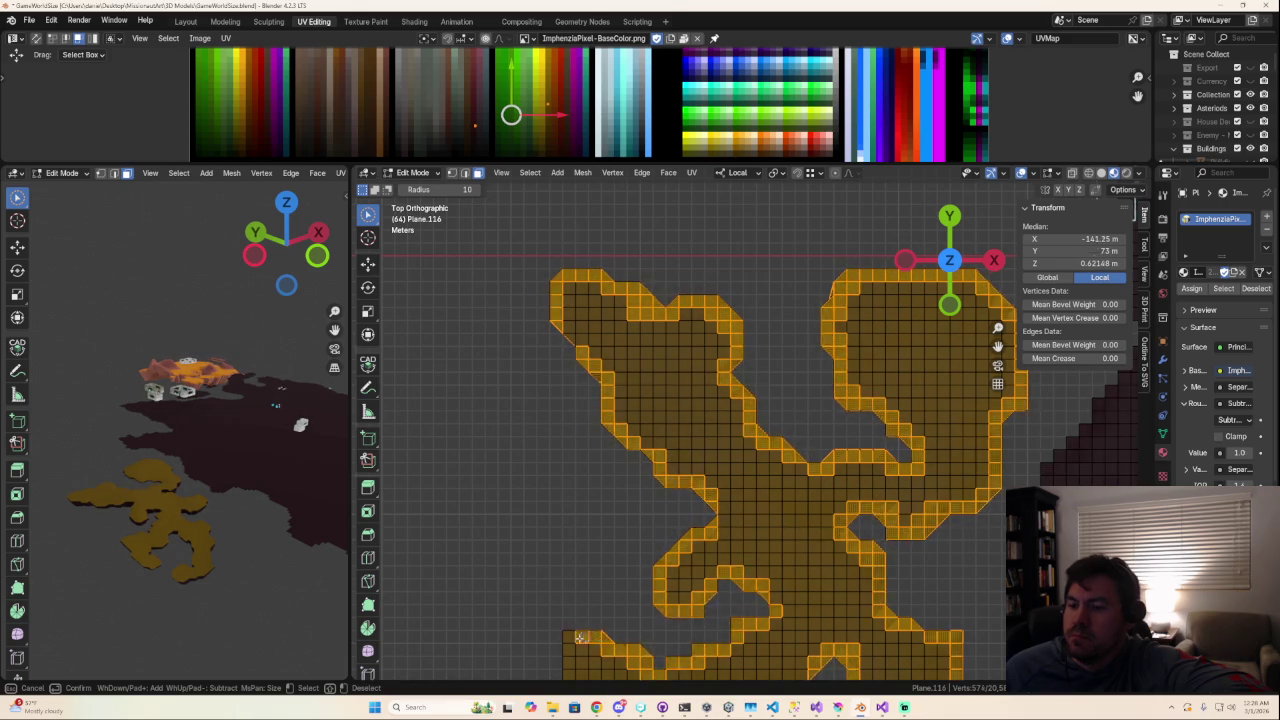
shift+middle_drag(600, 634, 583, 397)
mouse_move(545, 448)
mouse_down()
mouse_move(520, 515)
mouse_move(561, 589)
mouse_move(581, 520)
mouse_move(610, 535)
mouse_move(672, 528)
mouse_up()
key(Escape)
scroll(777, 413, down, 3)
Step: Orbit around the outline band, Ctrl-circle-deselect one stray face, then zoom out
mouse_move(777, 413)
middle_down()
mouse_move(734, 288)
mouse_move(737, 380)
mouse_move(837, 520)
mouse_move(745, 499)
mouse_move(594, 529)
mouse_move(642, 545)
mouse_move(531, 538)
middle_up()
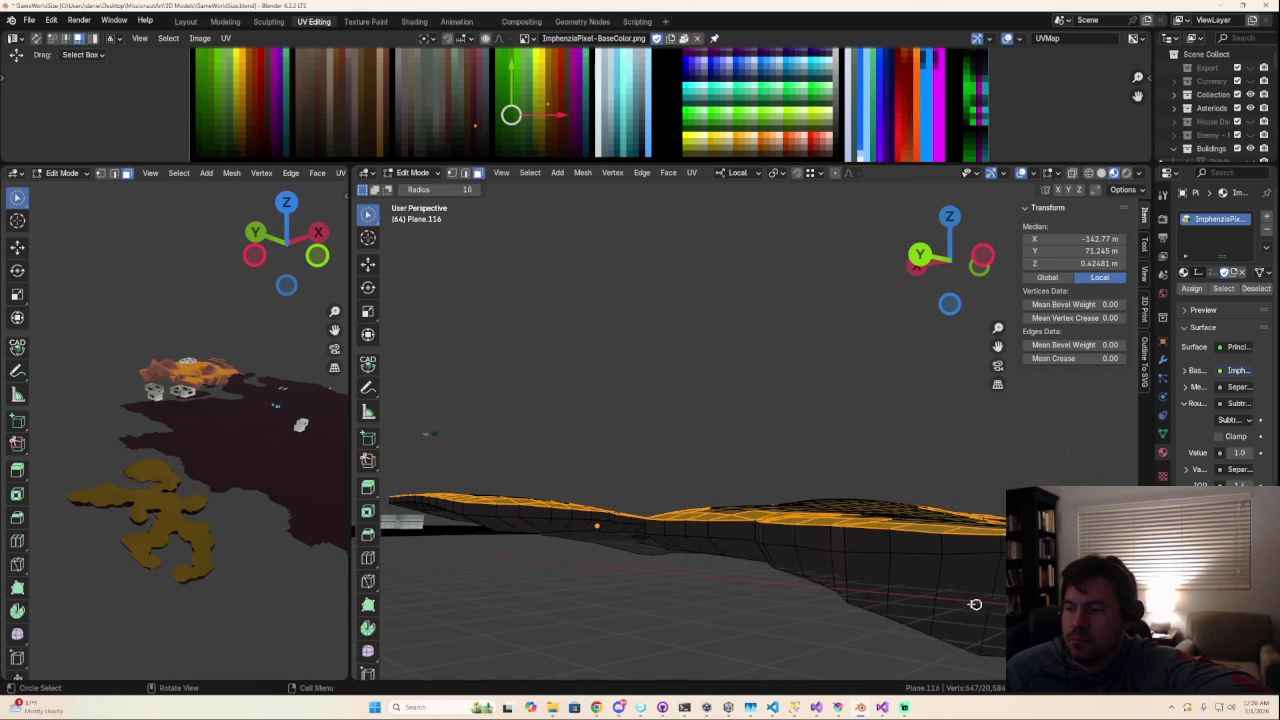
middle_drag(980, 606, 903, 612)
ctrl+drag(403, 623, 691, 636)
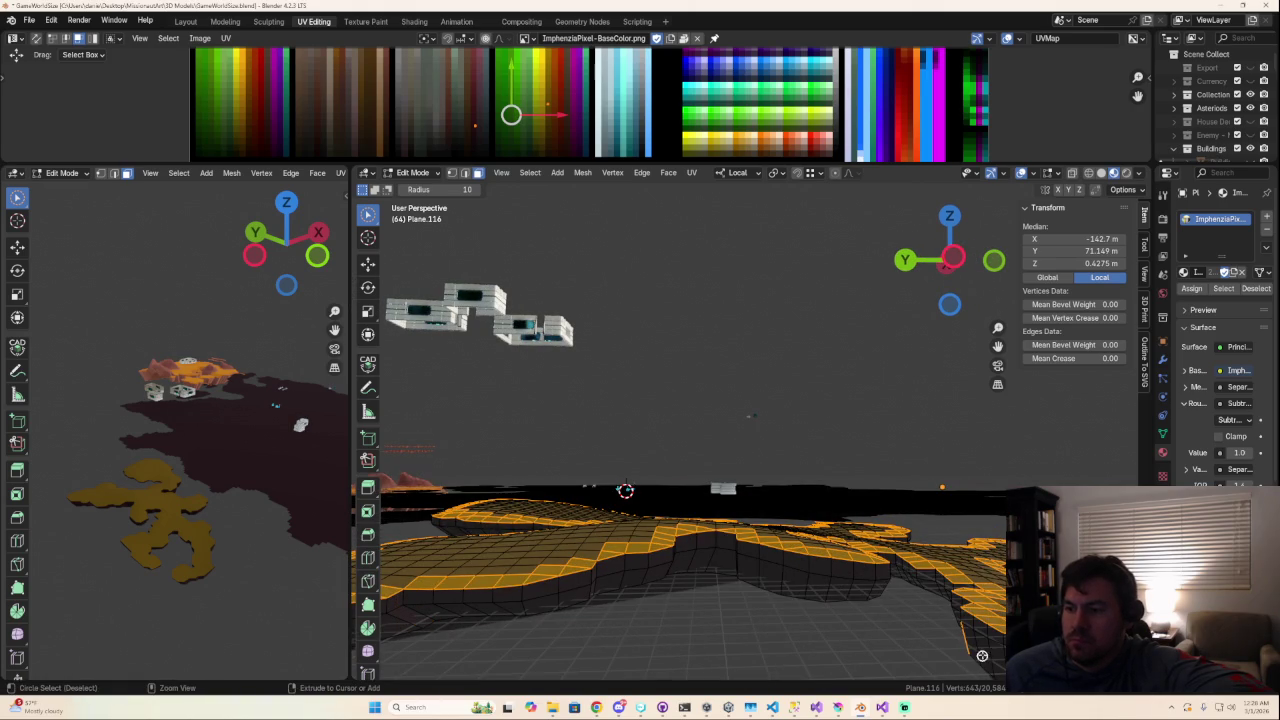
mouse_move(969, 643)
middle_down()
mouse_move(534, 583)
mouse_move(430, 480)
mouse_move(490, 386)
mouse_move(491, 337)
mouse_move(537, 297)
mouse_move(755, 672)
mouse_move(780, 660)
middle_up()
scroll(731, 623, down, 3)
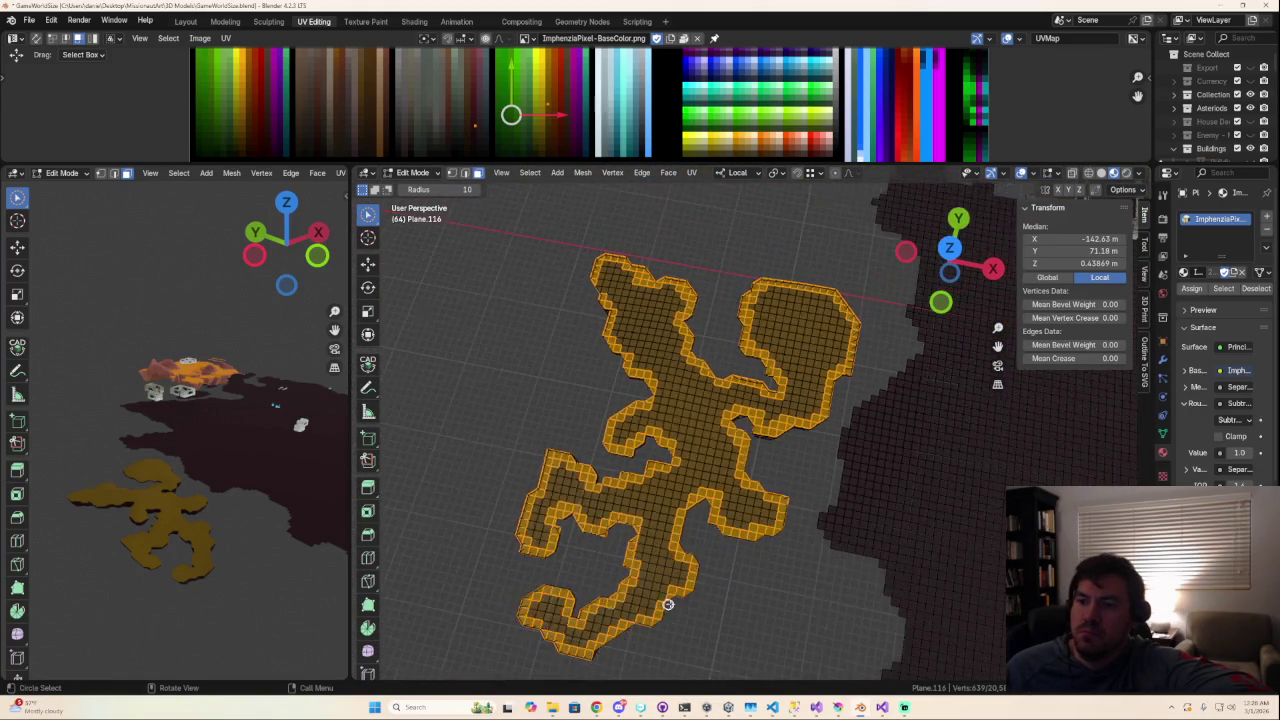
scroll(660, 608, down, 2)
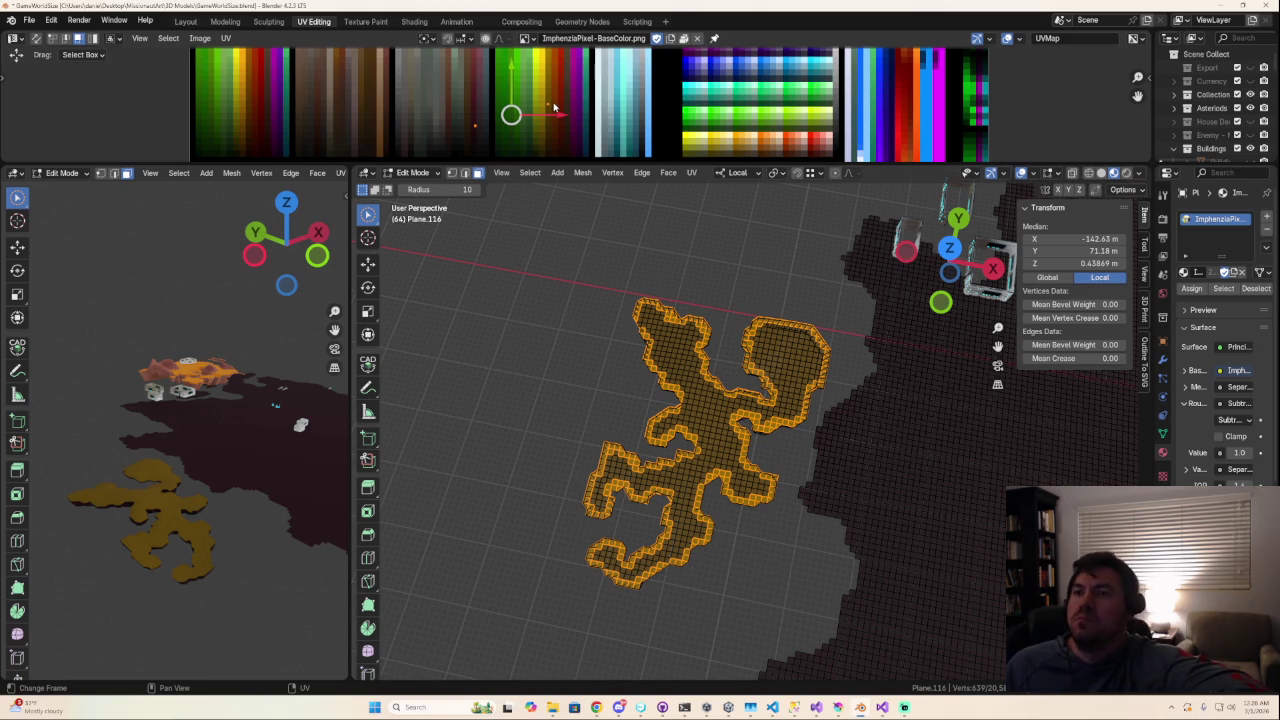
Step: Collapse the selected UVs to a single point and place it on the palette image
drag(543, 162, 543, 341)
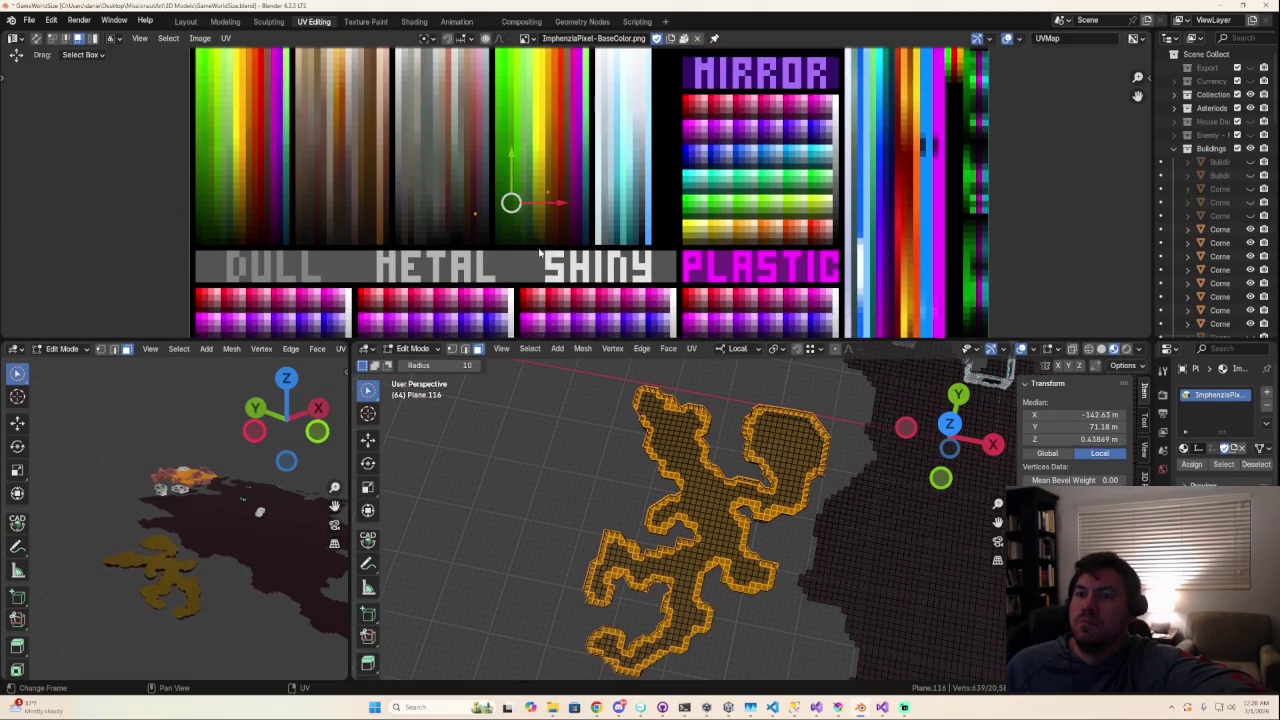
scroll(536, 243, up, 2)
scroll(536, 243, down, 1)
scroll(536, 243, up, 3)
scroll(536, 243, down, 1)
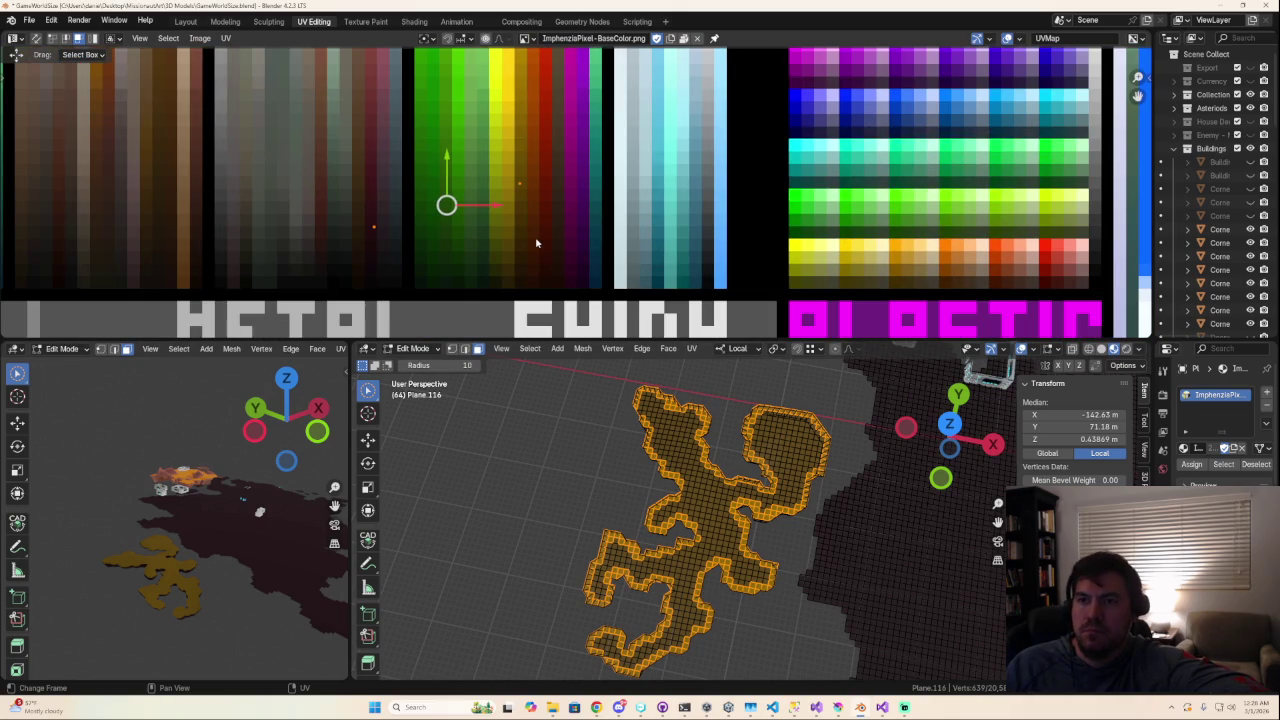
key(s)
key(Return)
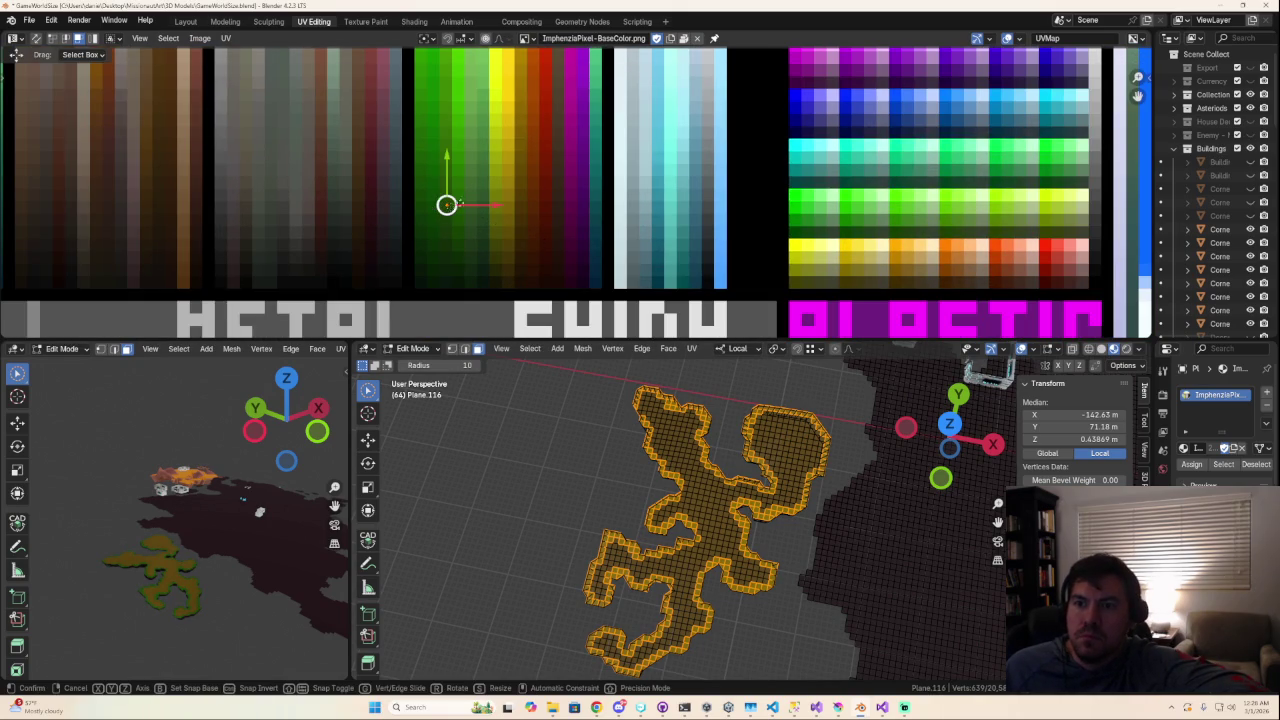
key(g)
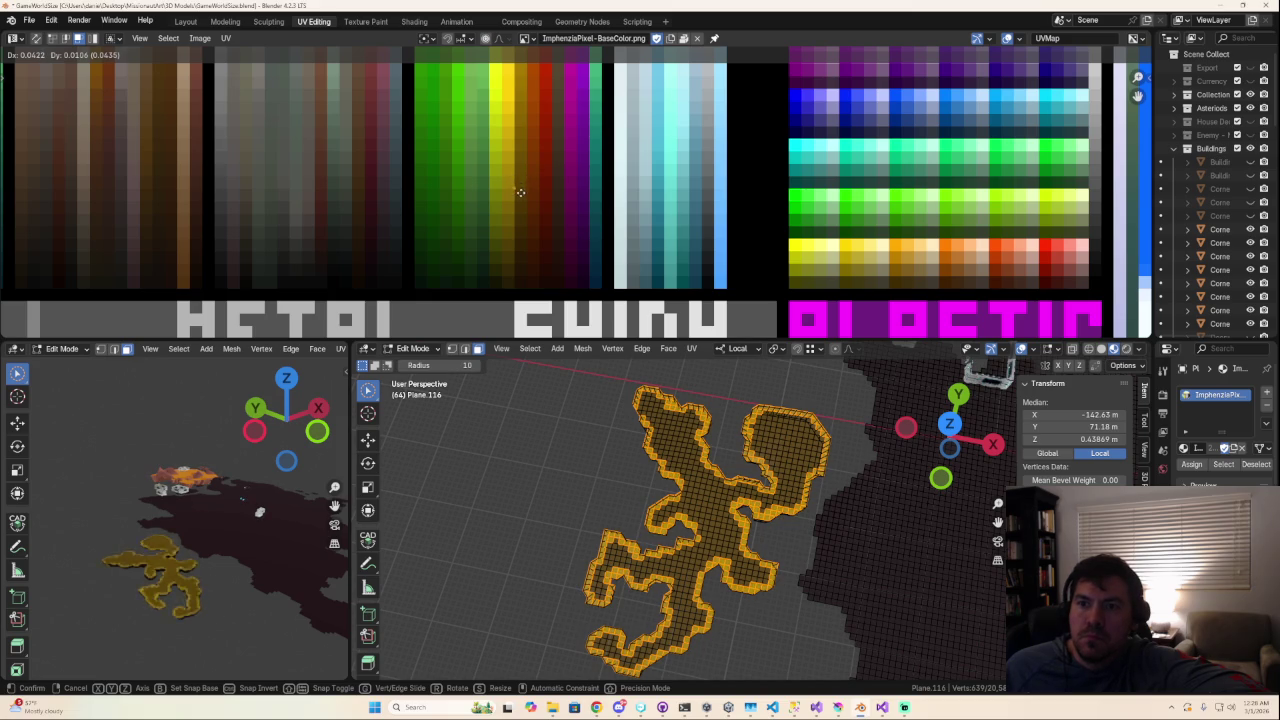
click(517, 197)
Step: Move the collapsed UVs to a neighbouring palette colour and fine-tune their position
right_click(219, 576)
click(219, 576)
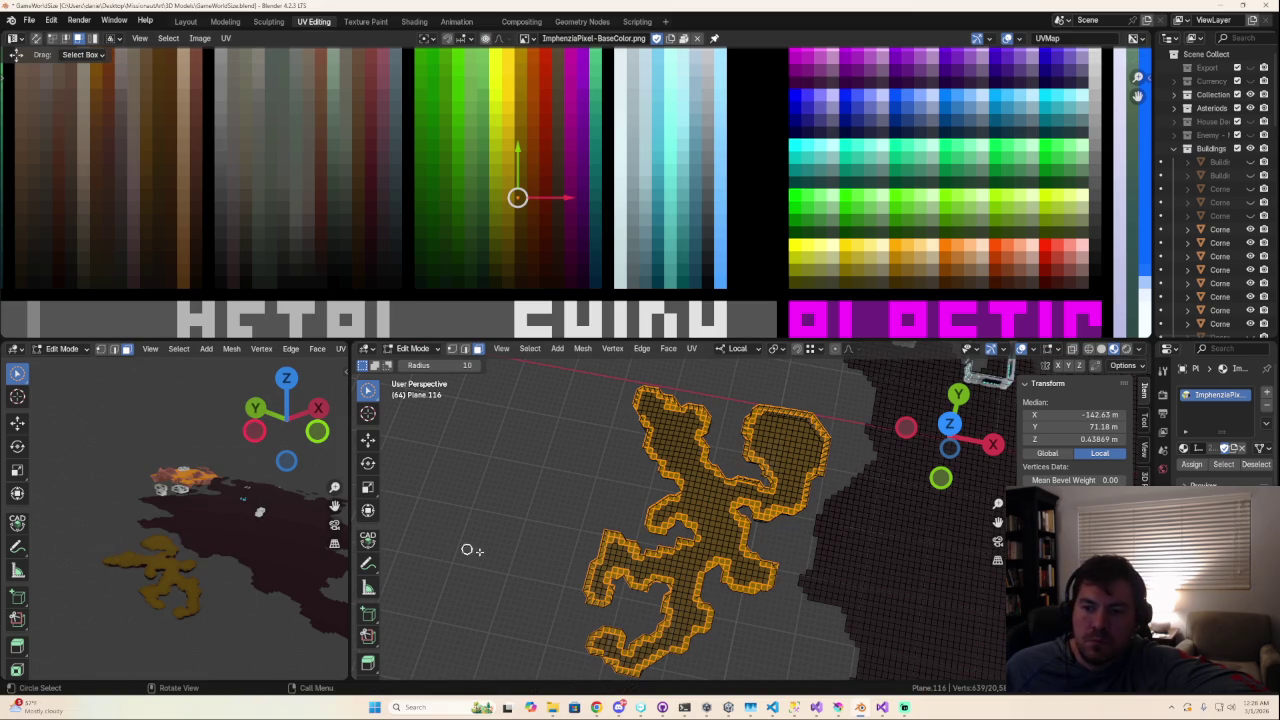
scroll(434, 537, up, 1)
scroll(489, 577, up, 2)
mouse_move(216, 611)
middle_down()
mouse_move(223, 546)
mouse_move(227, 559)
middle_up()
scroll(216, 551, up, 3)
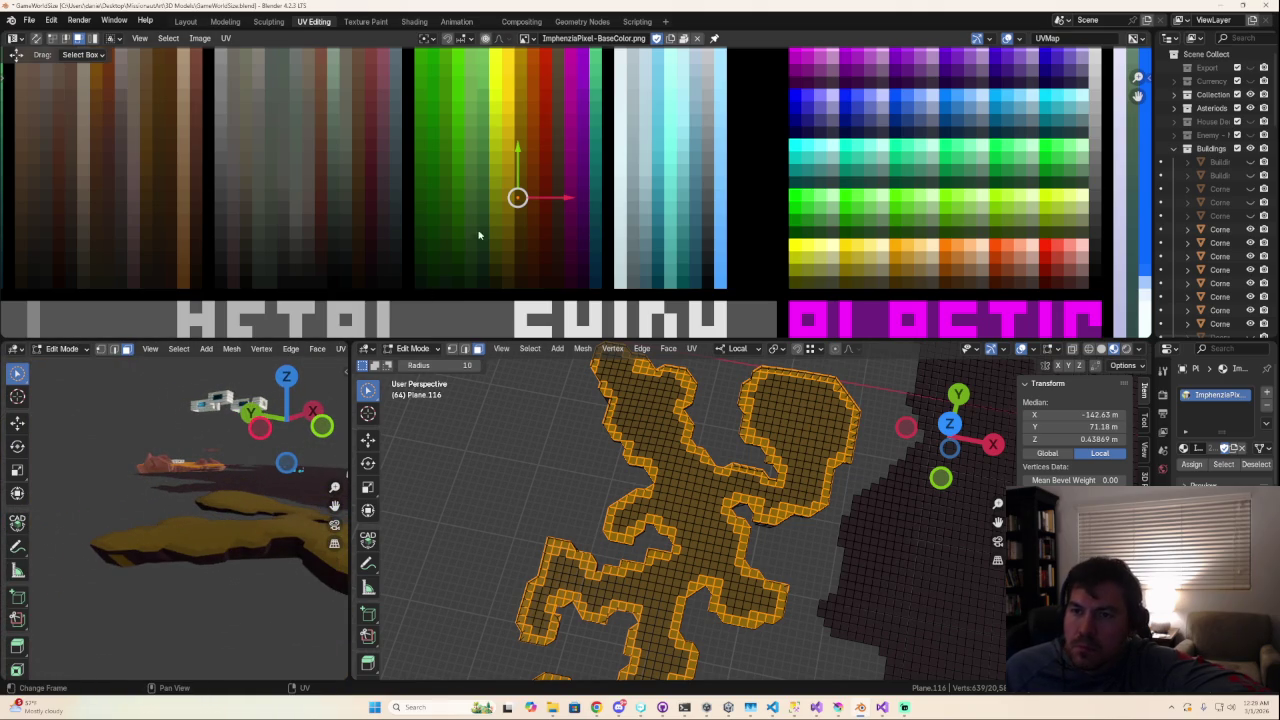
drag(517, 197, 517, 180)
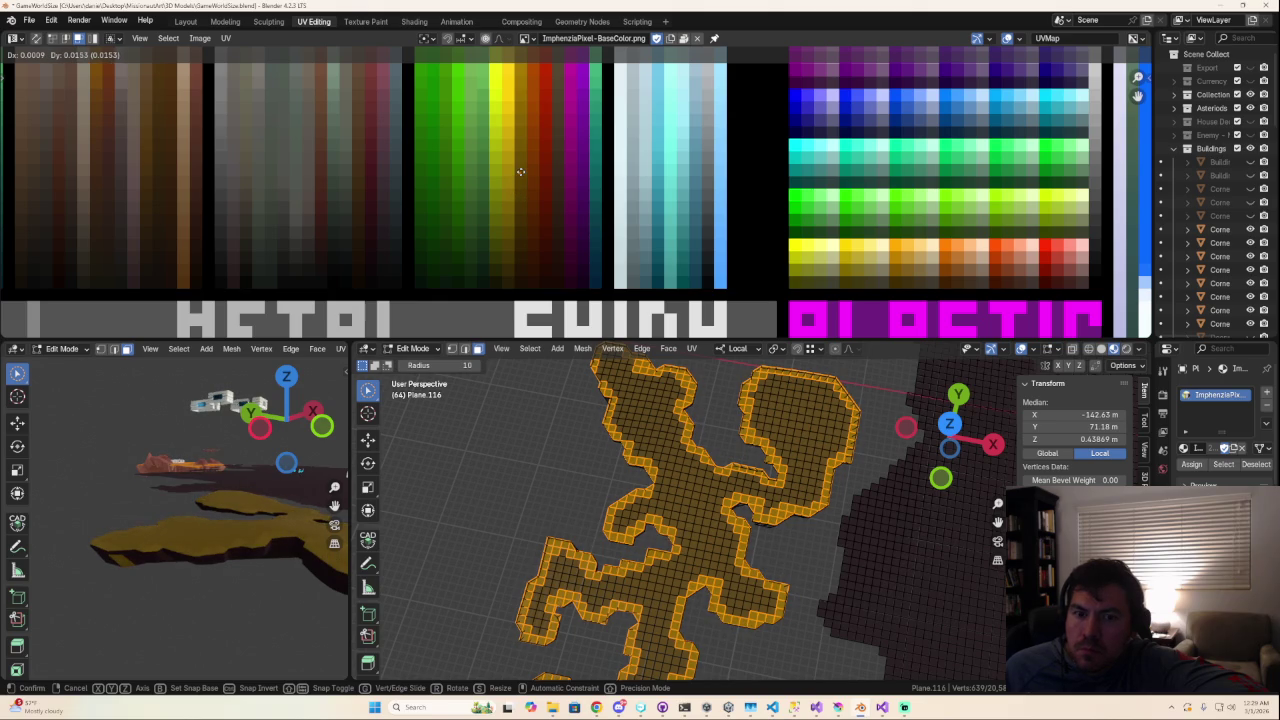
drag(516, 168, 521, 184)
drag(519, 195, 517, 196)
Step: Adjust the floor's face selection and shift its UV point slightly down-right on the palette
mouse_move(255, 605)
middle_down()
mouse_move(246, 491)
mouse_move(241, 524)
middle_up()
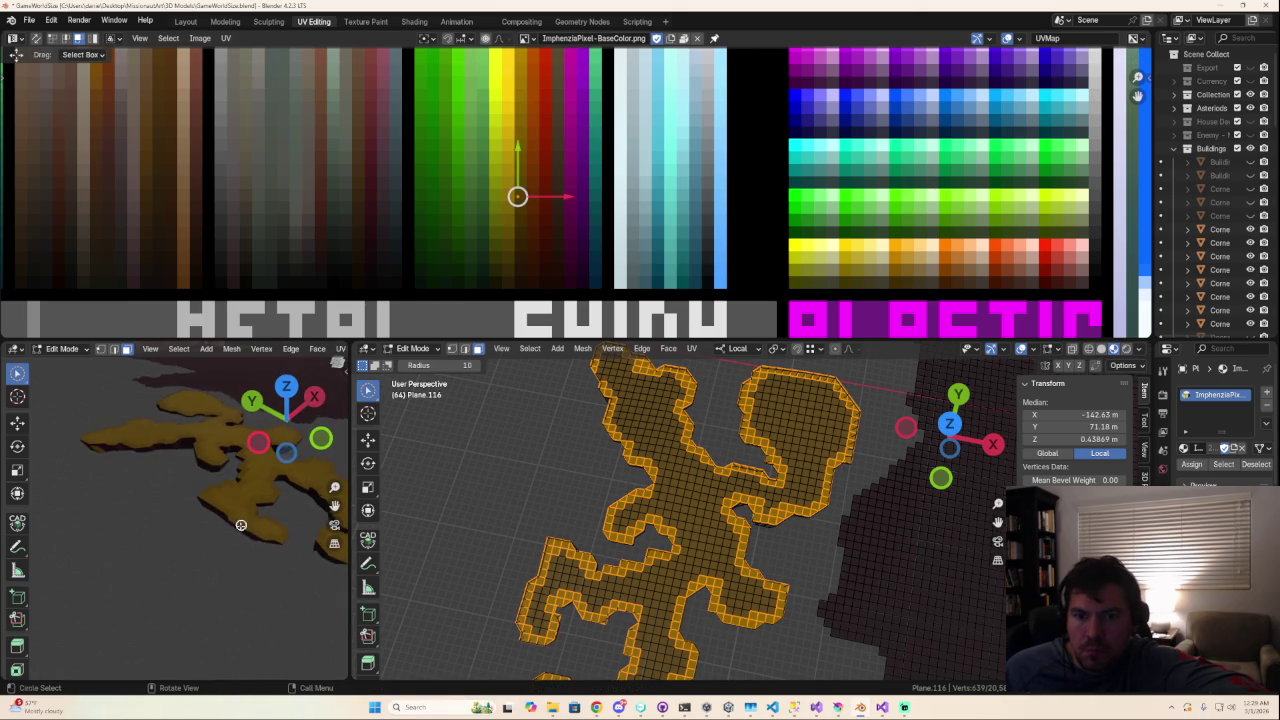
middle_drag(517, 502, 541, 548)
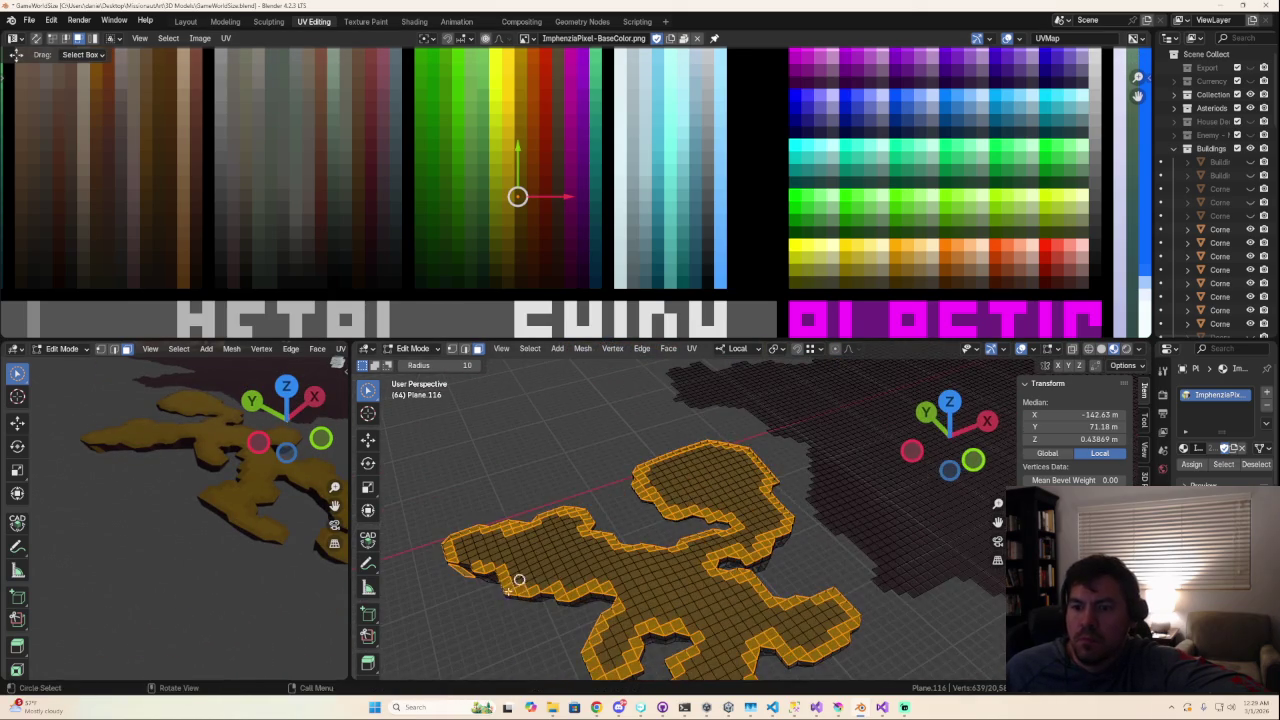
ctrl+drag(461, 580, 462, 576)
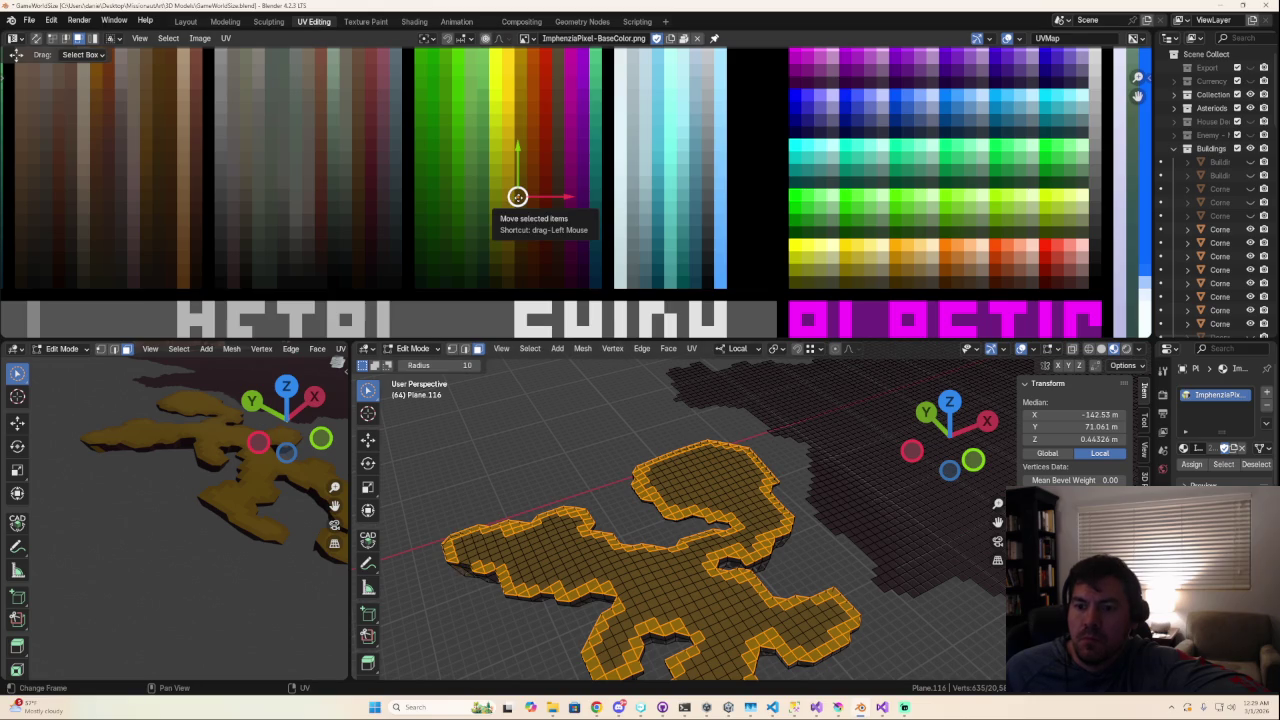
shift+click(460, 575)
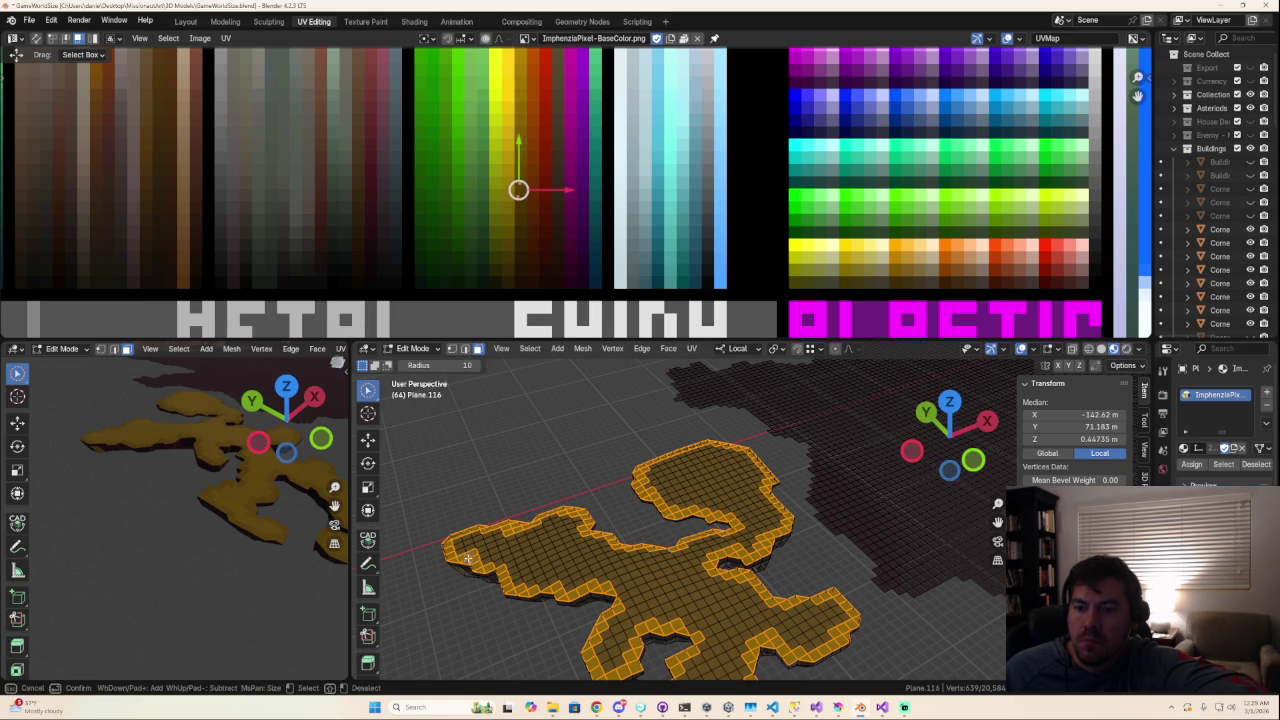
ctrl+click(474, 552)
ctrl+click(468, 550)
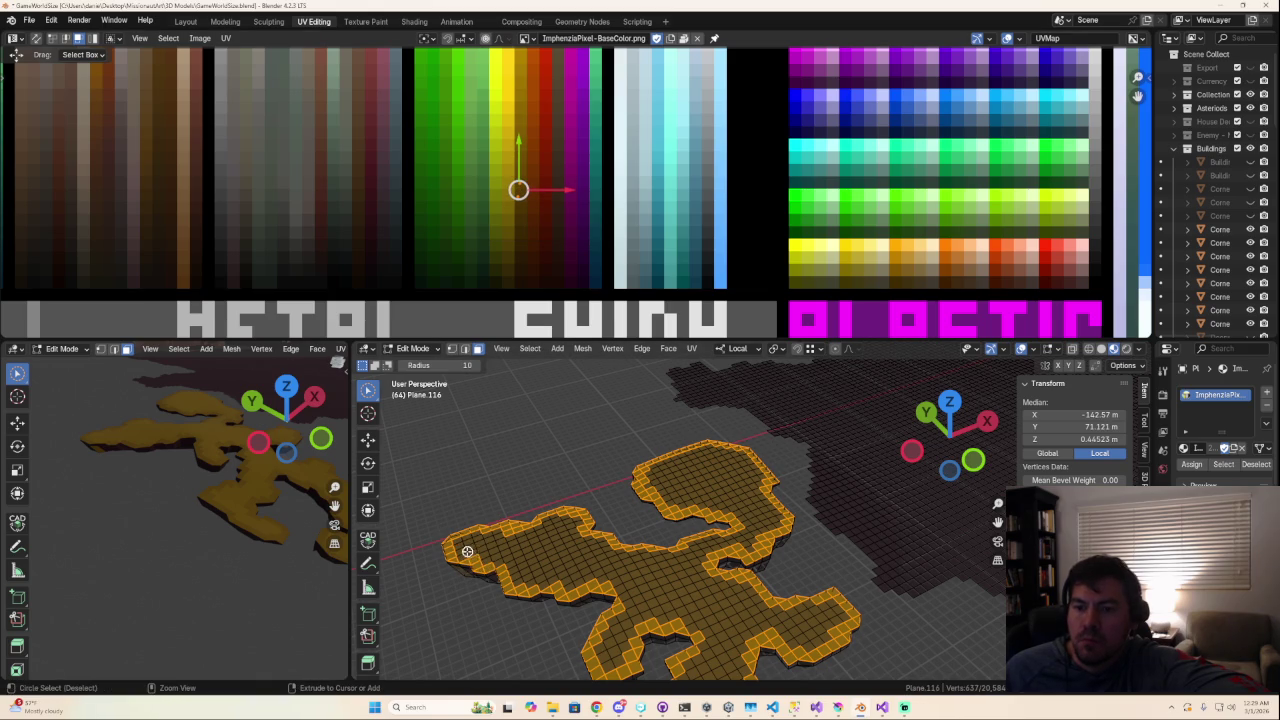
shift+click(465, 552)
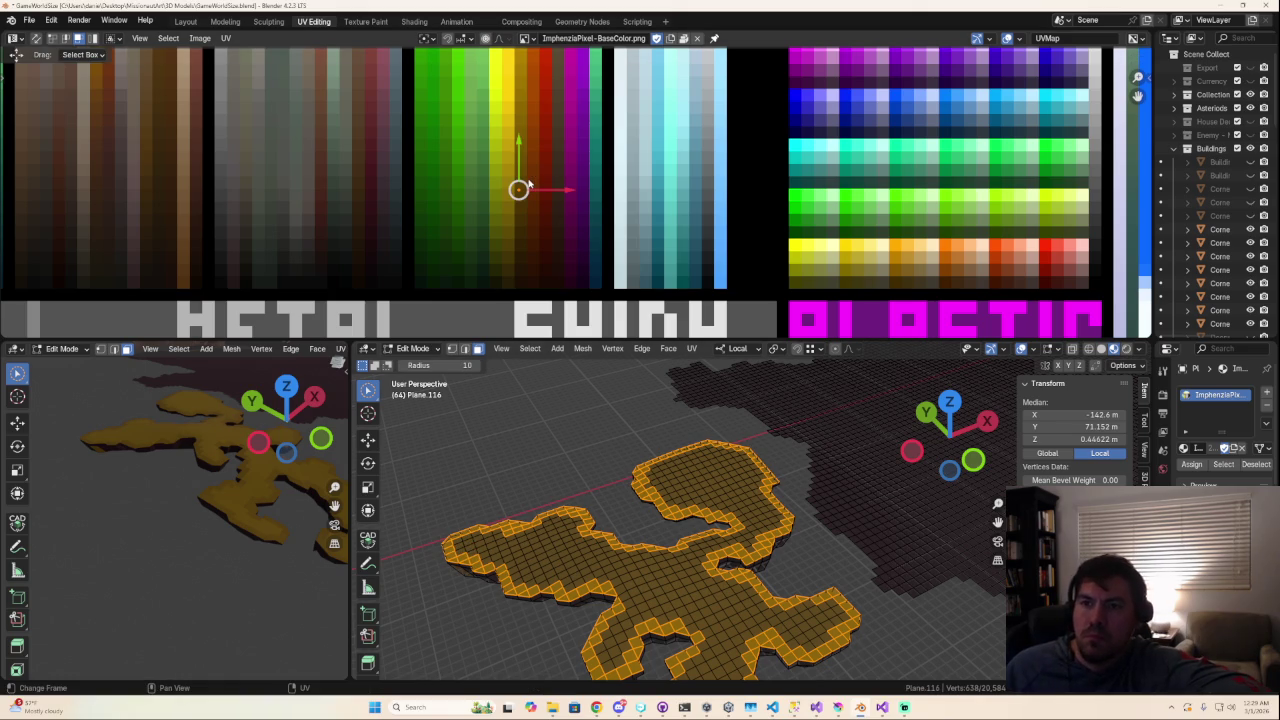
click(528, 192)
drag(518, 190, 520, 195)
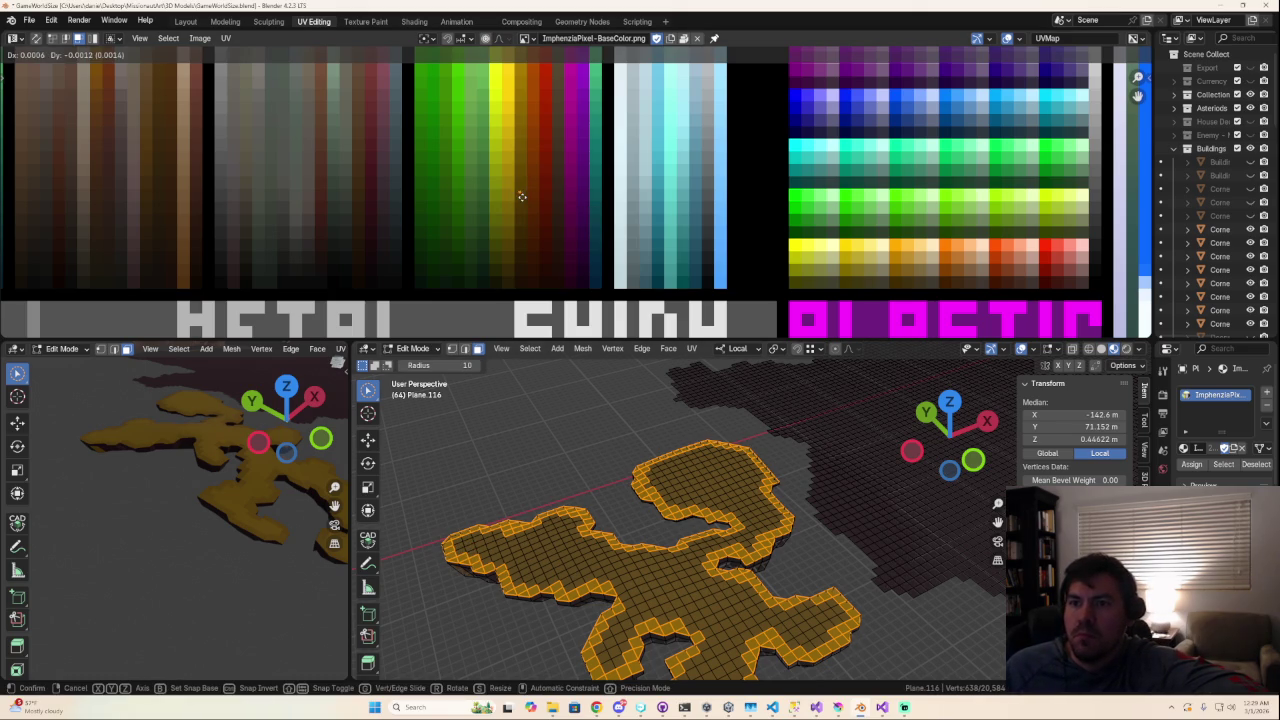
Step: Clear the selection and pick the loop of faces along the floor's edge
key(alt+a)
mouse_move(507, 615)
middle_down()
mouse_move(523, 583)
mouse_move(554, 612)
mouse_move(694, 523)
mouse_move(608, 543)
mouse_move(550, 322)
middle_up()
alt+click(575, 520)
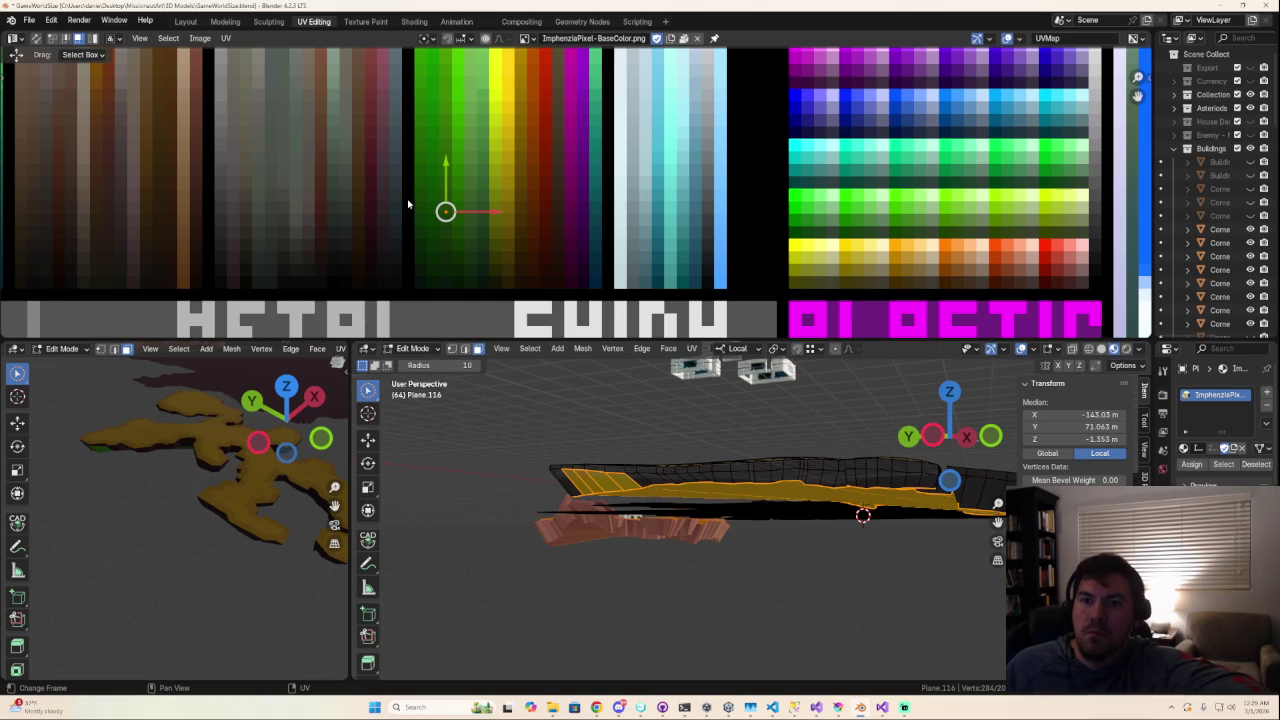
Step: Move the rim faces' UVs across the palette and return to Object Mode
drag(446, 212, 369, 235)
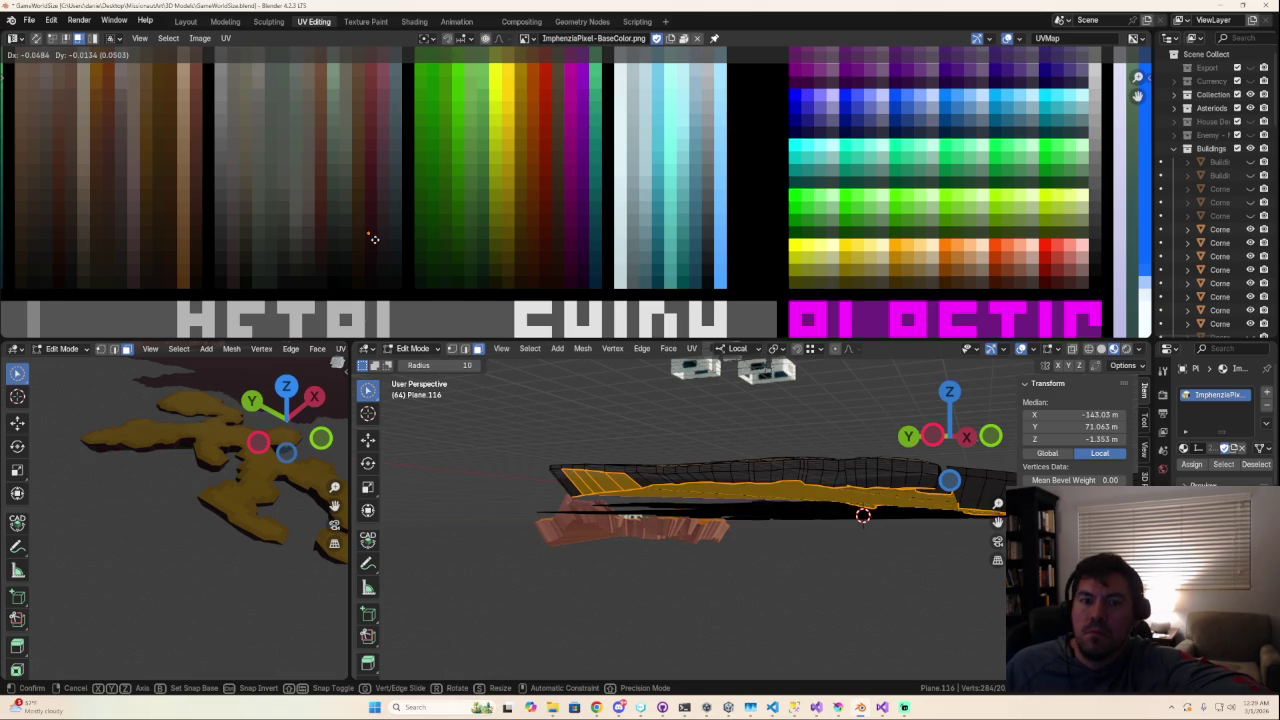
key(Tab)
middle_drag(669, 609, 802, 625)
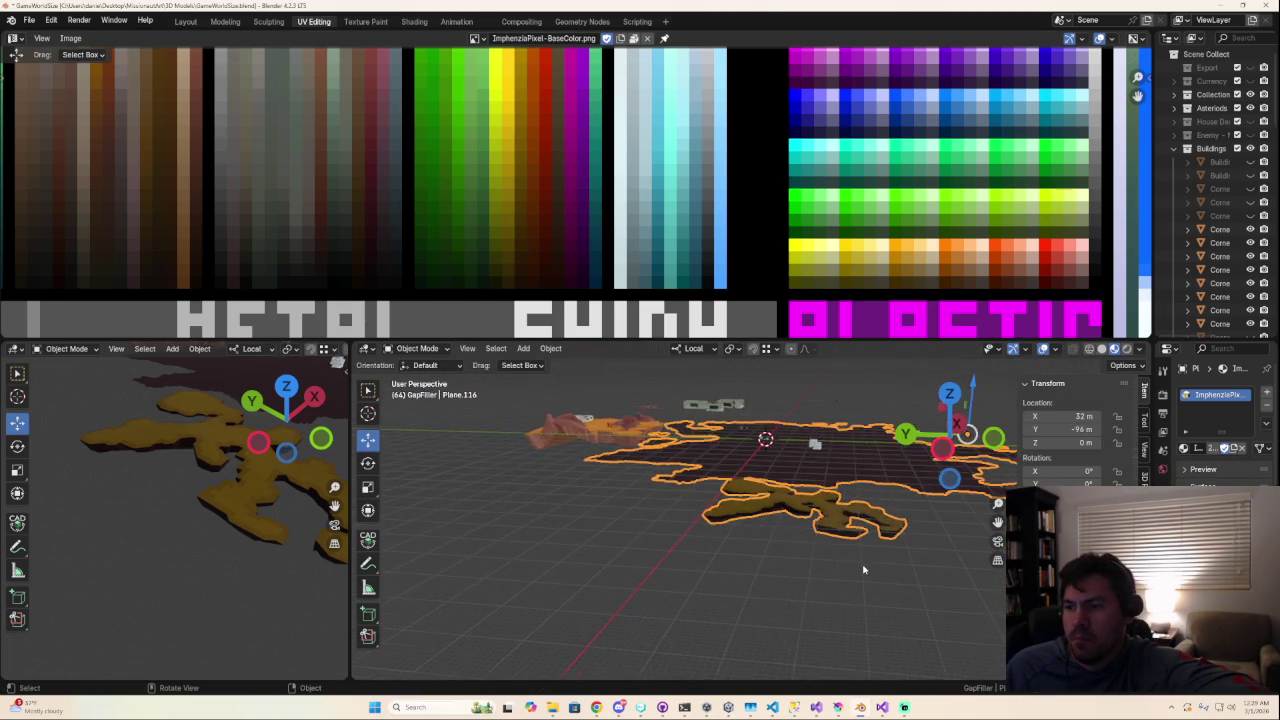
scroll(802, 625, up, 2)
scroll(723, 586, up, 3)
scroll(666, 557, up, 2)
mouse_move(651, 528)
shift+middle_down()
mouse_move(771, 433)
mouse_move(674, 411)
mouse_move(783, 511)
mouse_move(711, 515)
mouse_move(718, 494)
shift+middle_up()
Step: Select the terrain meshes and cycle through Sculpting and Modeling back to Layout
key(Tab)
key(c)
key(Tab)
key(a)
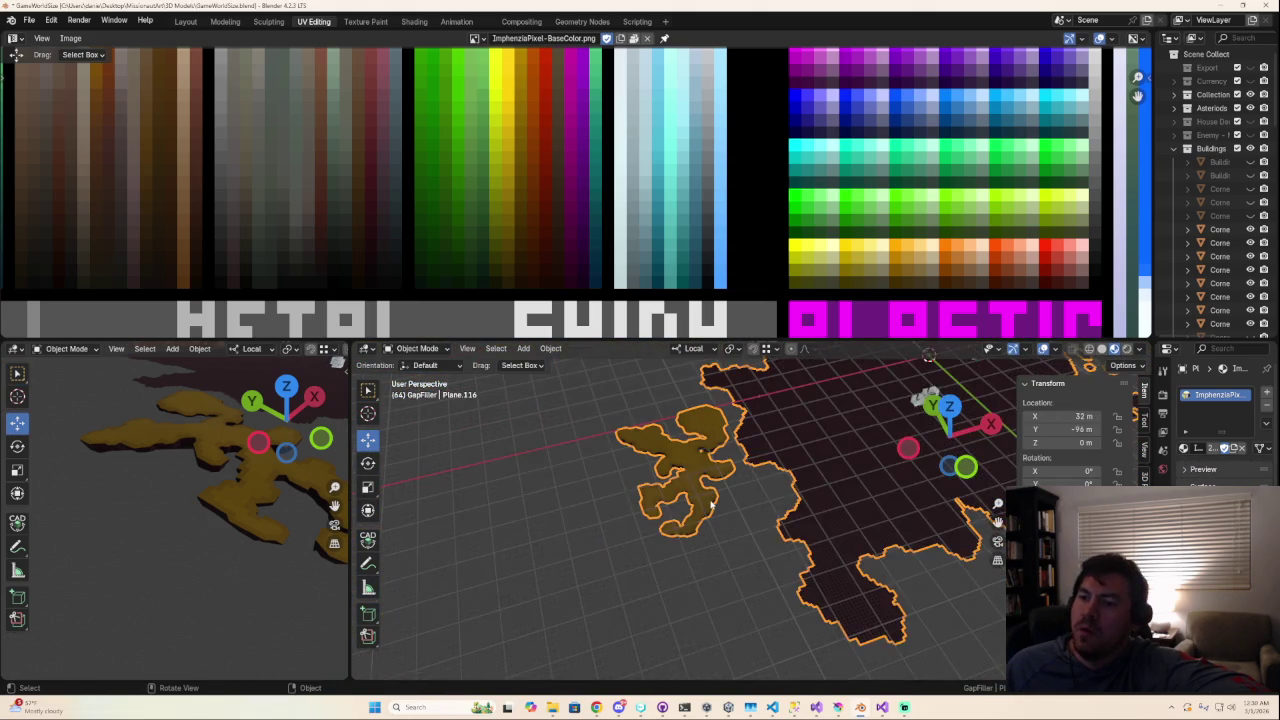
click(260, 21)
click(222, 21)
click(188, 22)
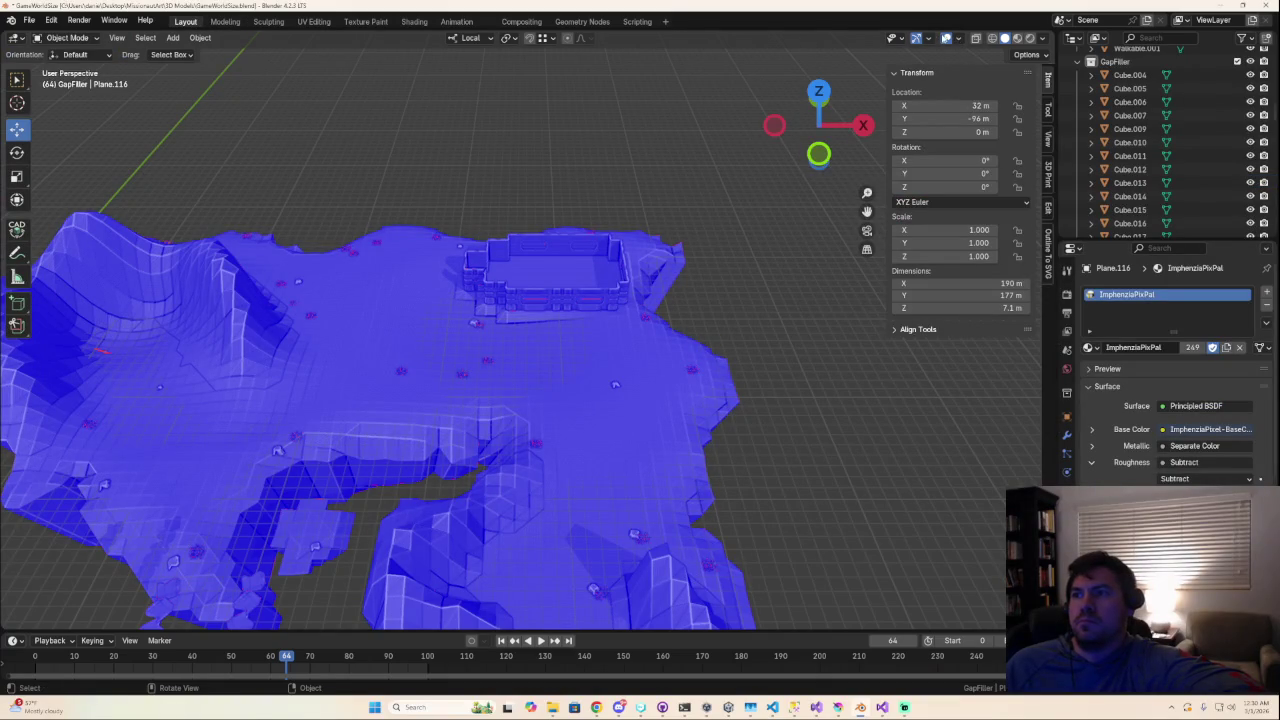
Step: Hide viewport overlays and frame the cave floor pieces up close
key(shift+alt+z)
mouse_move(405, 400)
ctrl+middle_down()
mouse_move(405, 463)
mouse_move(527, 422)
ctrl+middle_up()
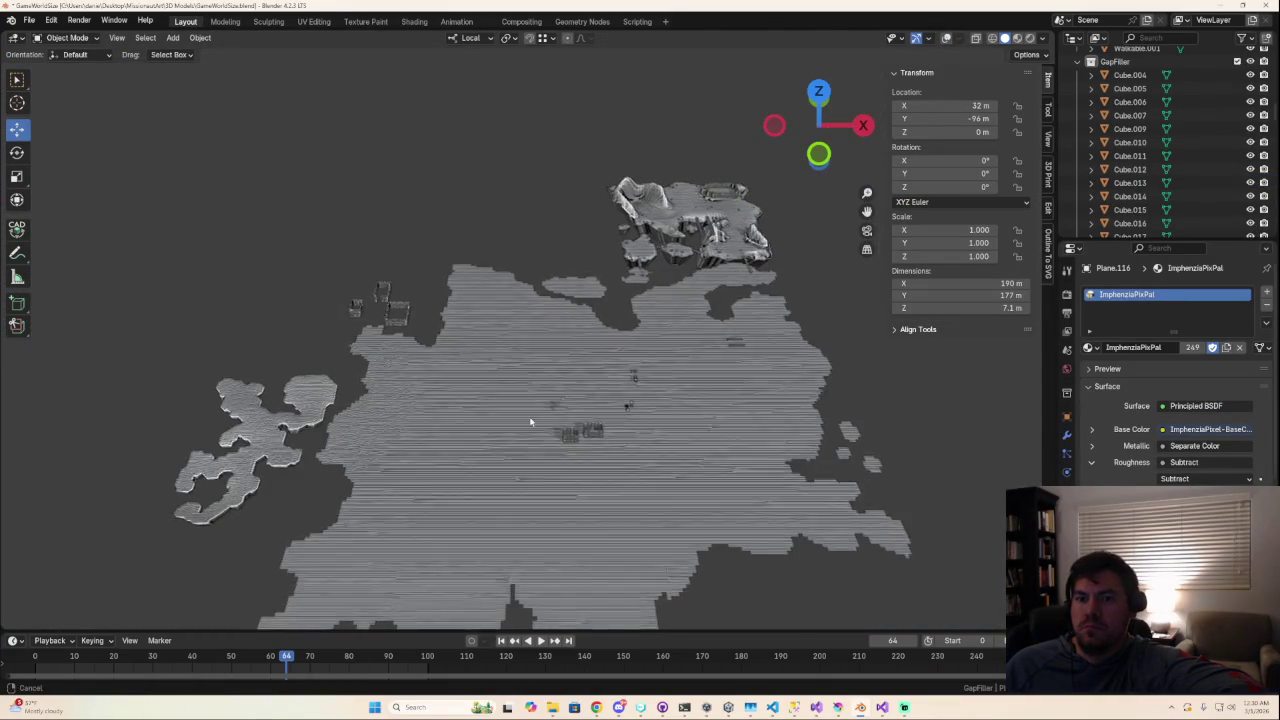
scroll(527, 422, up, 2)
scroll(706, 394, up, 2)
scroll(554, 503, up, 4)
mouse_move(610, 515)
middle_down()
mouse_move(624, 523)
mouse_move(557, 329)
mouse_move(566, 371)
mouse_move(521, 360)
middle_up()
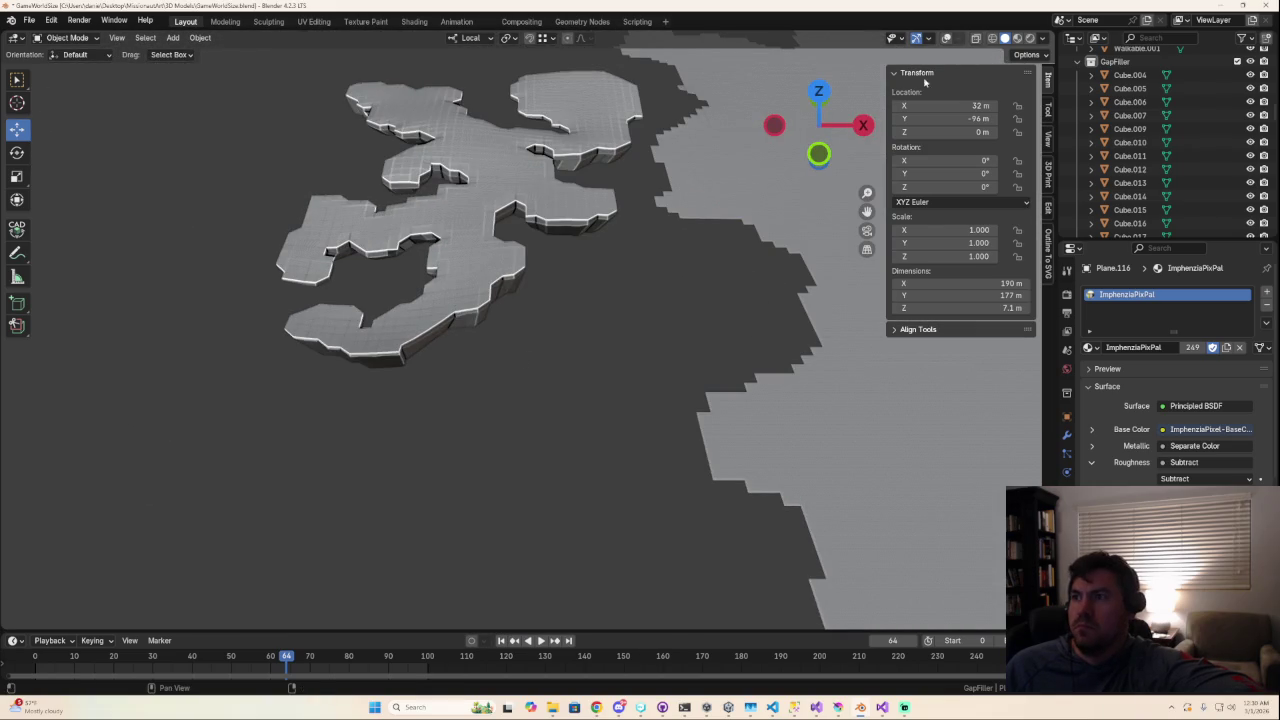
Step: Preview the yellow floor in Material Preview and Rendered shading, orbiting around it
click(1017, 38)
click(1030, 38)
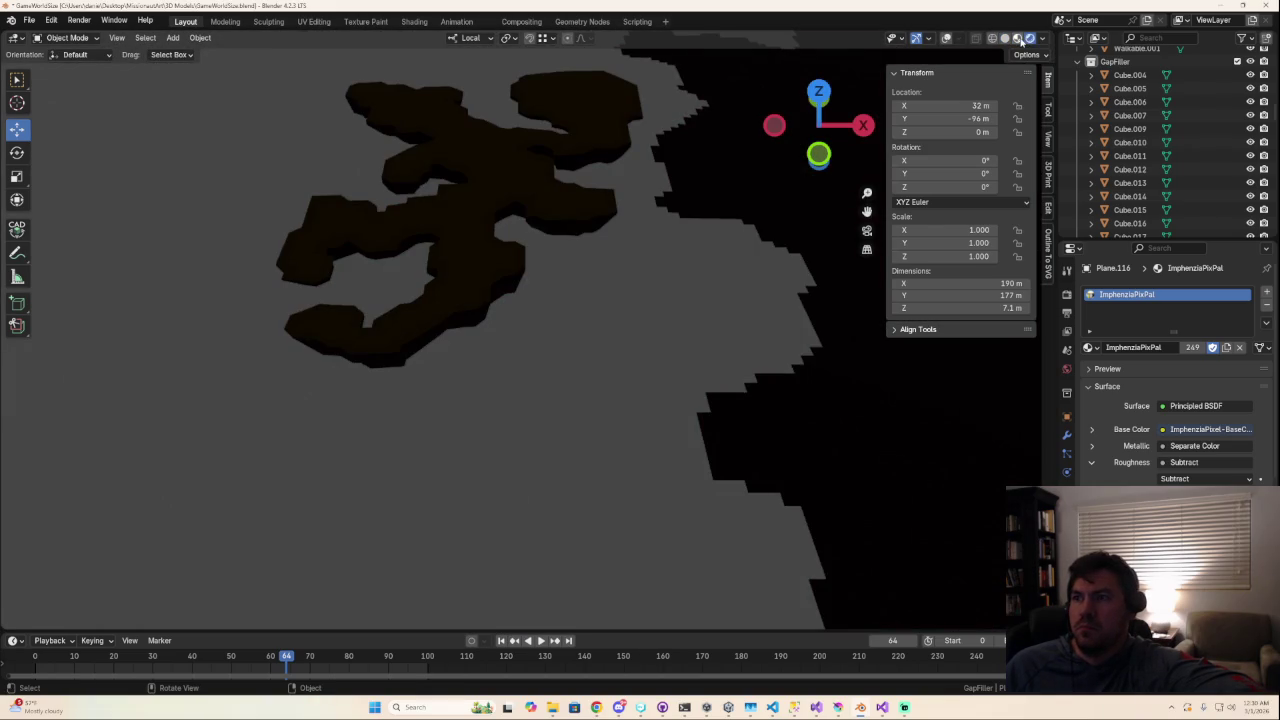
click(1017, 38)
scroll(600, 308, down, 2)
right_click(600, 280)
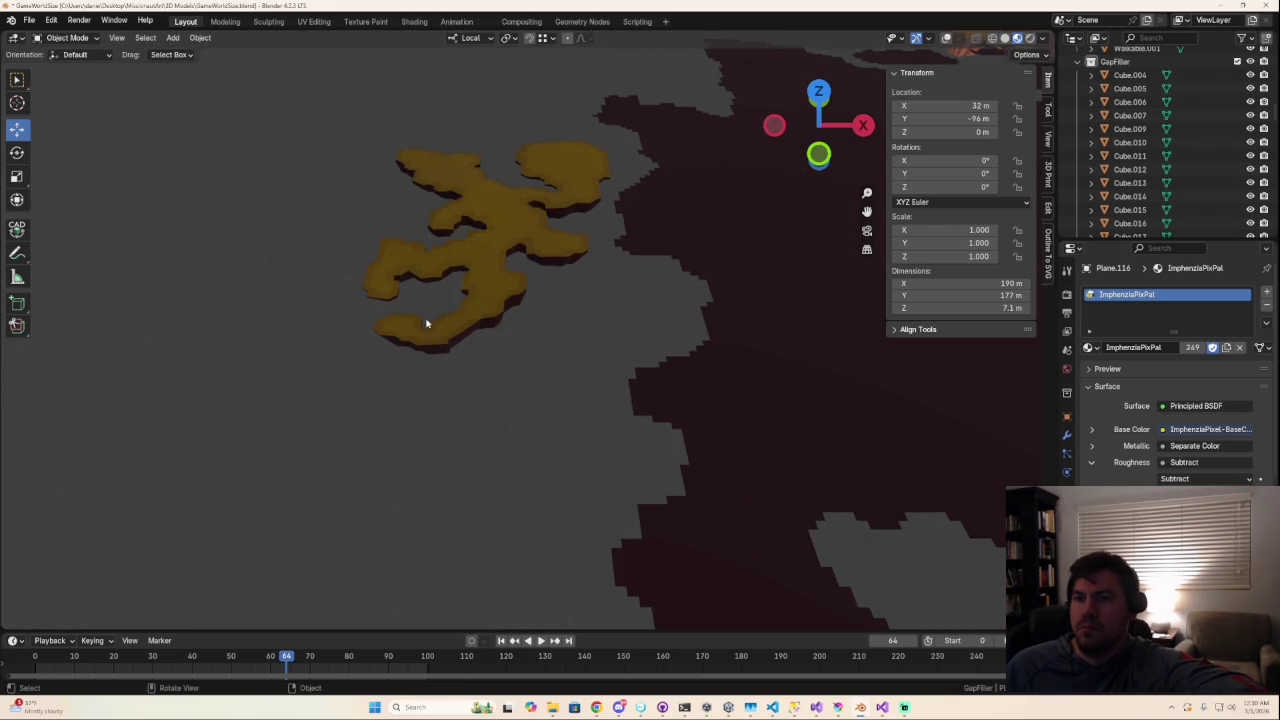
mouse_move(522, 289)
middle_down()
mouse_move(557, 266)
mouse_move(543, 294)
middle_up()
scroll(582, 365, up, 3)
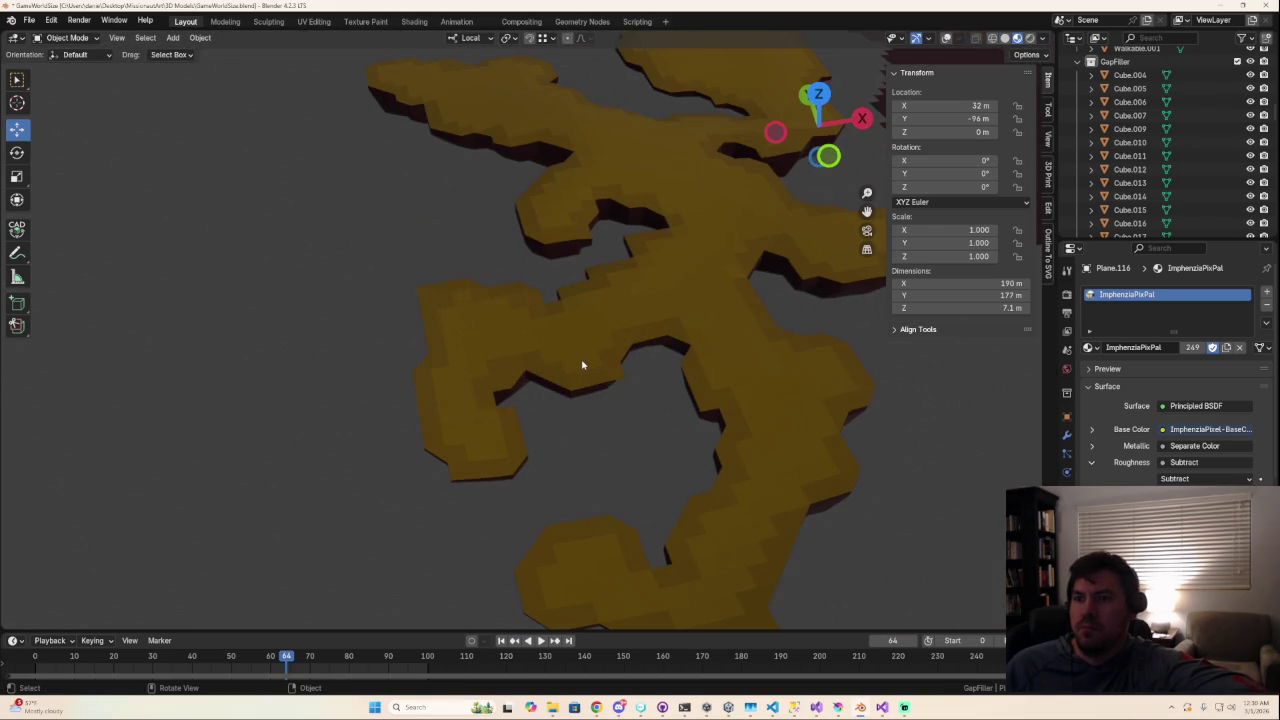
scroll(582, 365, down, 3)
middle_drag(588, 330, 580, 351)
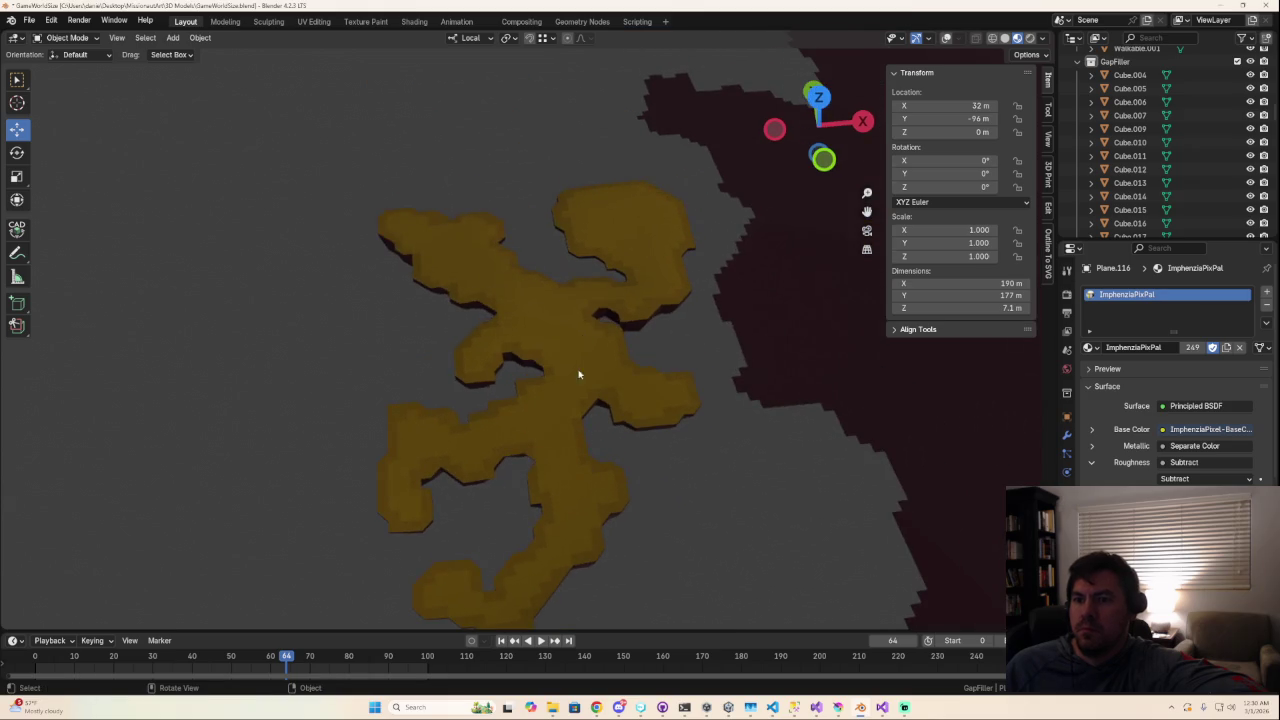
scroll(569, 430, up, 5)
scroll(569, 430, down, 4)
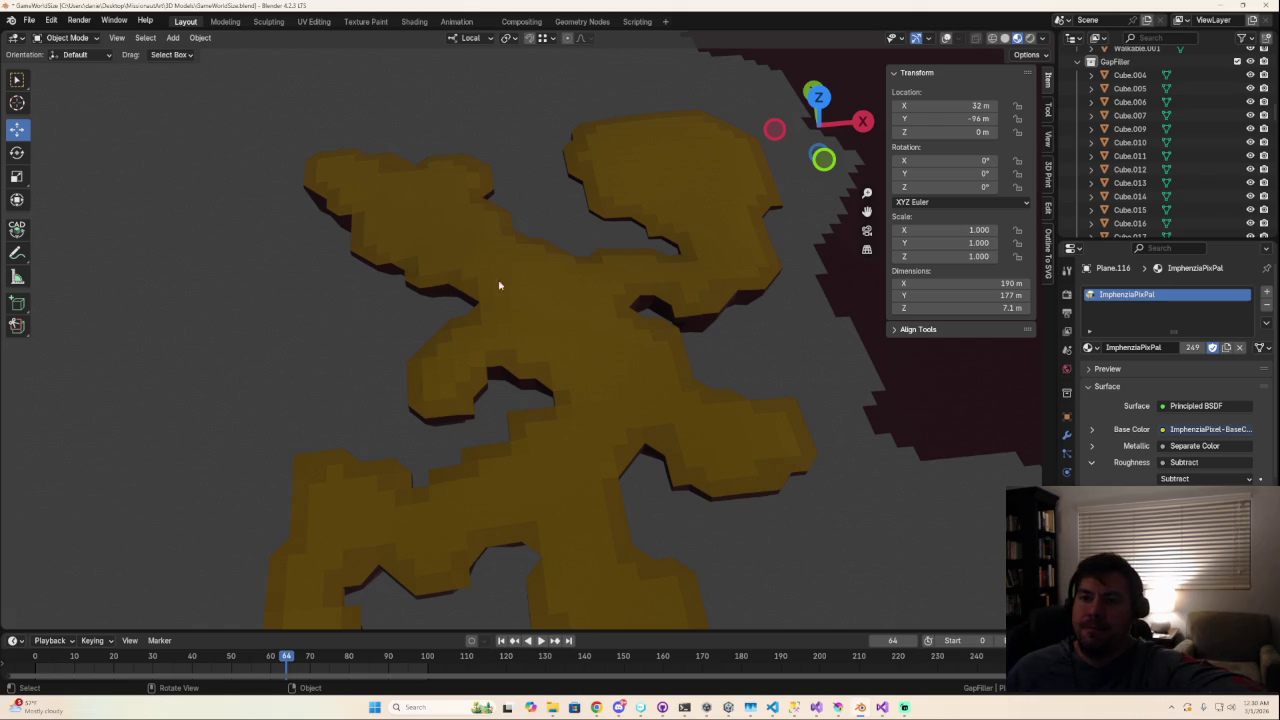
Step: Toggle Edit Mode and re-enable overlays, showing the floor red in Face Orientation
key(Tab)
key(Tab)
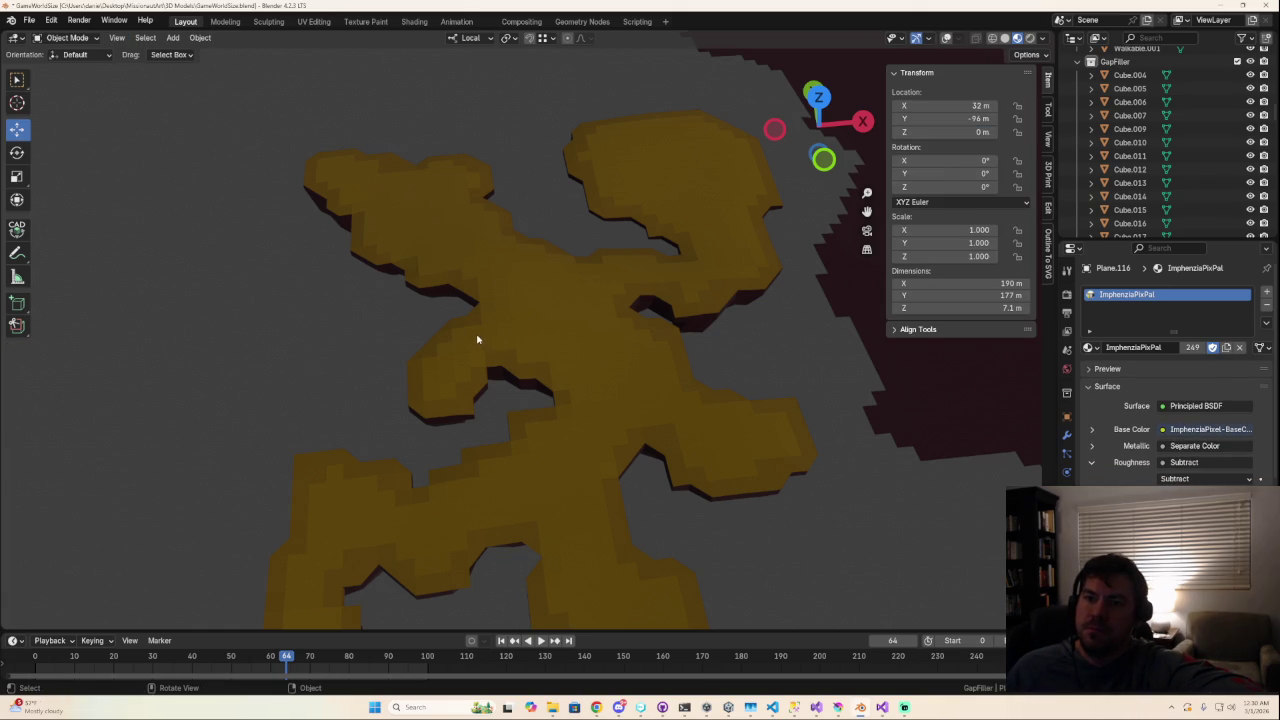
key(Tab)
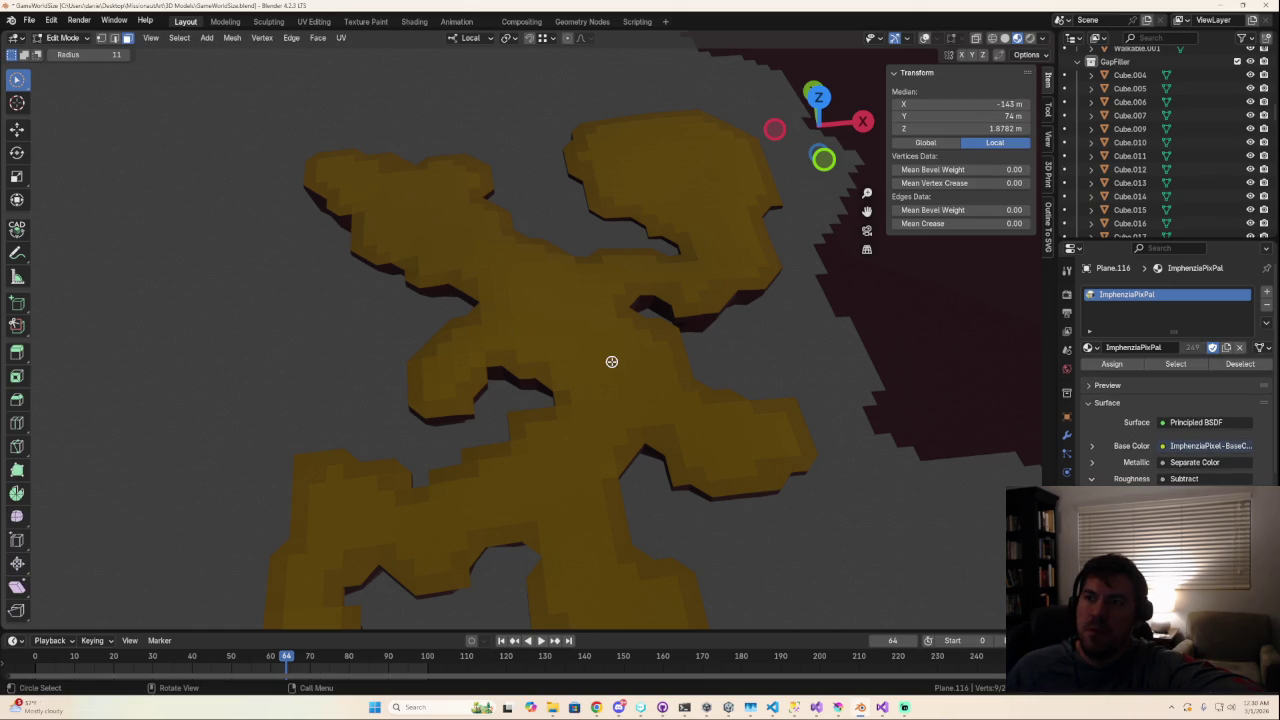
key(Tab)
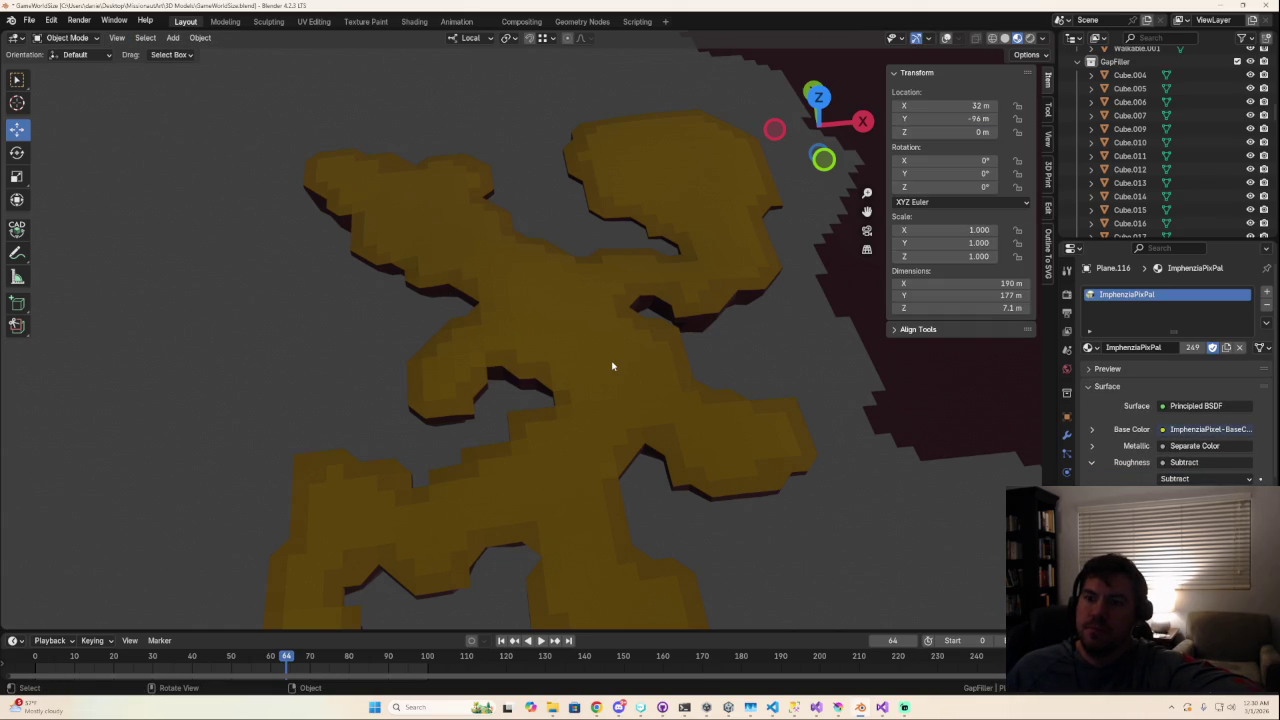
key(Tab)
key(shift+alt+z)
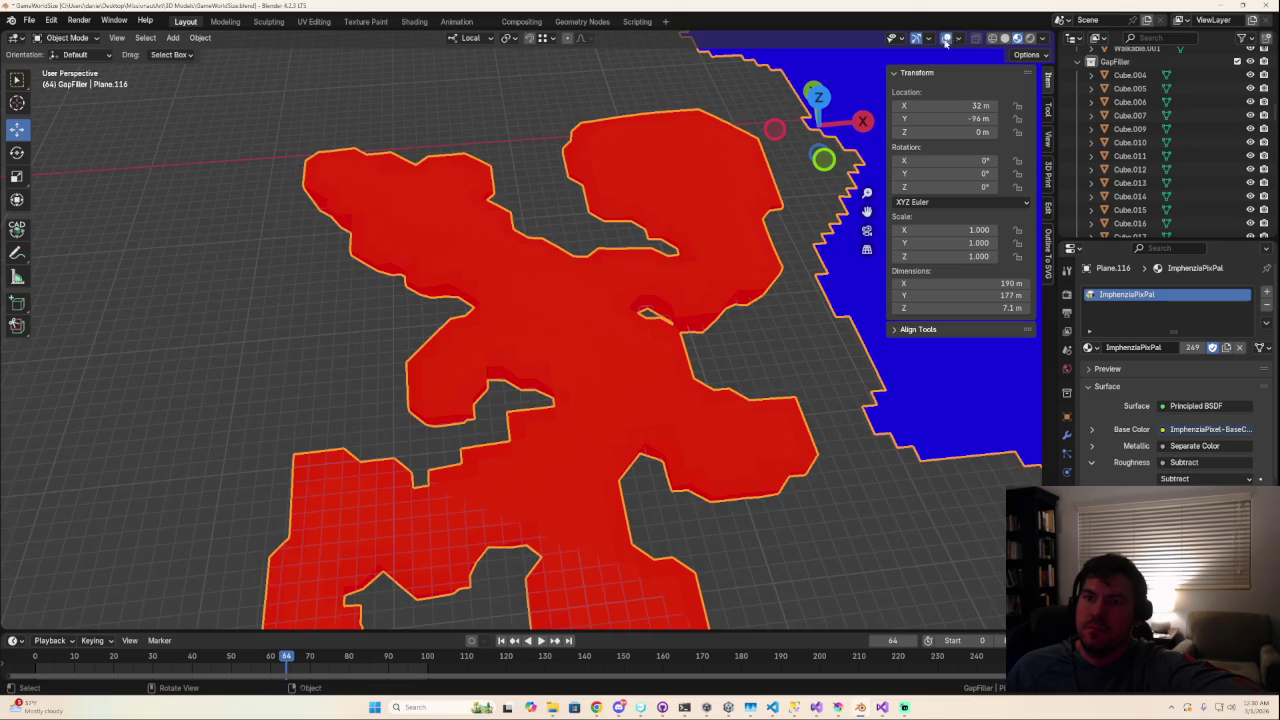
Step: Enter Edit Mode on the cave floor and turn on X-ray wireframe view
key(Tab)
key(Tab)
scroll(570, 336, down, 6)
scroll(572, 337, up, 2)
scroll(572, 337, up, 5)
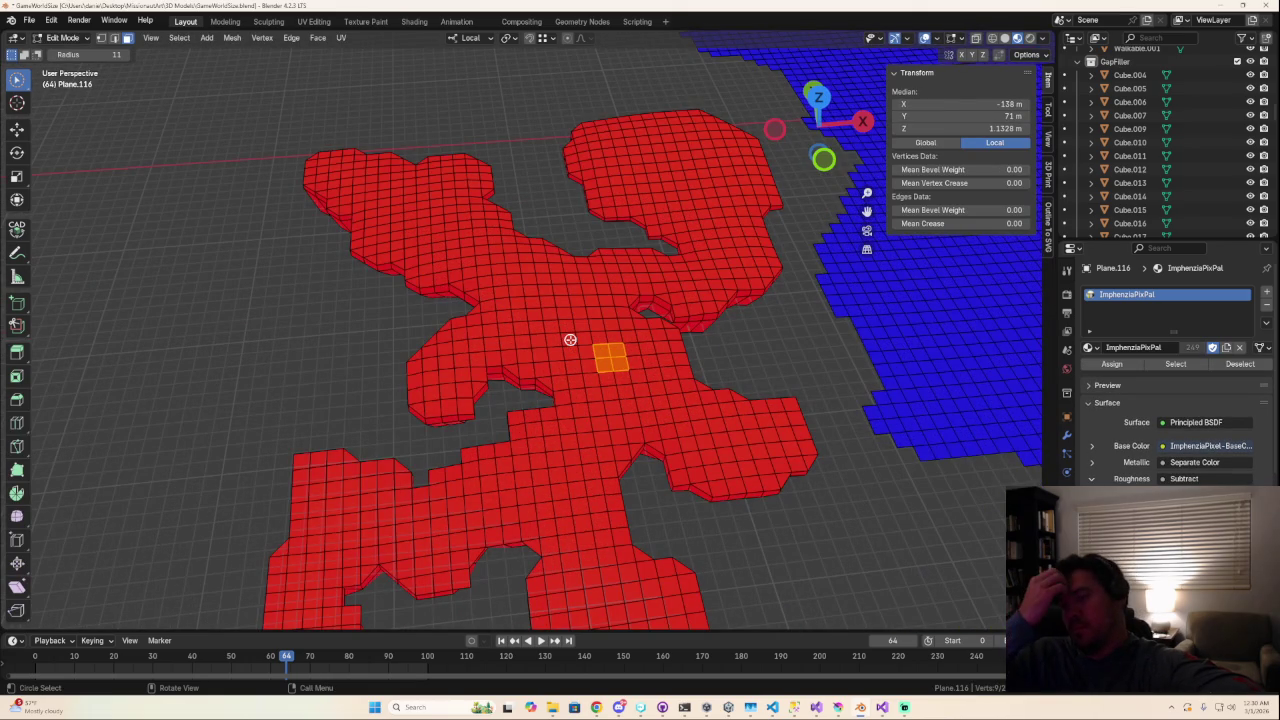
mouse_move(570, 340)
middle_down()
mouse_move(620, 290)
mouse_move(586, 345)
middle_up()
click(991, 38)
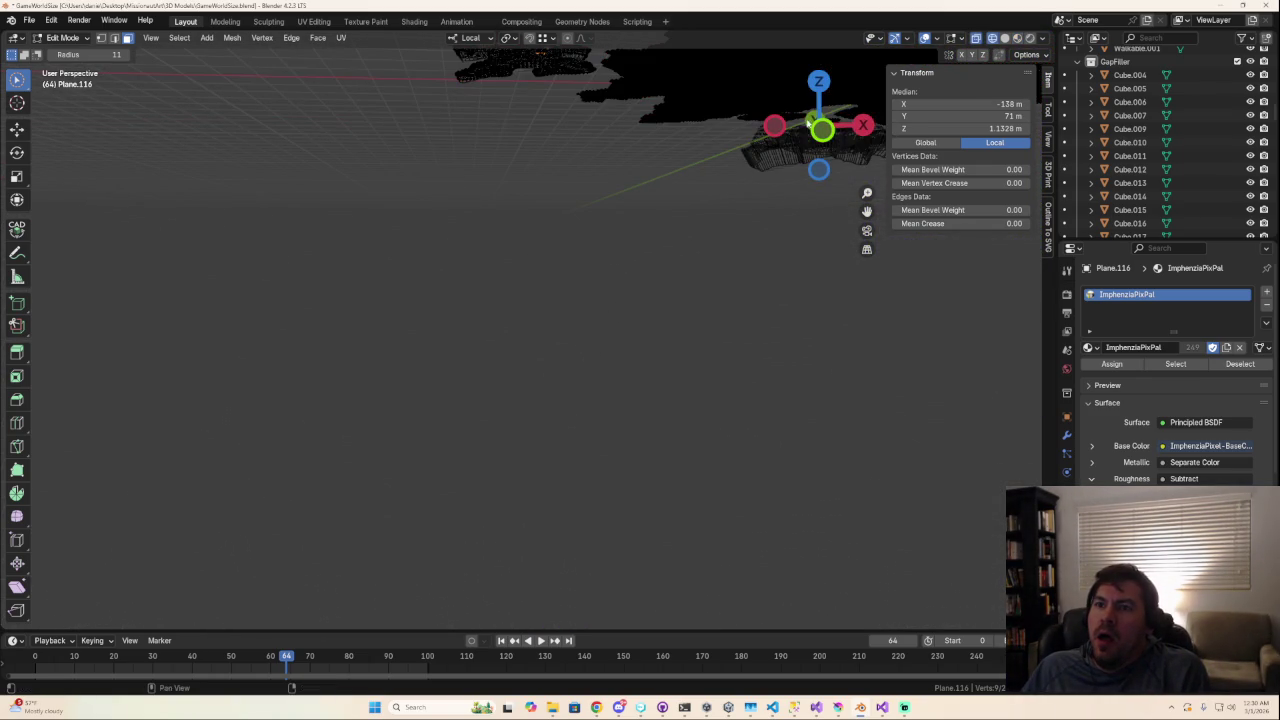
mouse_move(597, 197)
middle_down()
mouse_move(596, 269)
mouse_move(491, 327)
middle_up()
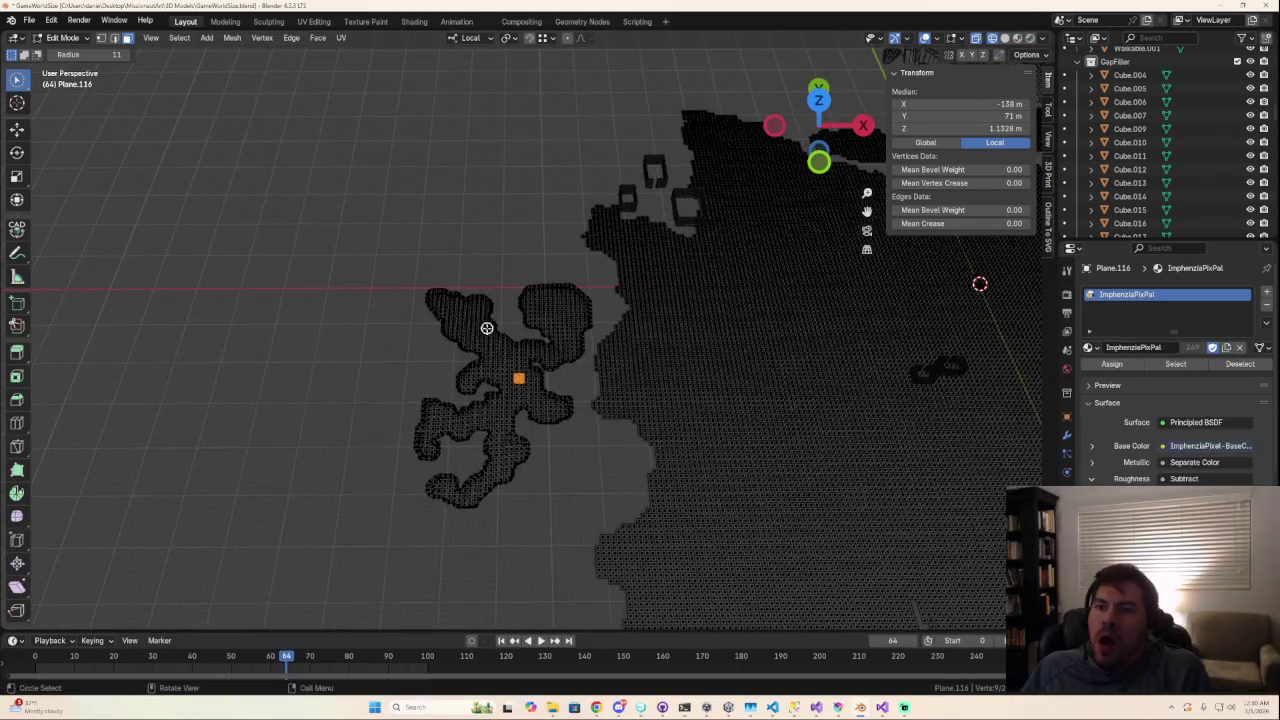
Step: Box-select the whole cave floor and recalculate its normals outward with Shift+N
drag(17, 88, 62, 110)
mouse_move(361, 258)
mouse_down()
mouse_move(575, 579)
mouse_move(594, 544)
mouse_up()
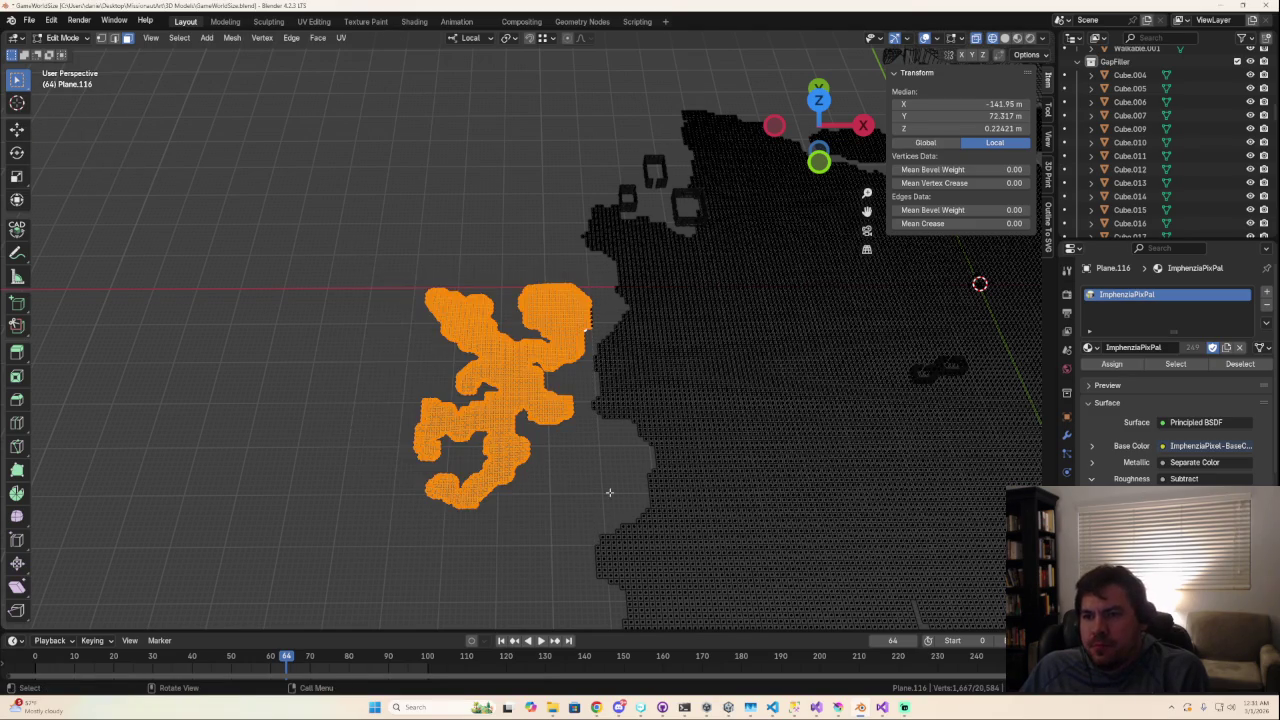
scroll(608, 495, up, 3)
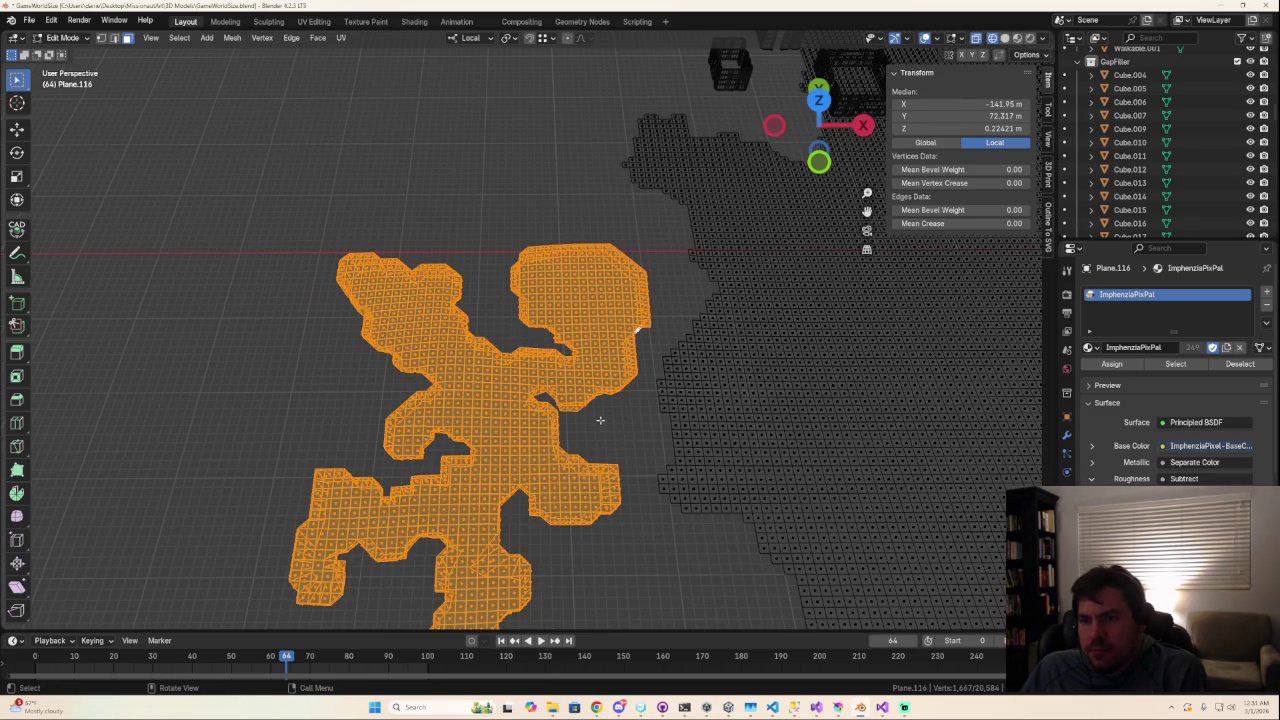
scroll(607, 418, down, 4)
middle_drag(590, 402, 598, 401)
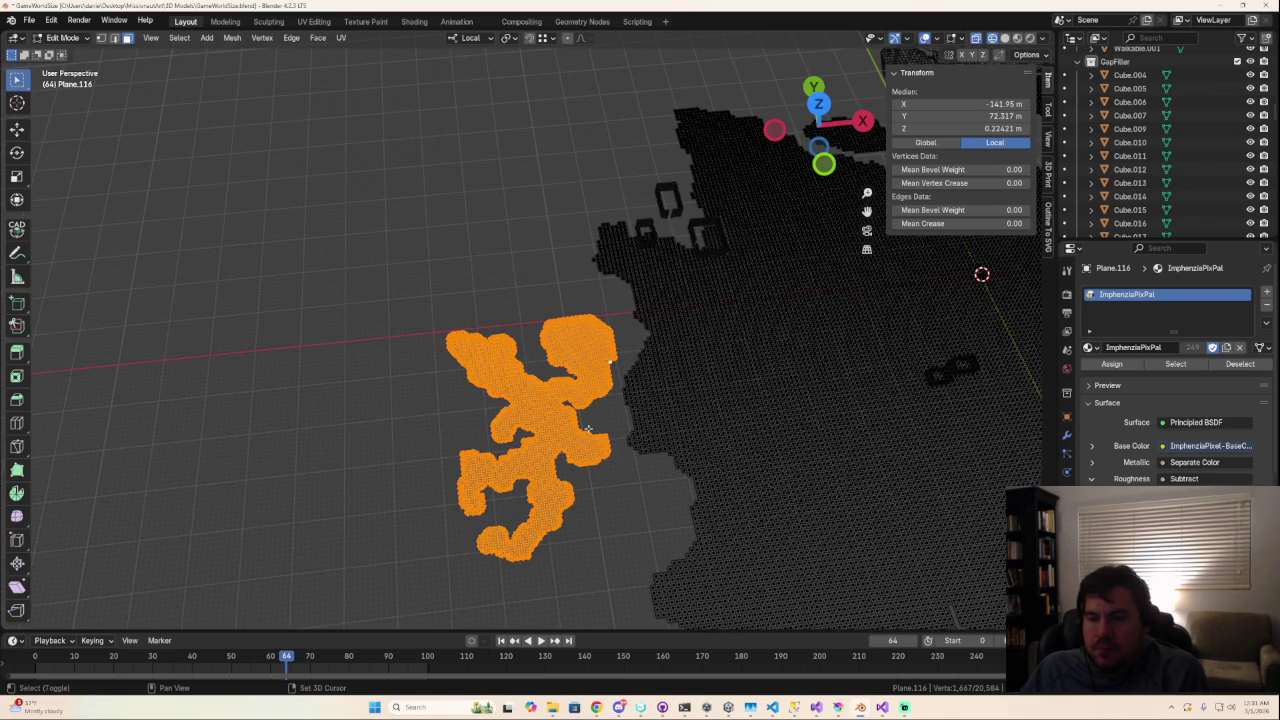
key(shift+n)
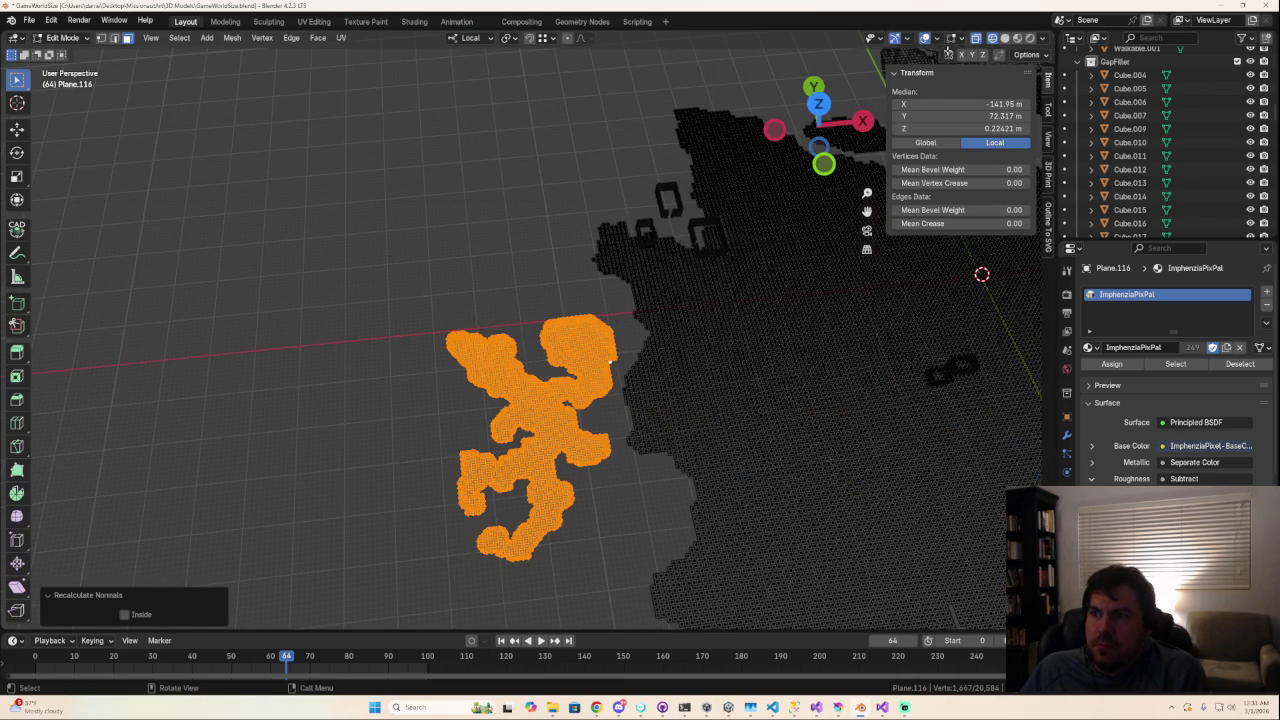
click(950, 40)
Step: Settle on the Modeling workspace with Plane.116 back in Edit Mode
click(225, 21)
click(185, 21)
click(268, 21)
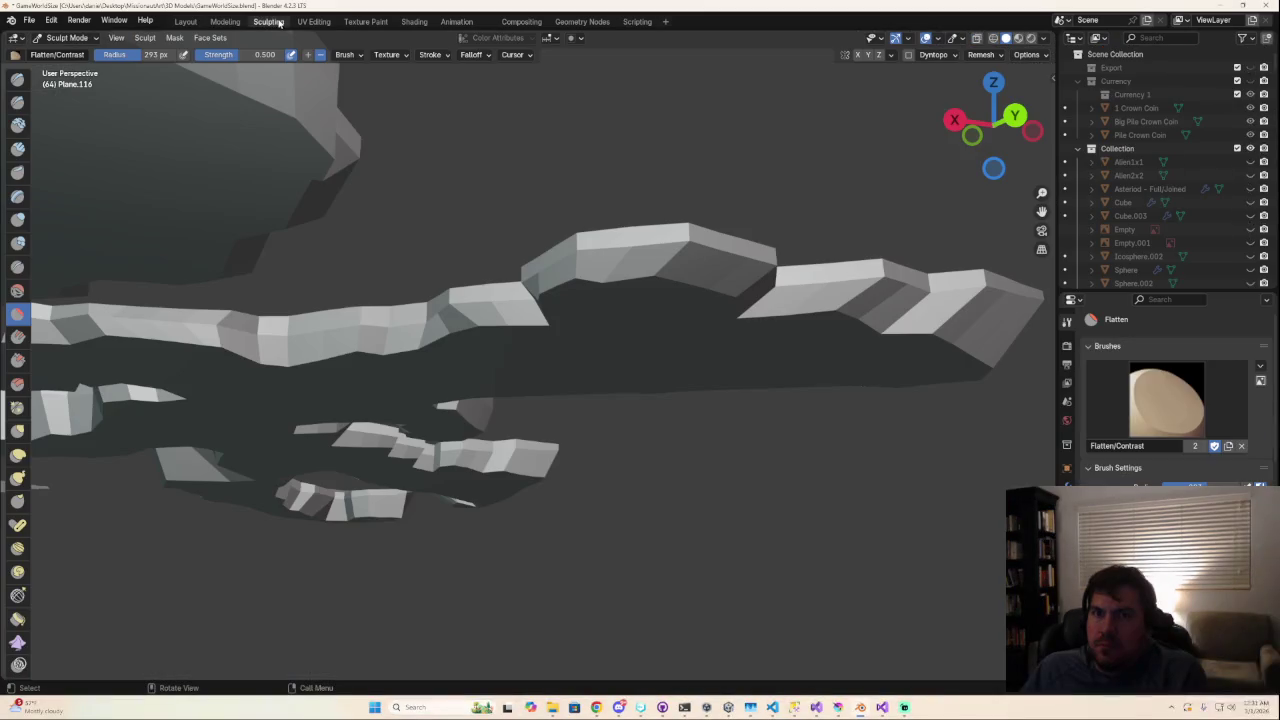
click(225, 21)
key(Tab)
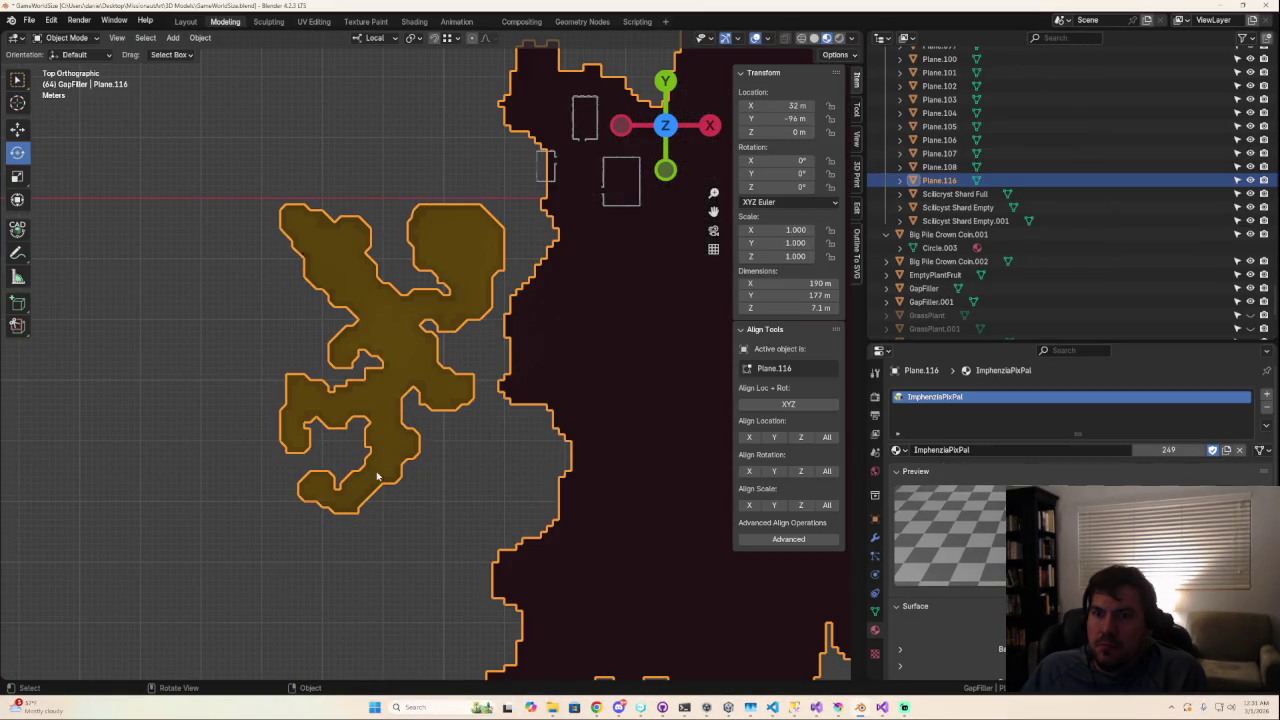
scroll(280, 383, up, 3)
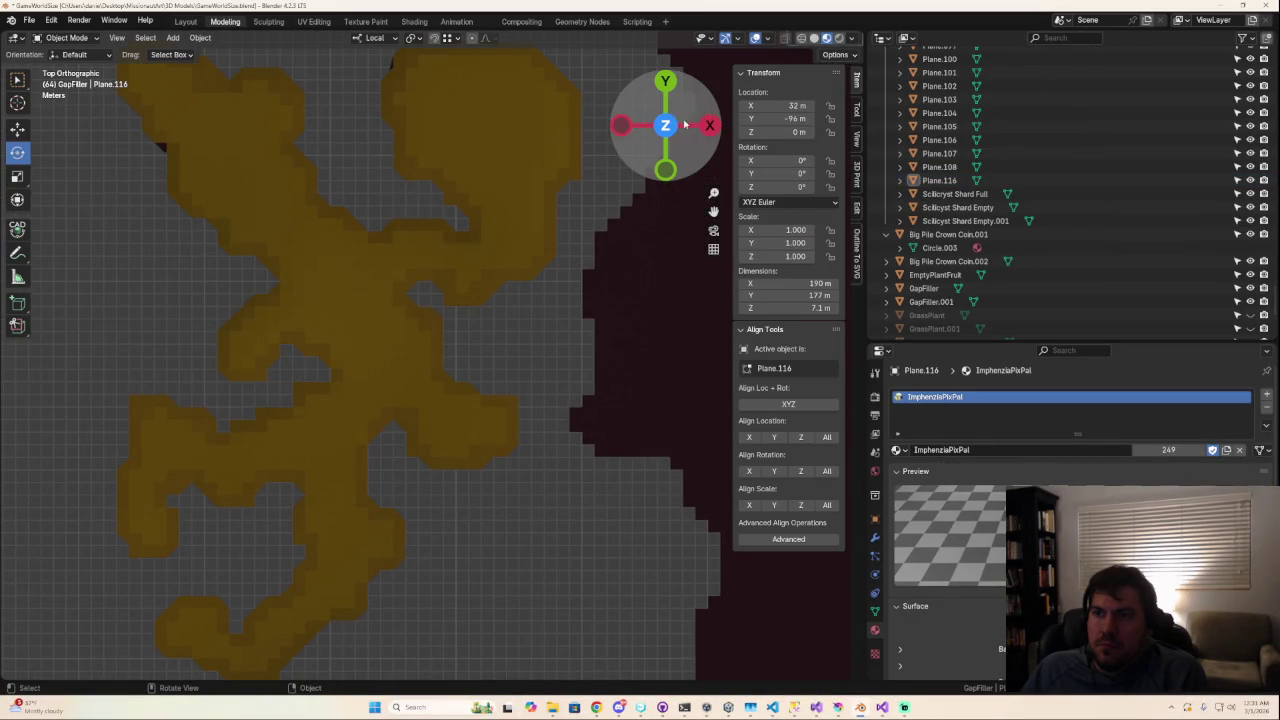
key(Tab)
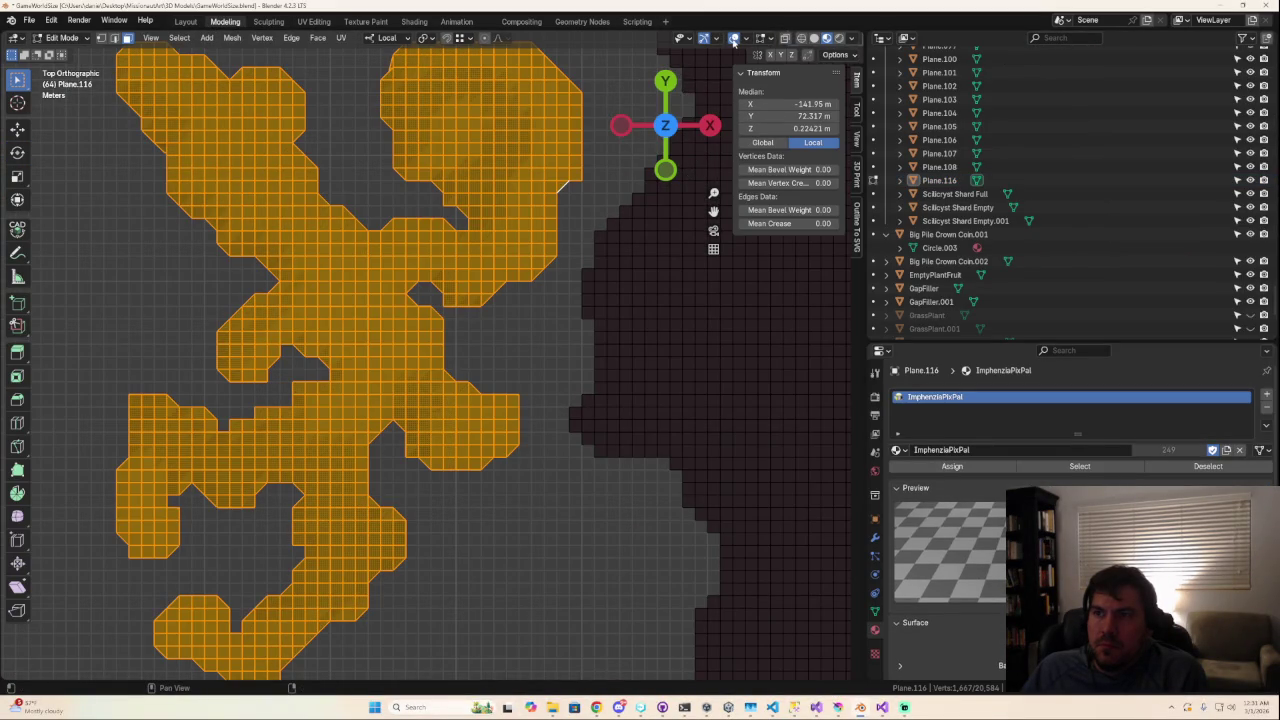
Step: Toggle viewport overlays off and on, orbit over the cave floor, and return to Object Mode
click(735, 39)
click(744, 39)
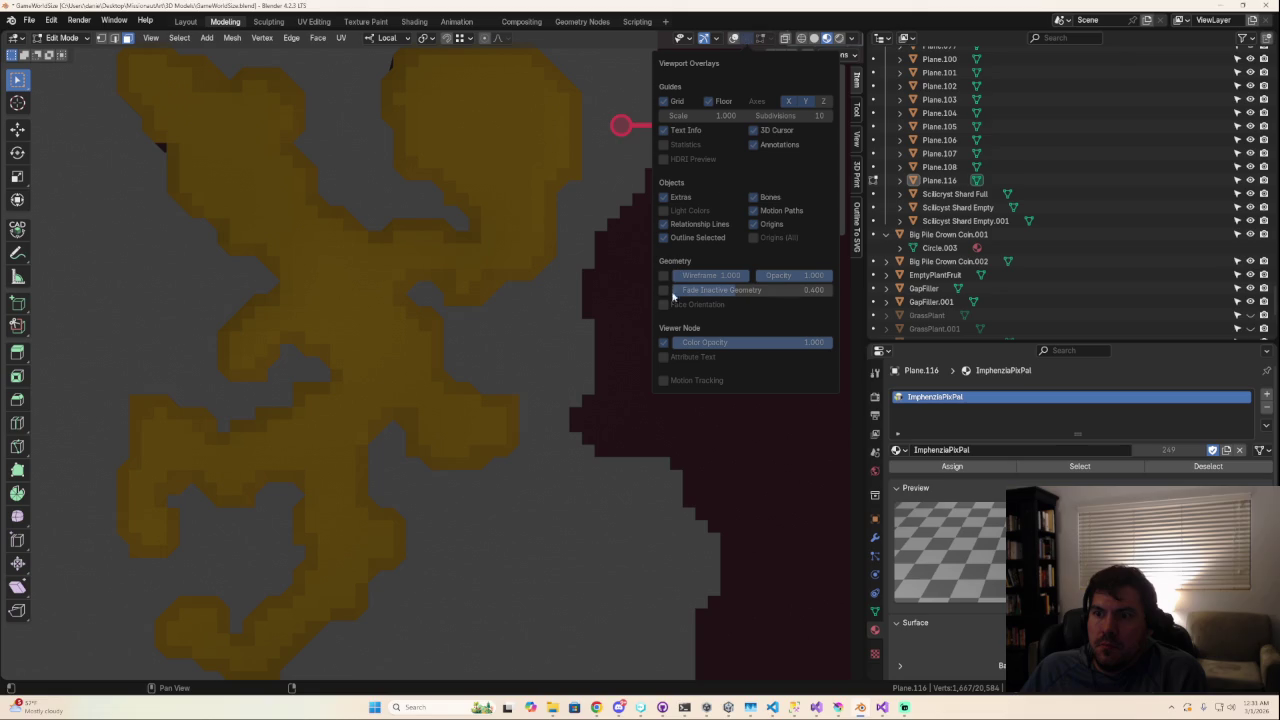
click(733, 39)
scroll(540, 208, down, 3)
mouse_move(580, 206)
middle_down()
mouse_move(456, 154)
mouse_move(466, 271)
mouse_move(350, 303)
mouse_move(406, 260)
middle_up()
key(Tab)
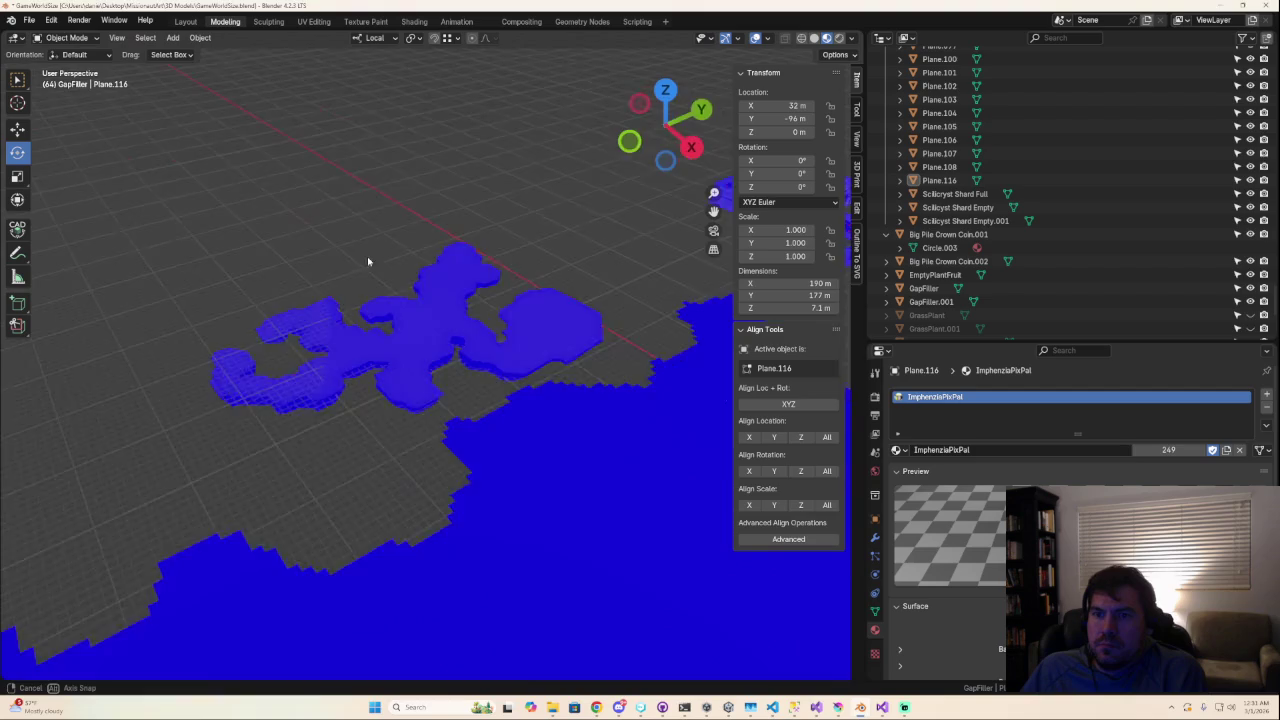
Step: Compare material and solid shading, disable Face Orientation, then select the whole mesh in Edit Mode
click(818, 38)
click(831, 40)
click(816, 40)
click(767, 38)
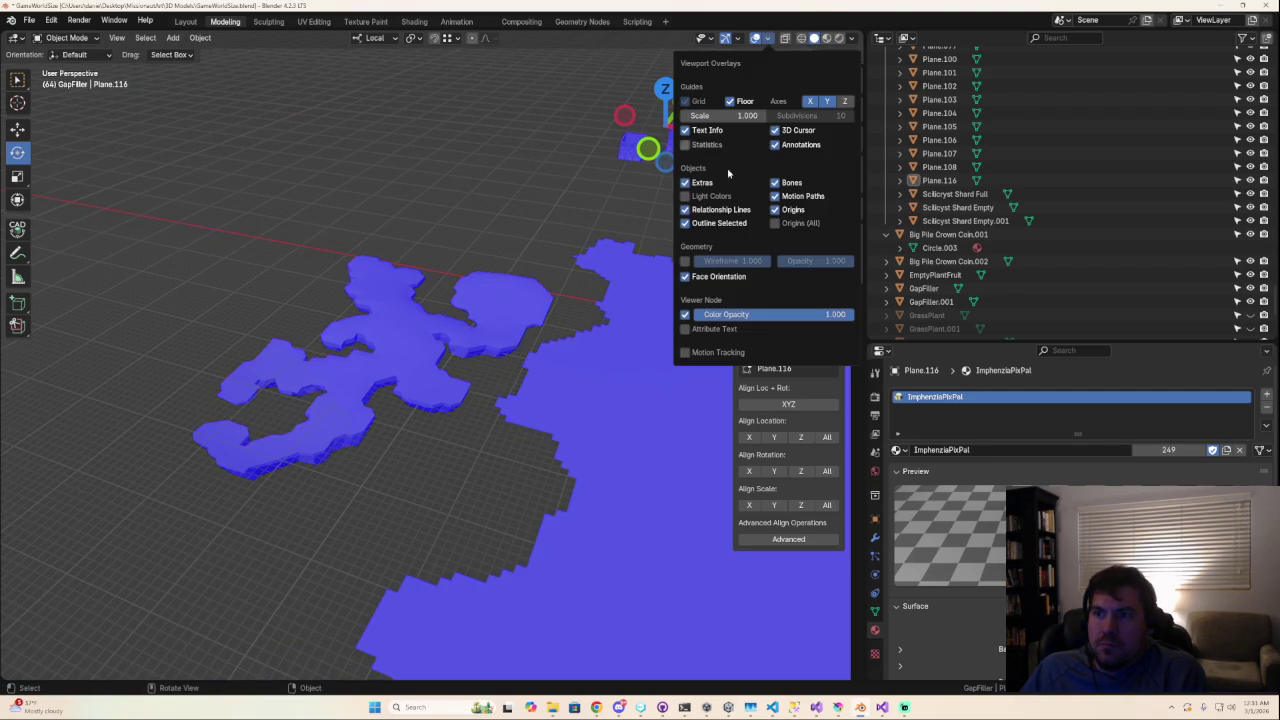
click(681, 275)
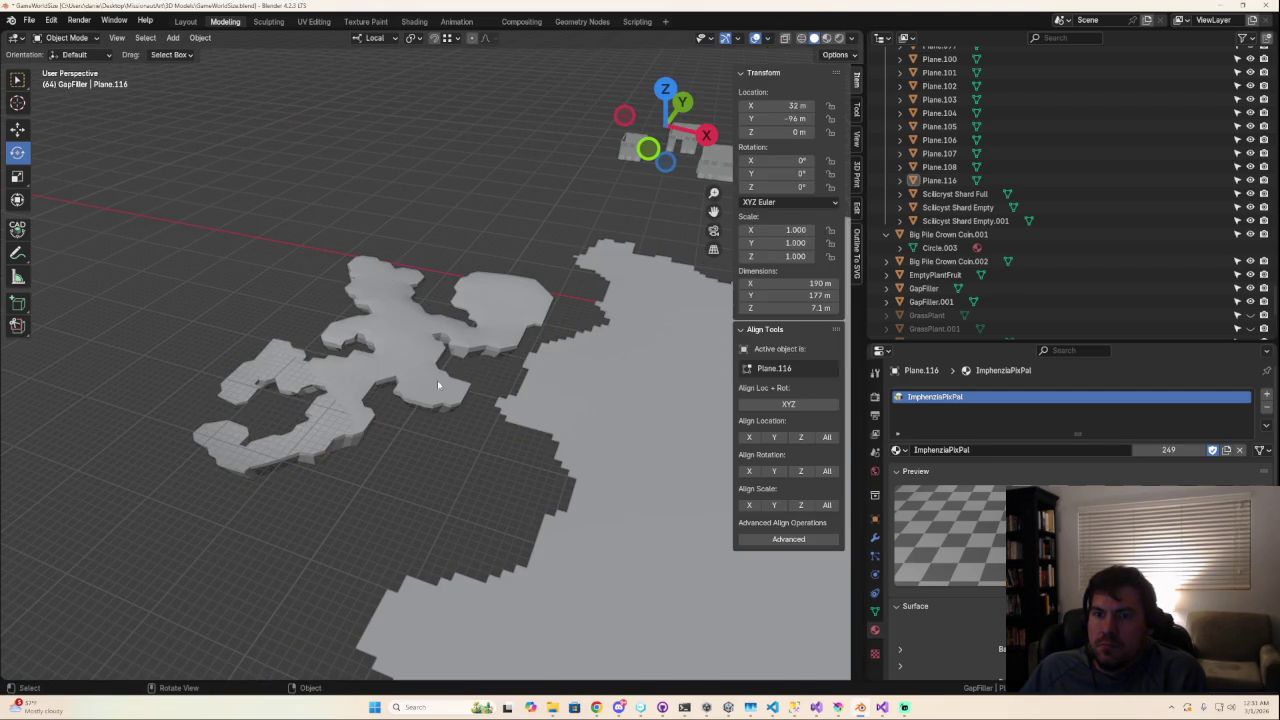
key(Tab)
key(a)
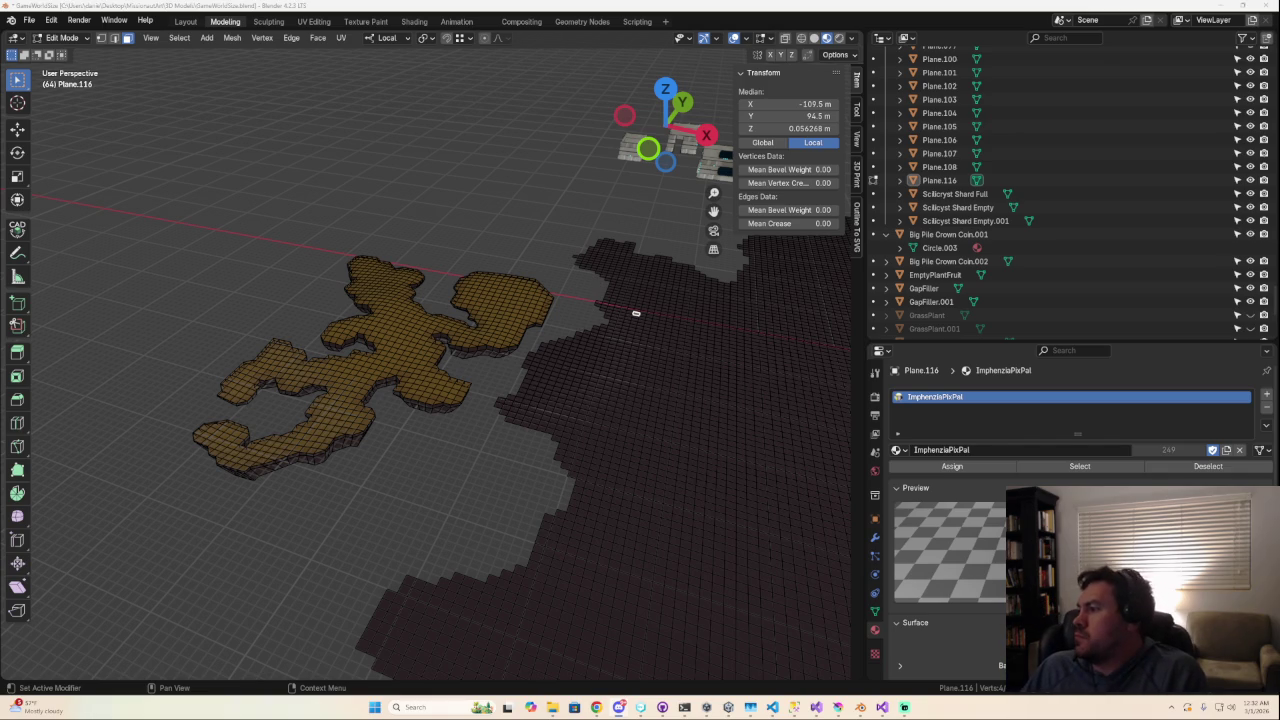
Step: Orbit the view, select the Plane.116 cave floor, and enter Edit Mode on it
scroll(438, 347, up, 2)
scroll(438, 347, down, 1)
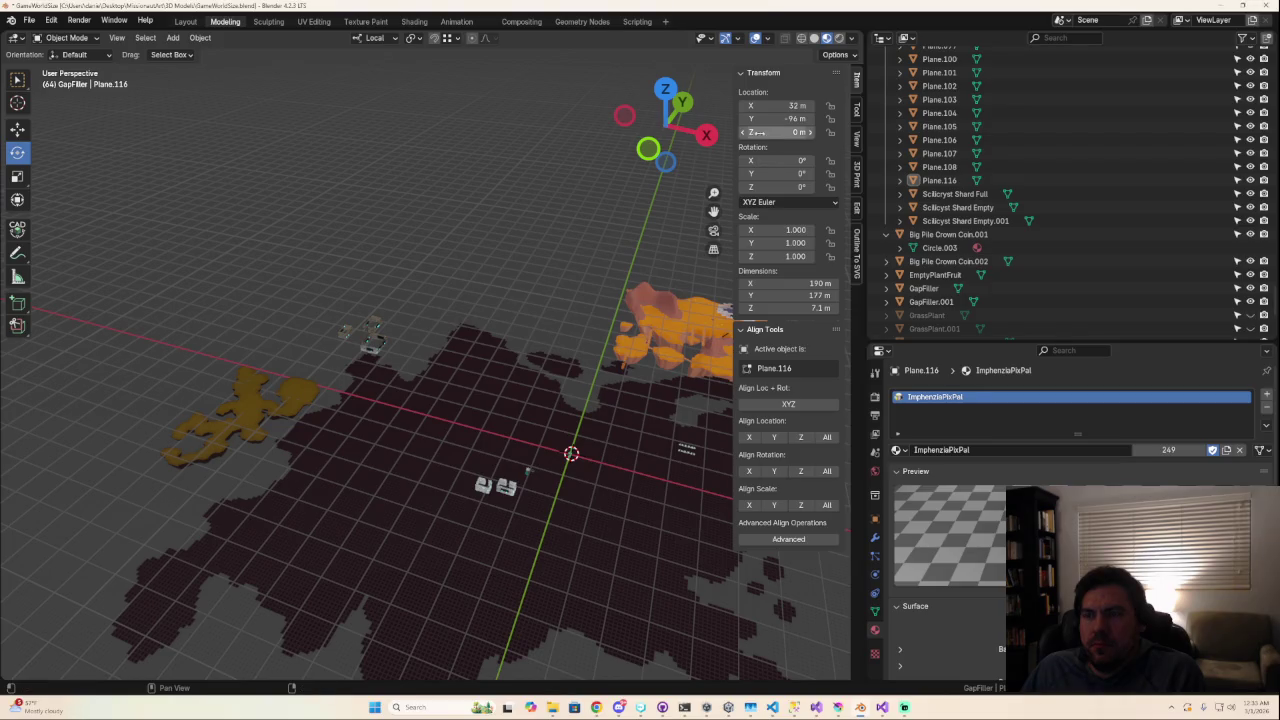
mouse_move(610, 455)
middle_down()
mouse_move(718, 435)
mouse_move(2, 448)
mouse_move(437, 590)
mouse_move(234, 621)
mouse_move(194, 609)
mouse_move(322, 618)
middle_up()
click(439, 568)
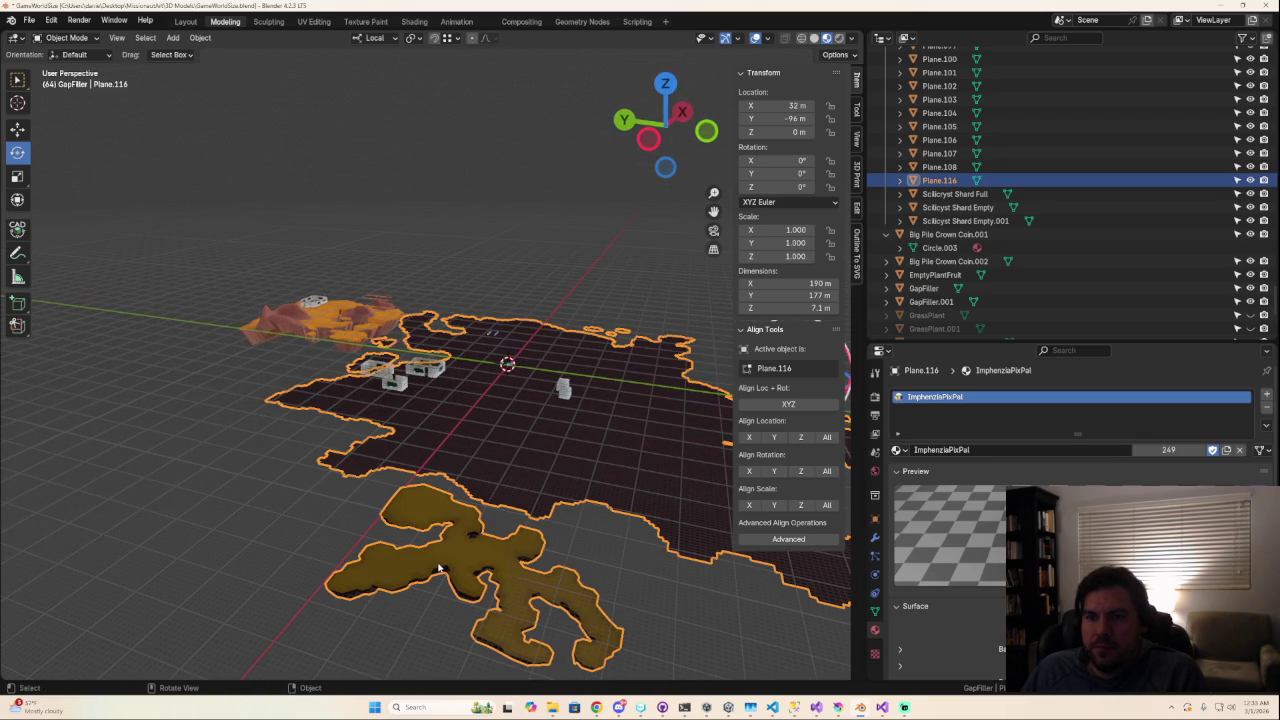
key(Tab)
key(Tab)
Step: Switch to UV Editing and zoom onto the ImphenziaPixel palette with the cave floor in Edit Mode
click(312, 22)
scroll(527, 155, down, 6)
scroll(527, 155, up, 2)
scroll(527, 155, down, 2)
scroll(527, 155, up, 3)
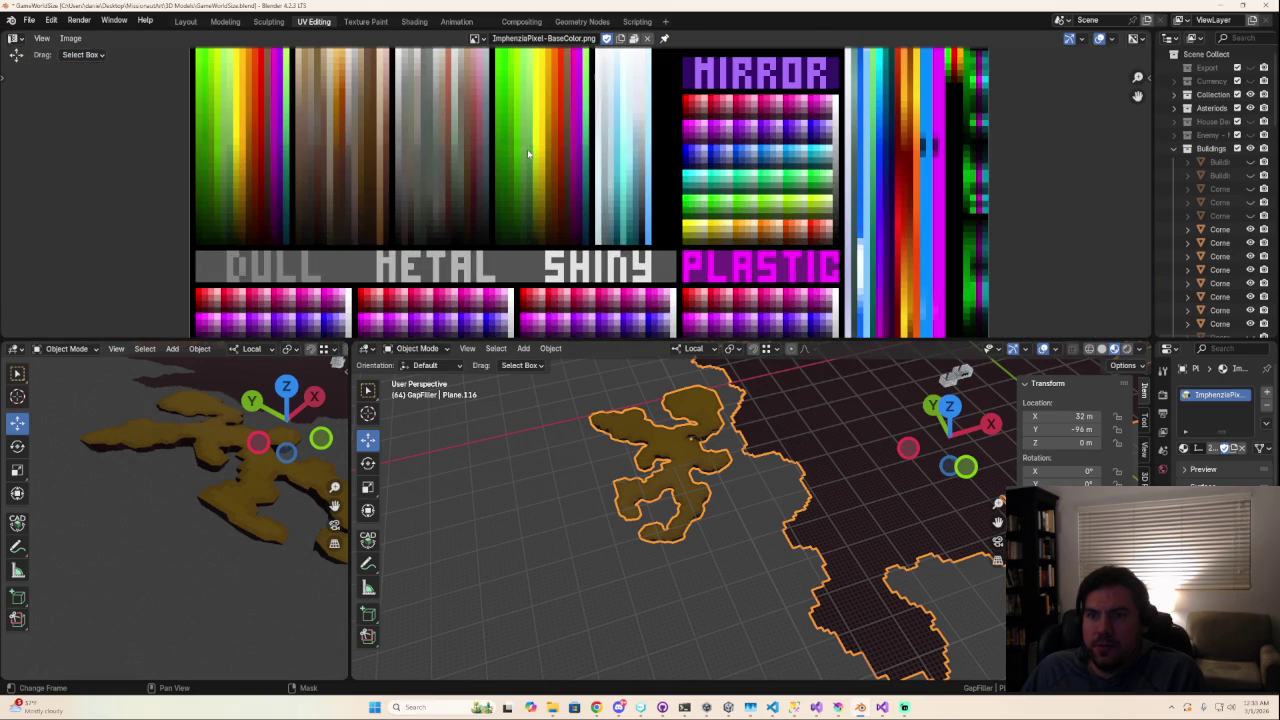
key(Tab)
scroll(700, 460, down, 3)
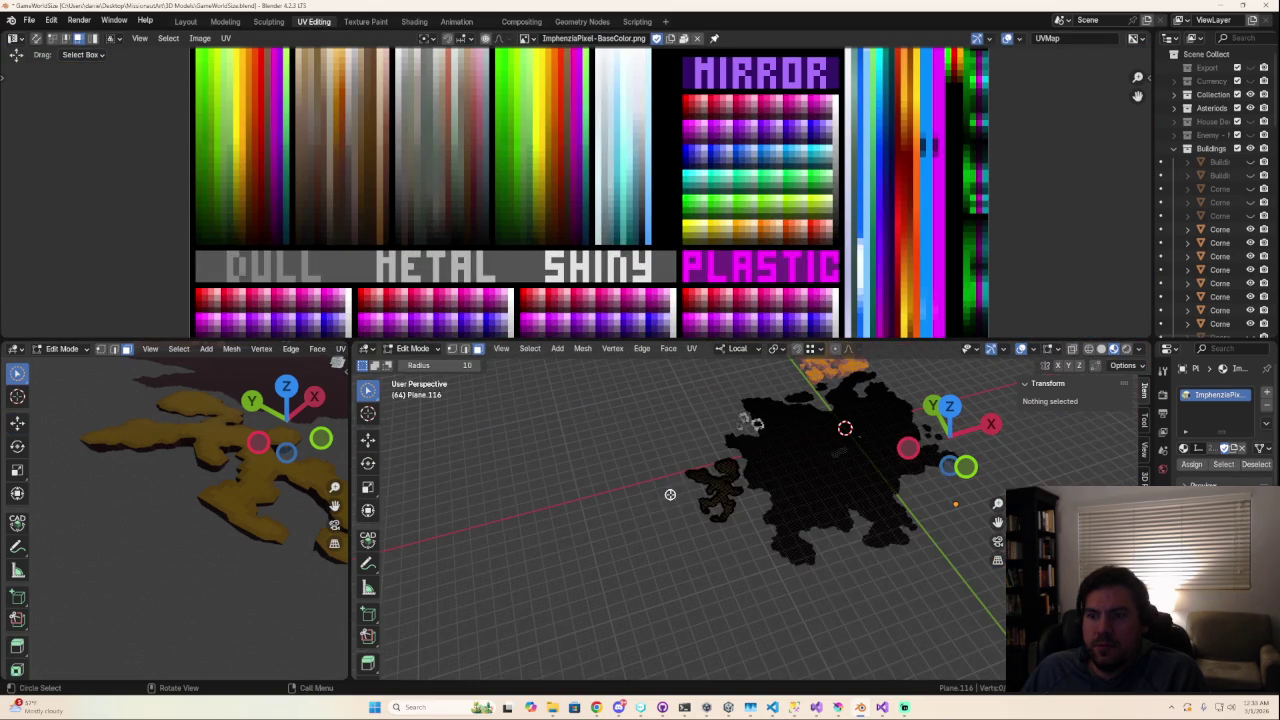
scroll(643, 449, down, 1)
scroll(643, 449, up, 2)
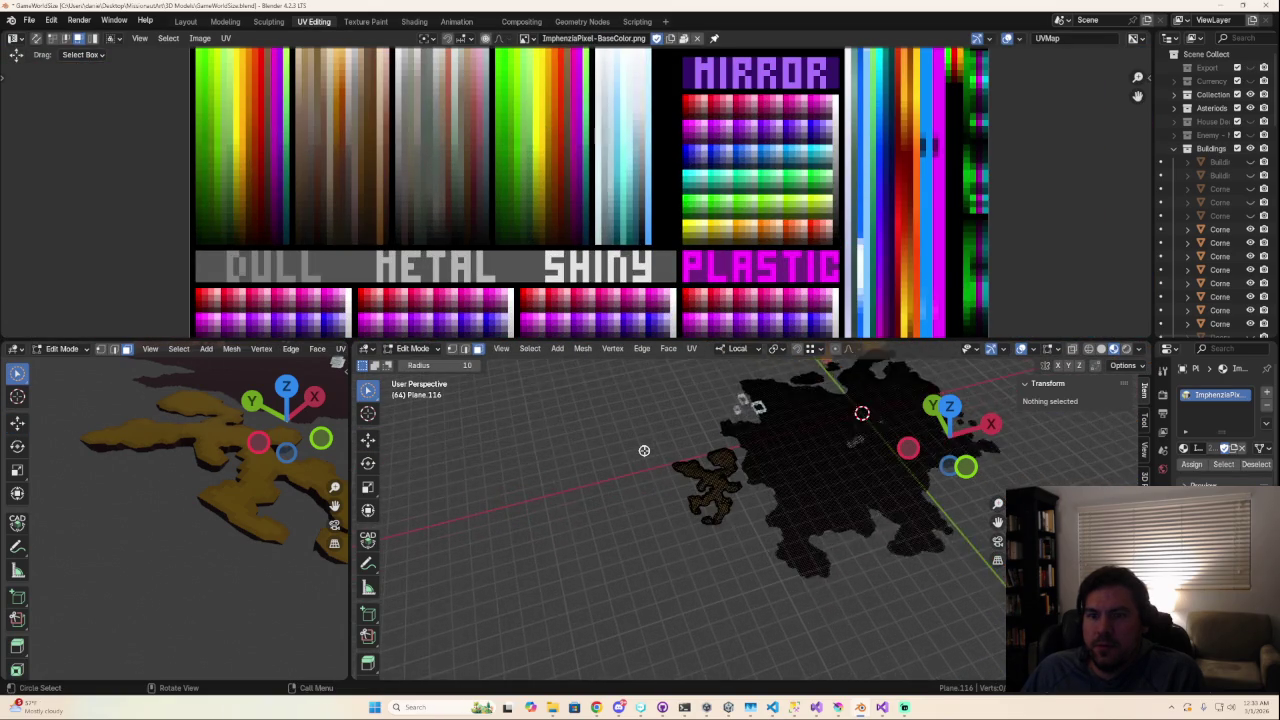
scroll(643, 449, up, 1)
scroll(148, 540, down, 3)
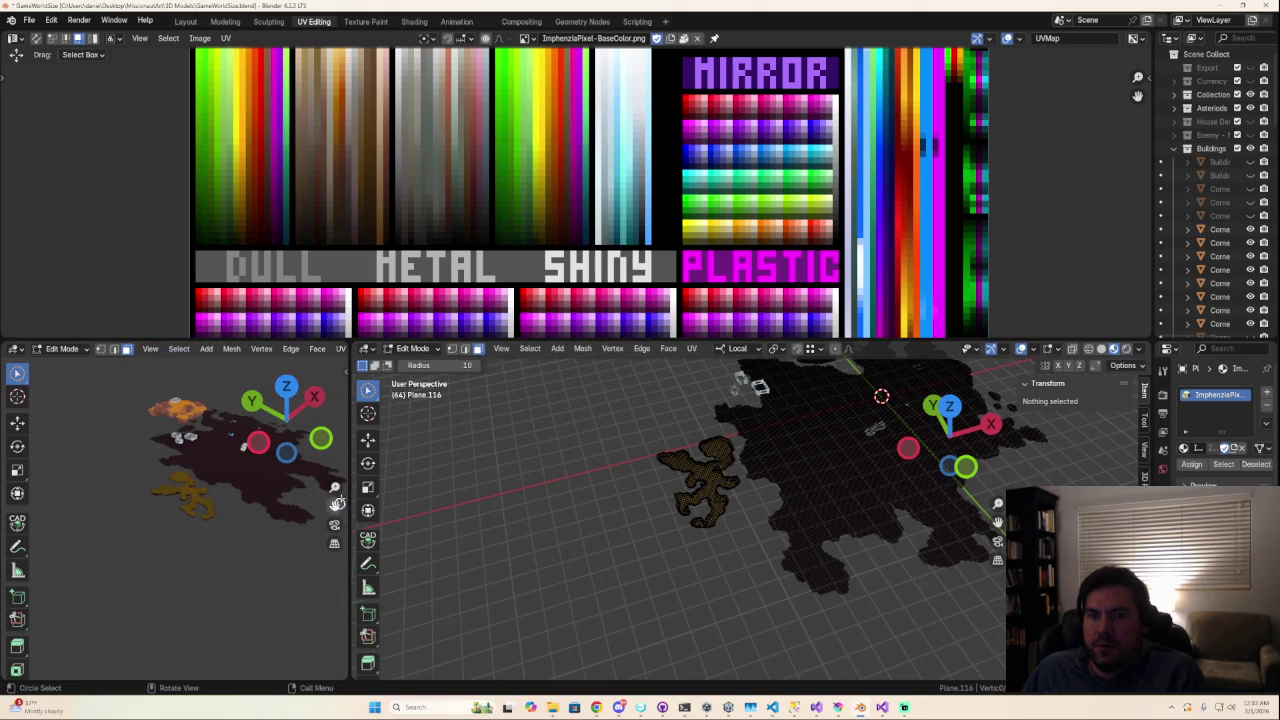
Step: Widen and orbit the left 3D view, then select the yellow GapFiller piece for editing
drag(350, 460, 628, 460)
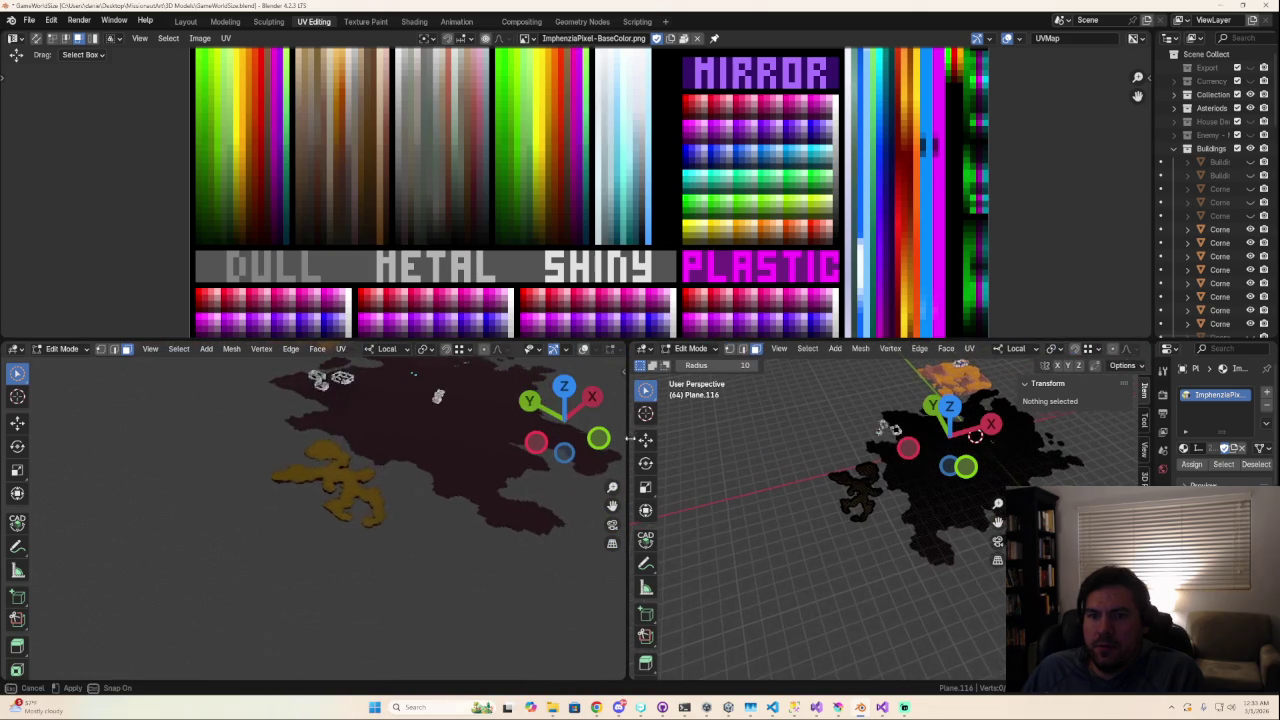
mouse_move(443, 537)
middle_down()
mouse_move(436, 582)
mouse_move(361, 488)
mouse_move(380, 548)
mouse_move(440, 550)
mouse_move(407, 516)
middle_up()
scroll(430, 520, up, 3)
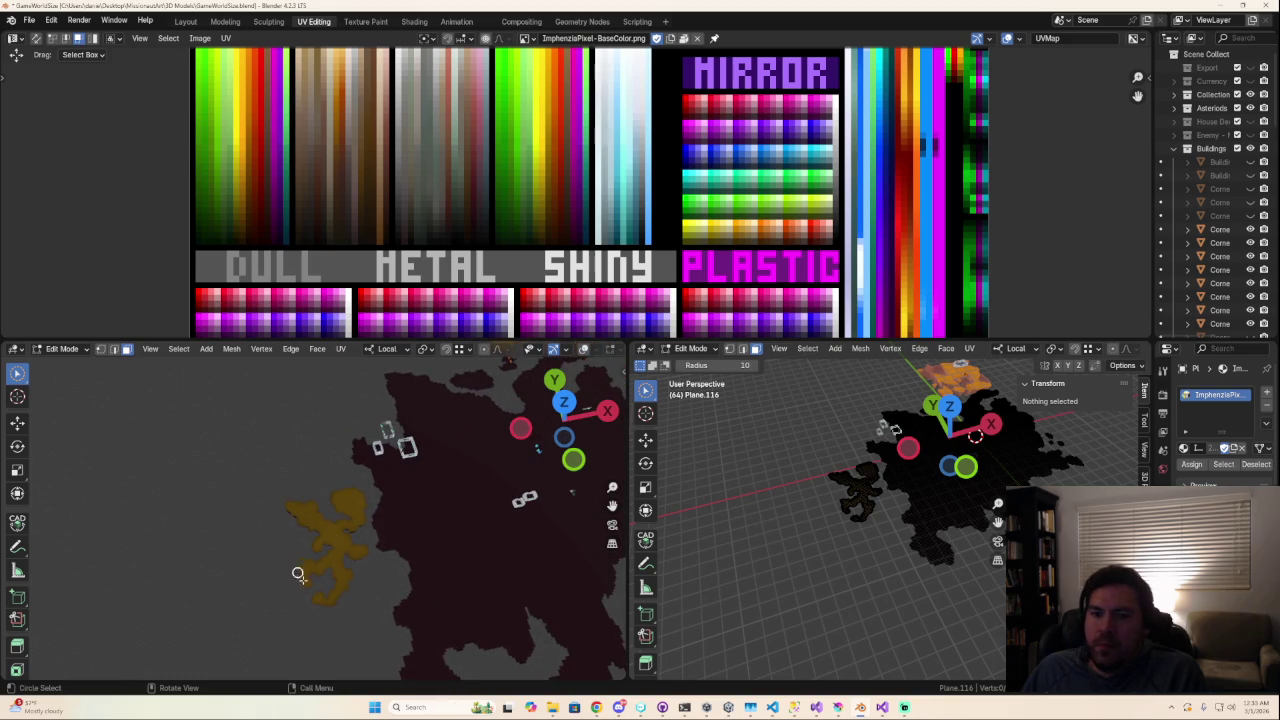
scroll(312, 584, up, 3)
key(Tab)
click(365, 578)
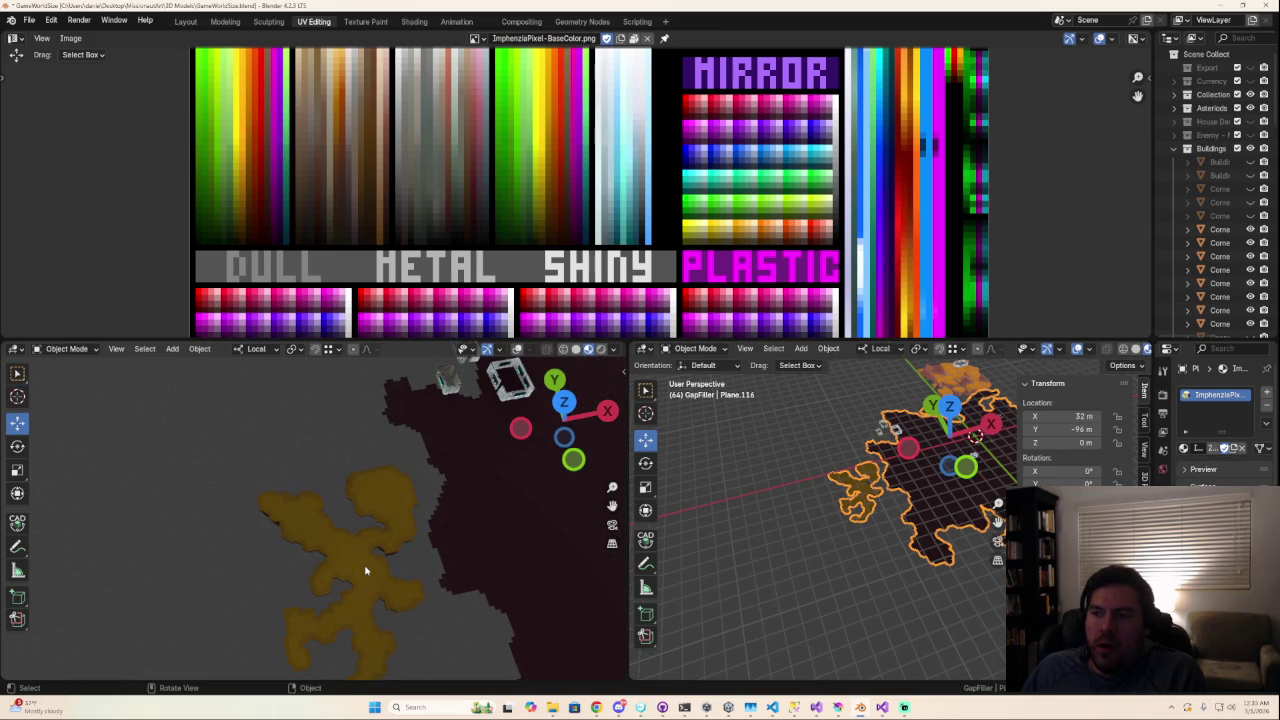
key(Tab)
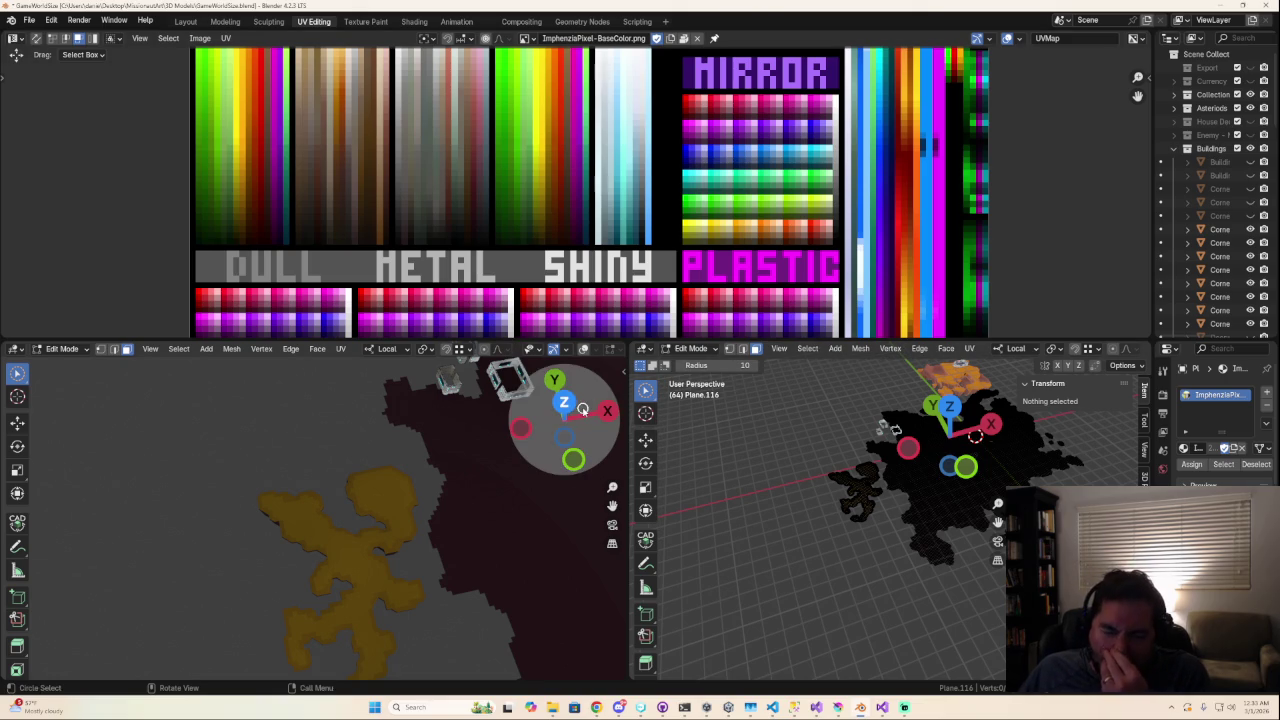
Step: Orbit the left view low then straight down over GapFiller, ending in Object Mode
scroll(566, 287, down, 4)
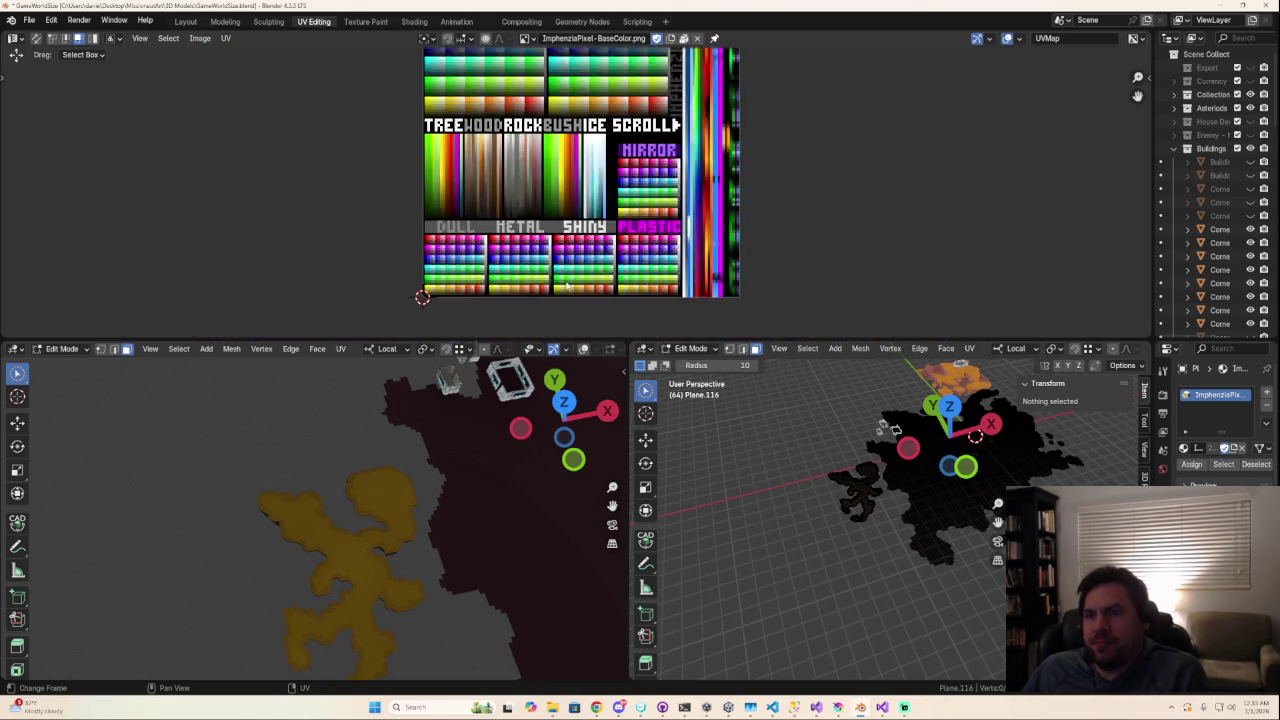
scroll(566, 287, up, 2)
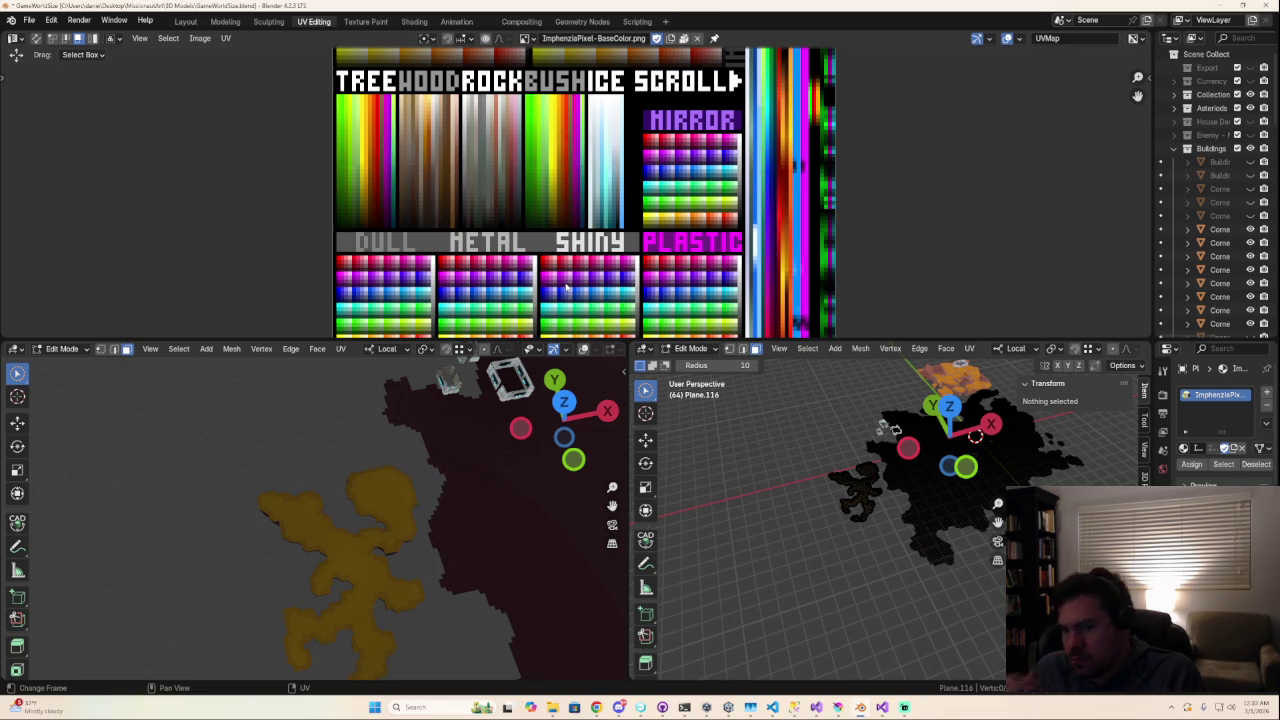
mouse_move(323, 474)
middle_down()
mouse_move(435, 477)
mouse_move(440, 457)
mouse_move(380, 497)
mouse_move(229, 520)
middle_up()
scroll(229, 520, up, 5)
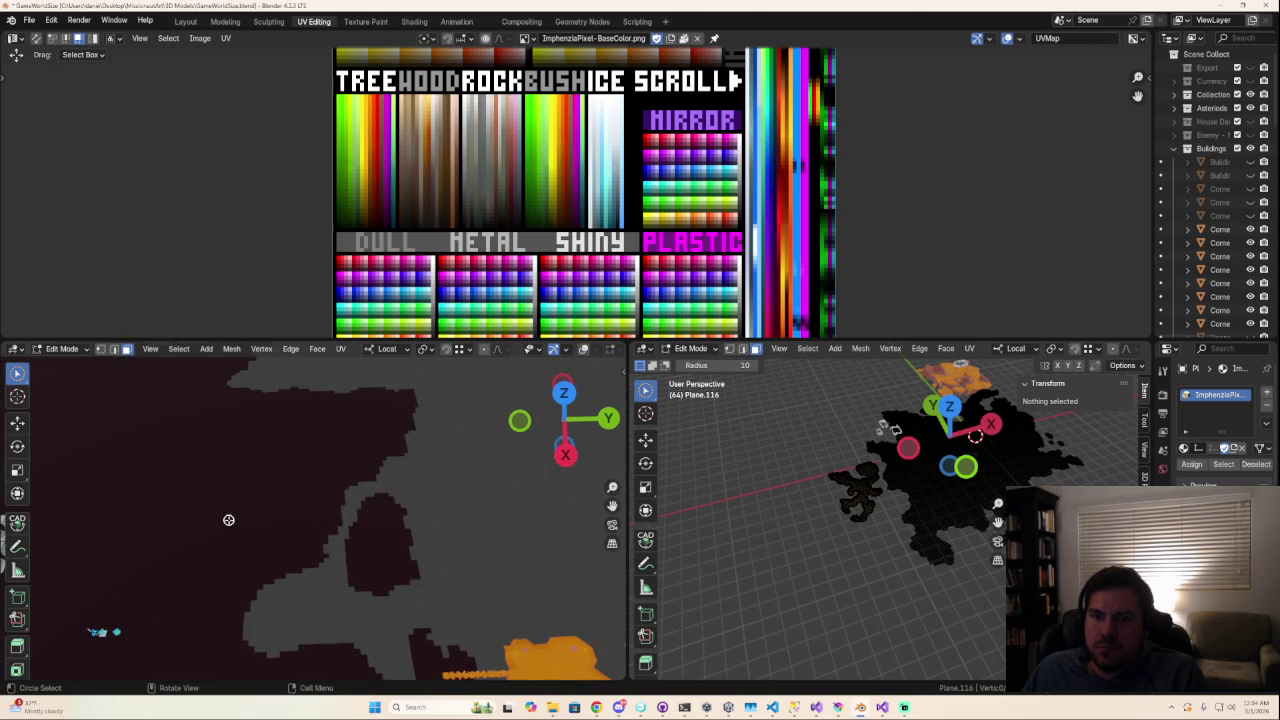
middle_drag(228, 519, 300, 550)
scroll(333, 569, up, 5)
scroll(330, 560, up, 3)
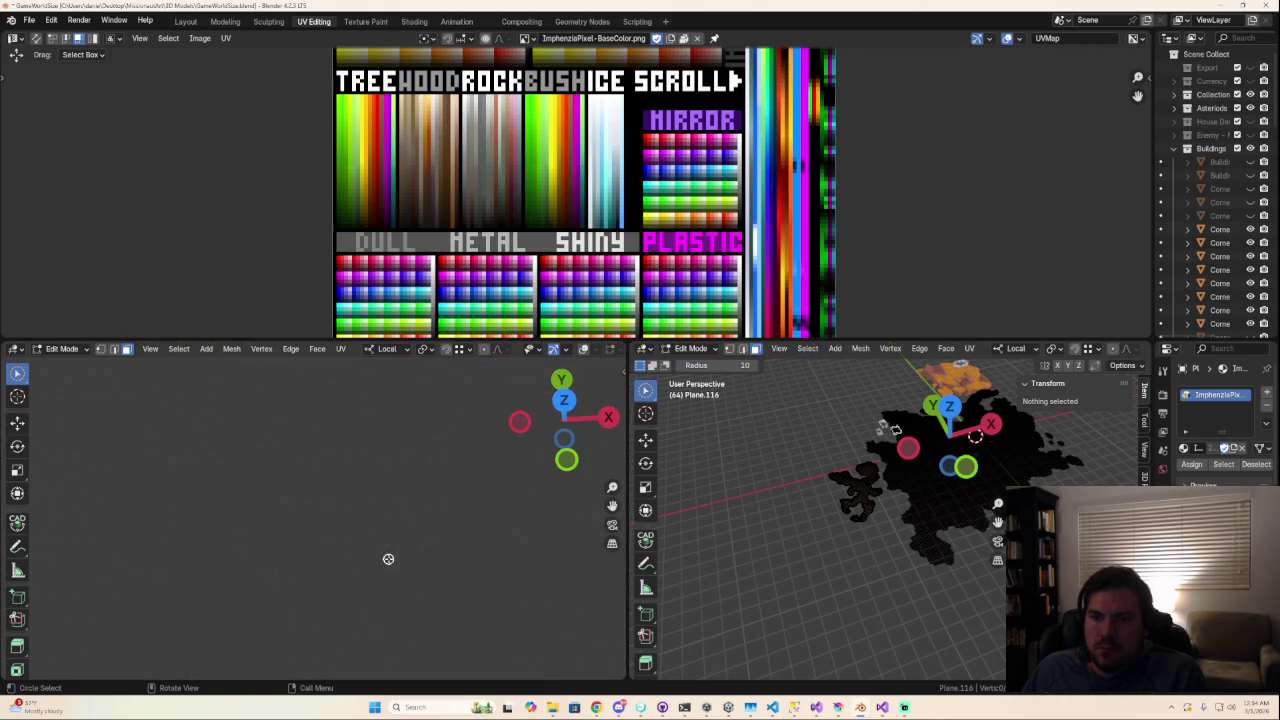
key(Tab)
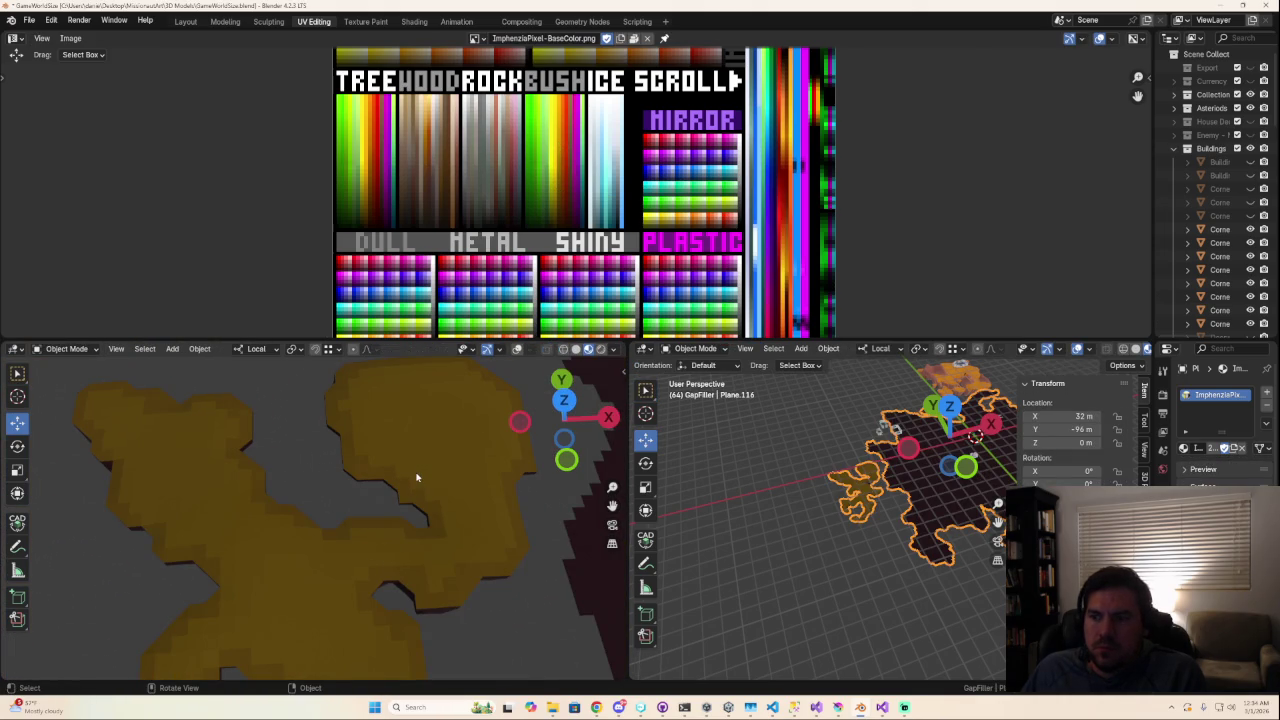
Step: Back in Modeling, enter Edit Mode and frame the gold mesh from straight above
click(226, 23)
key(Tab)
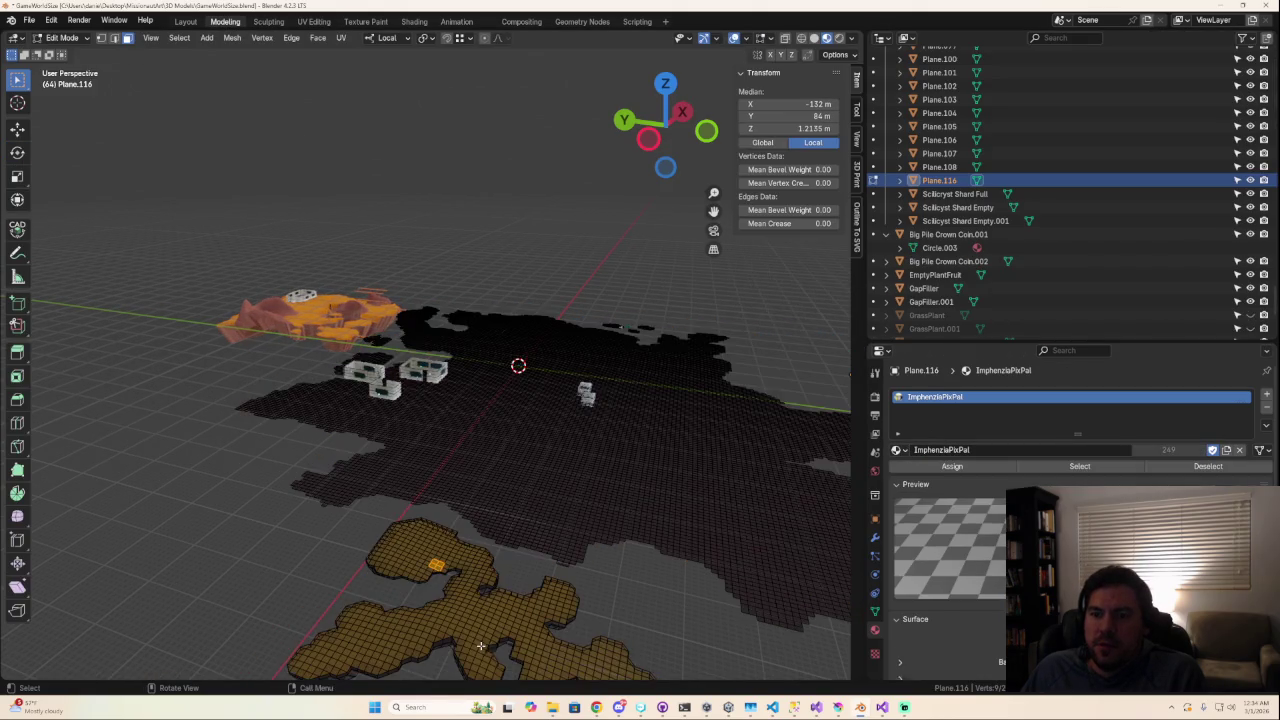
middle_drag(487, 507, 705, 671)
alt+middle_drag(269, 507, 627, 170)
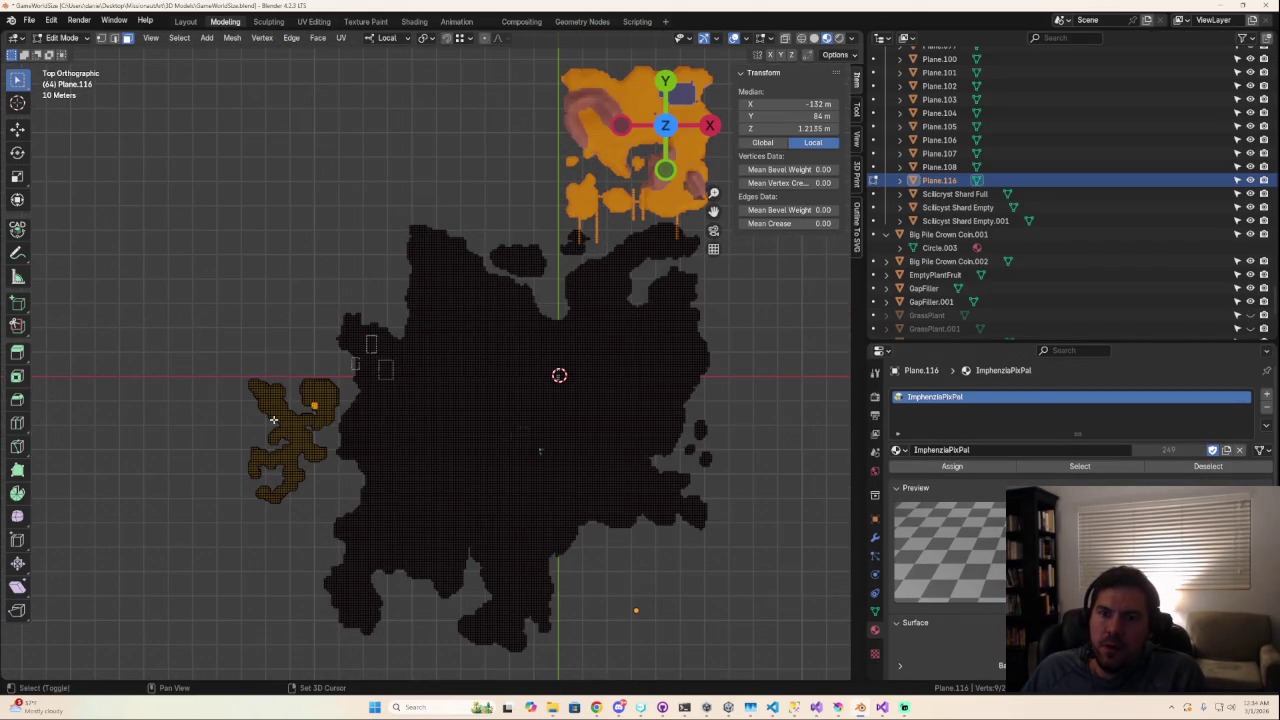
mouse_move(296, 419)
ctrl+middle_down()
mouse_move(462, 310)
mouse_move(438, 268)
ctrl+middle_up()
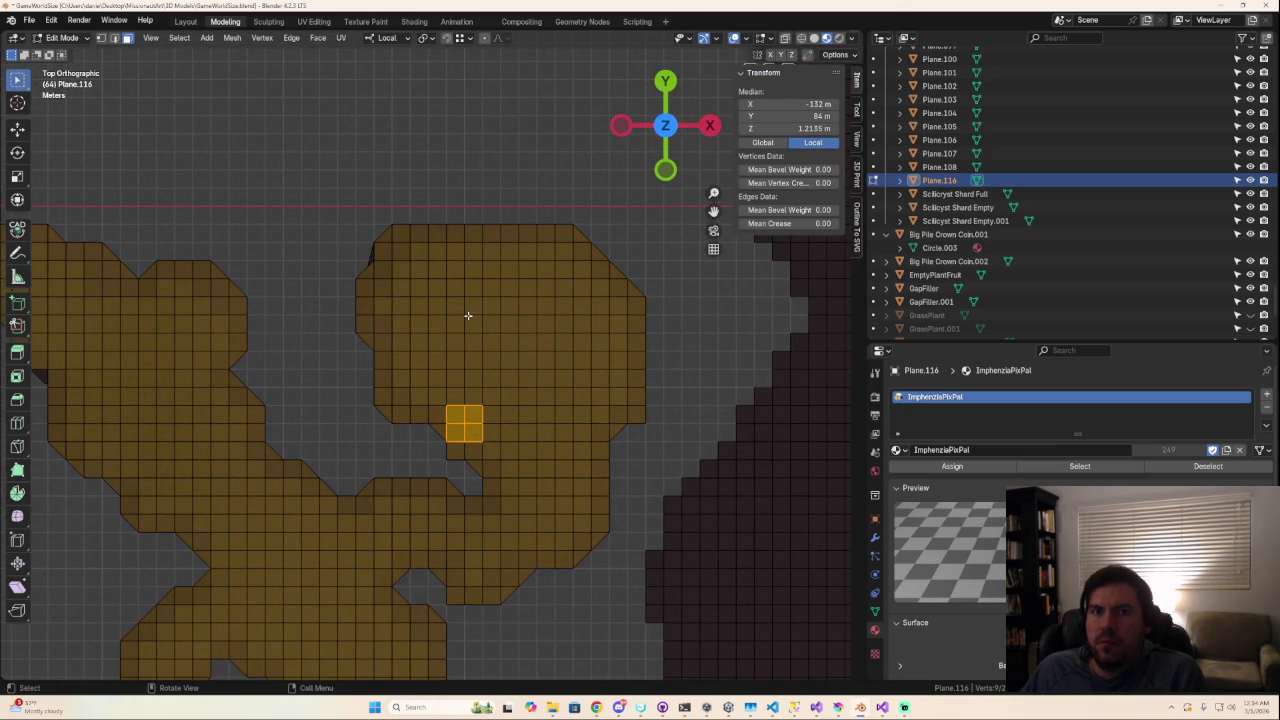
key(Tab)
scroll(486, 331, down, 8)
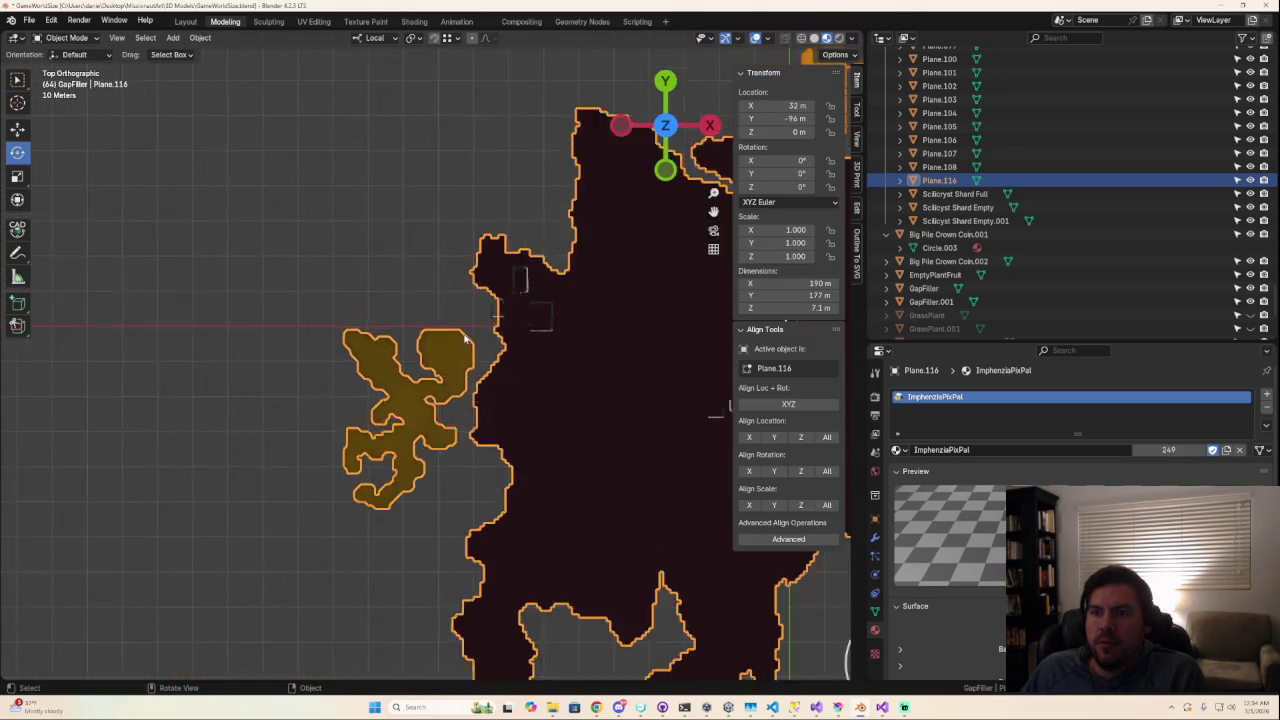
scroll(464, 339, up, 5)
key(Tab)
key(Tab)
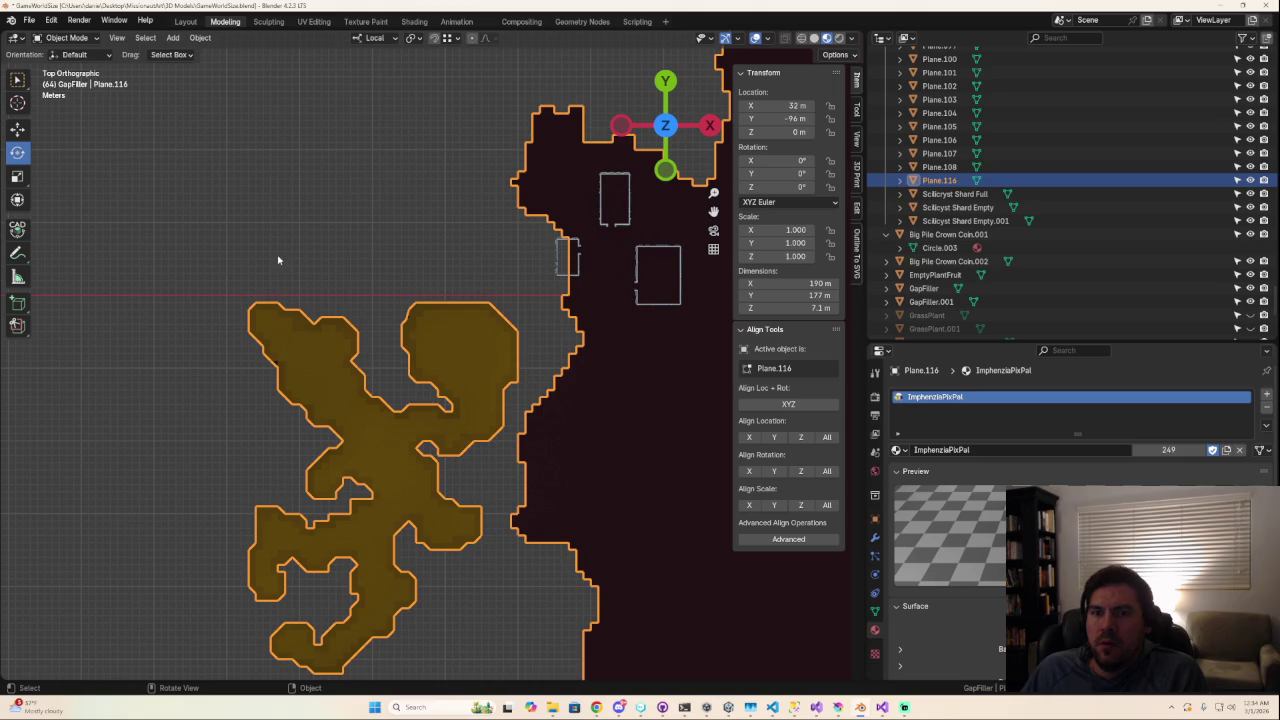
Step: Box-select the gold mesh in top view, add the small strips, and check the yellow top
middle_drag(285, 356, 521, 508)
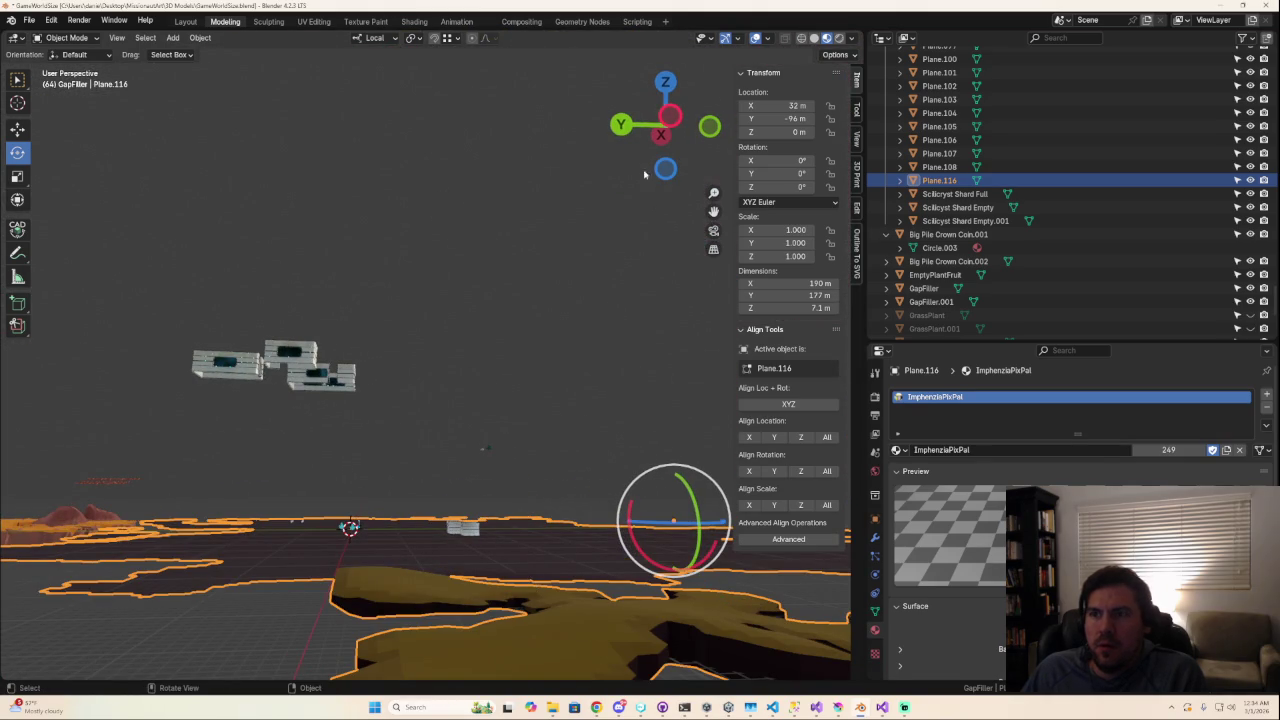
click(665, 82)
scroll(443, 457, down, 2)
scroll(443, 465, down, 2)
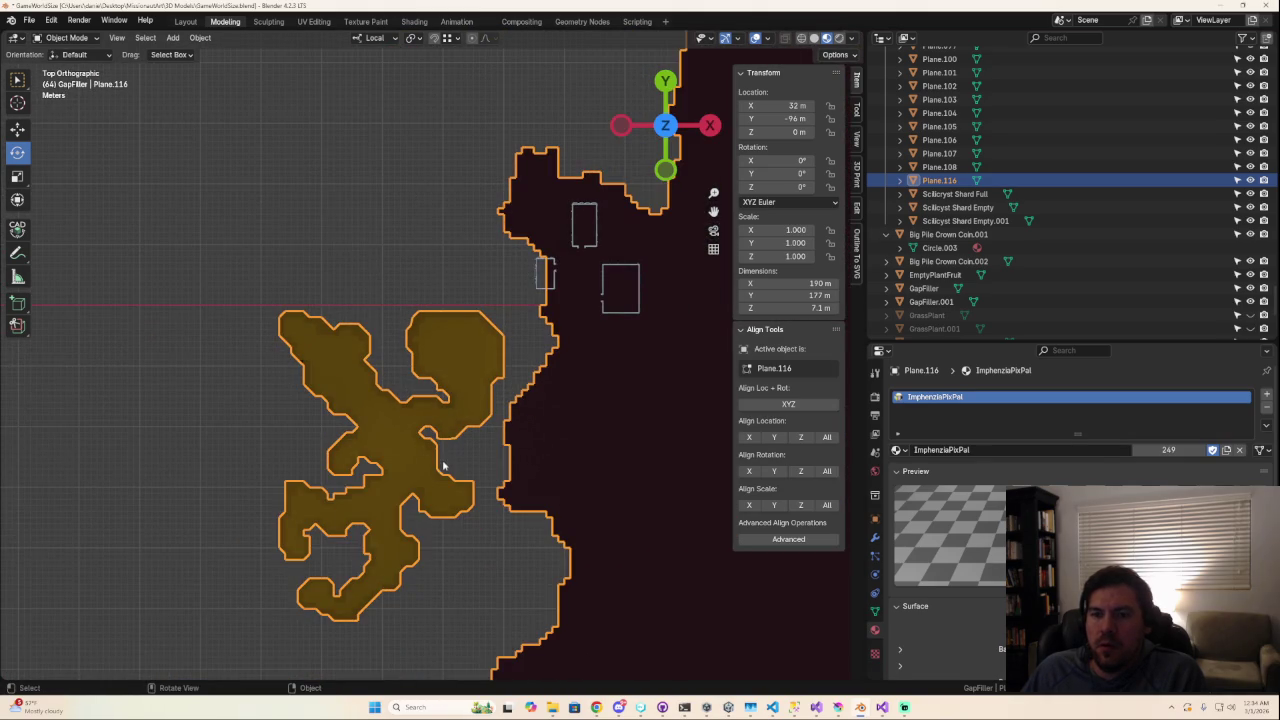
click(18, 80)
drag(229, 279, 496, 641)
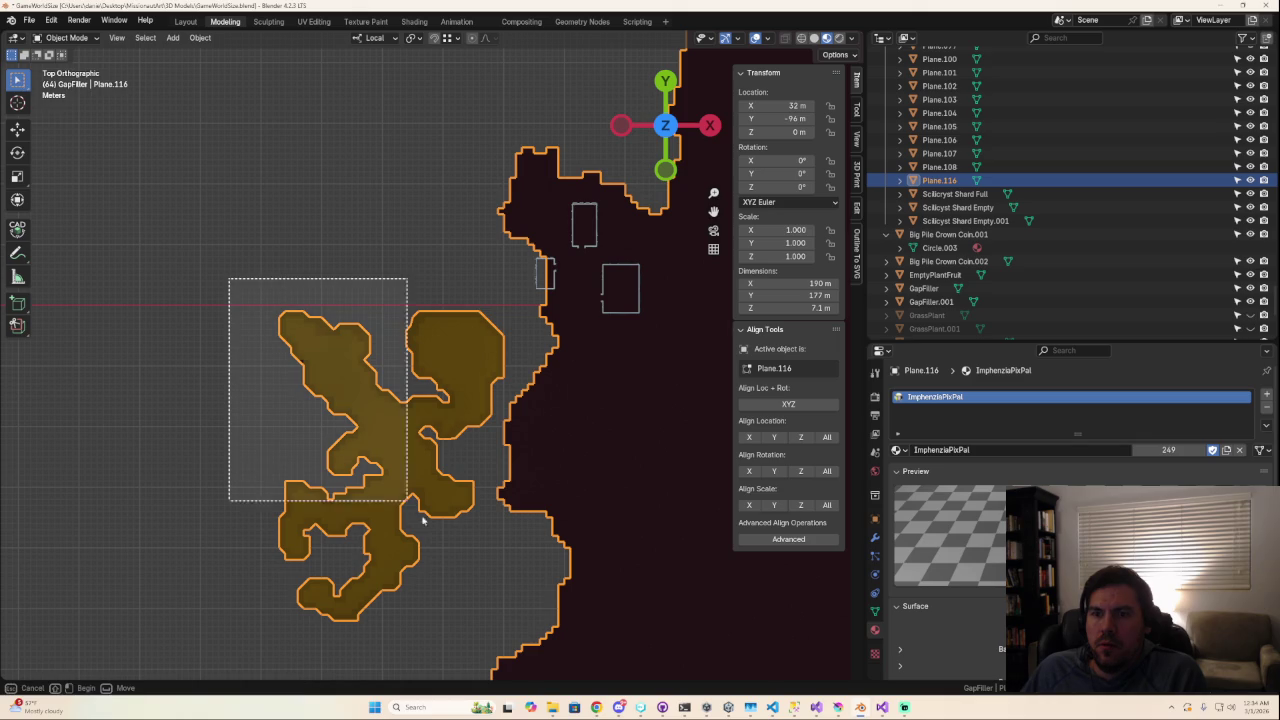
key(Tab)
mouse_move(238, 294)
mouse_down()
mouse_move(506, 660)
mouse_move(509, 633)
mouse_up()
shift+drag(531, 512, 530, 515)
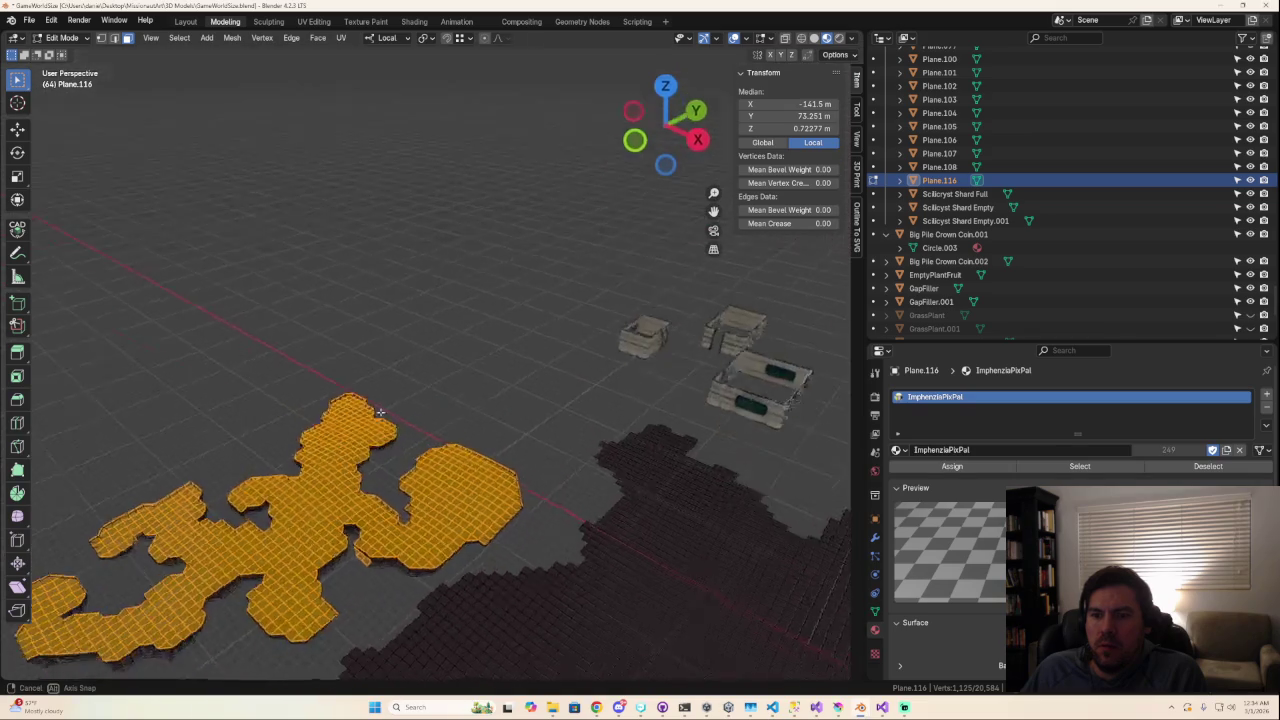